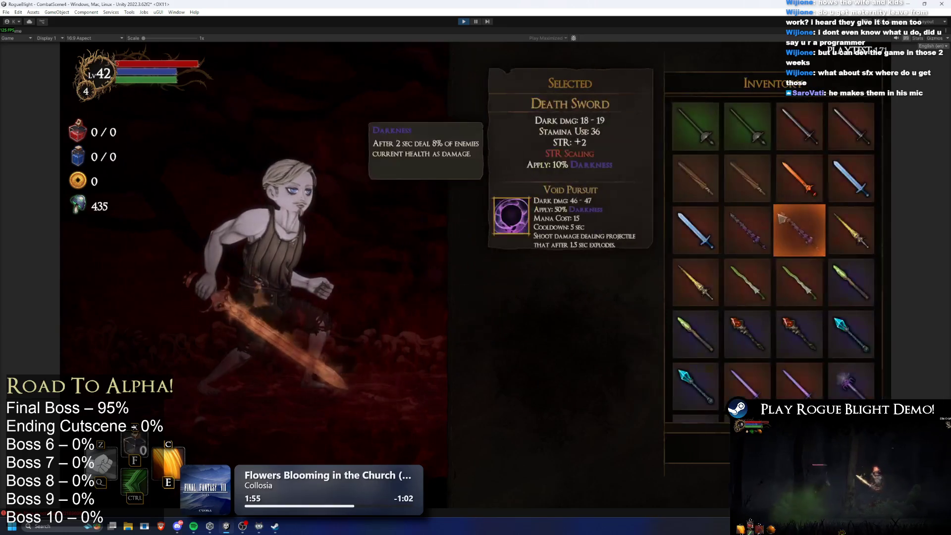
- Equip a torch in the left hand, plus the knight helmet, Knight's Armor and Knight's Gloves
{"action": "left_click", "coordinate": [851, 129]}
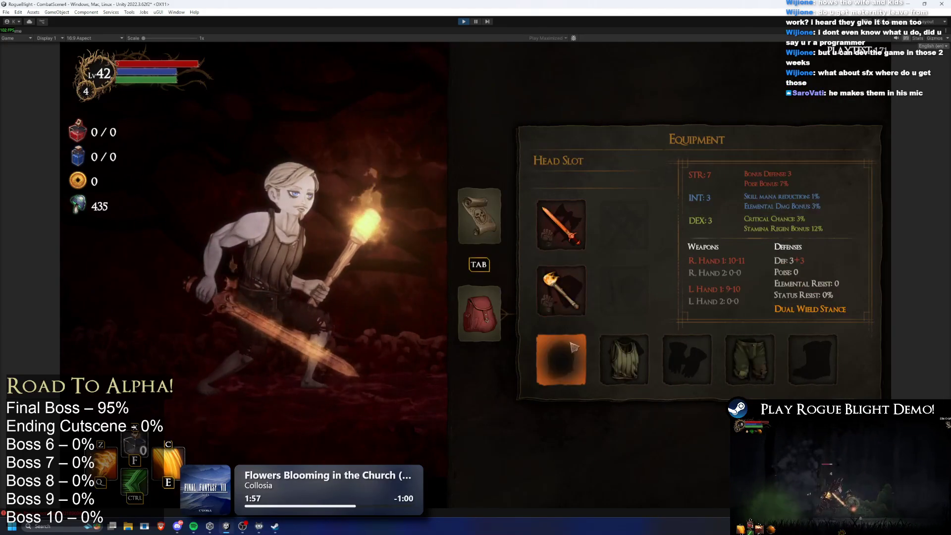
{"action": "left_click", "coordinate": [574, 347]}
{"action": "left_click", "coordinate": [696, 178]}
{"action": "left_click", "coordinate": [624, 359]}
{"action": "left_click", "coordinate": [692, 198]}
{"action": "left_click", "coordinate": [683, 356]}
{"action": "left_click", "coordinate": [692, 171]}
{"action": "left_click", "coordinate": [745, 356]}
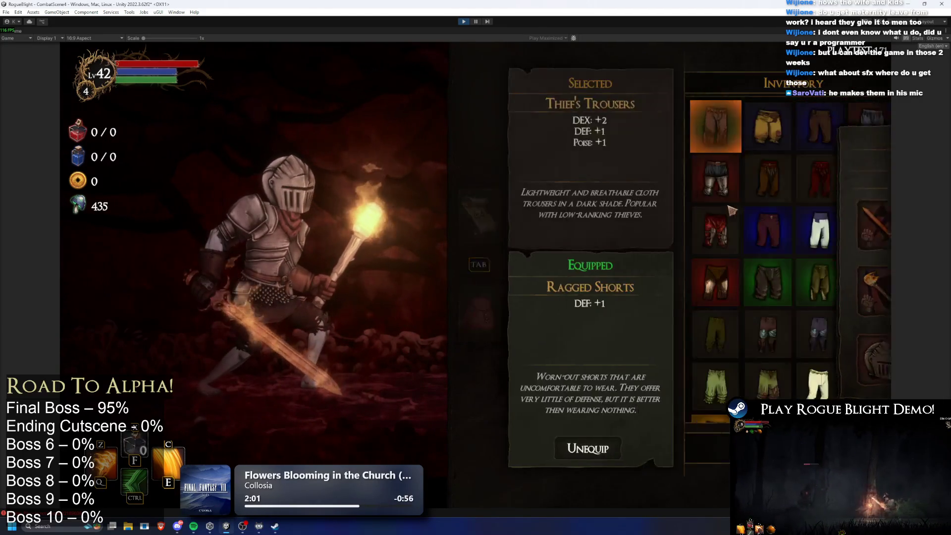
- Equip the knight leg armour and Knight's Boots, then close the equipment menu
{"action": "left_click", "coordinate": [715, 179]}
{"action": "left_click", "coordinate": [812, 359]}
{"action": "left_click", "coordinate": [716, 175]}
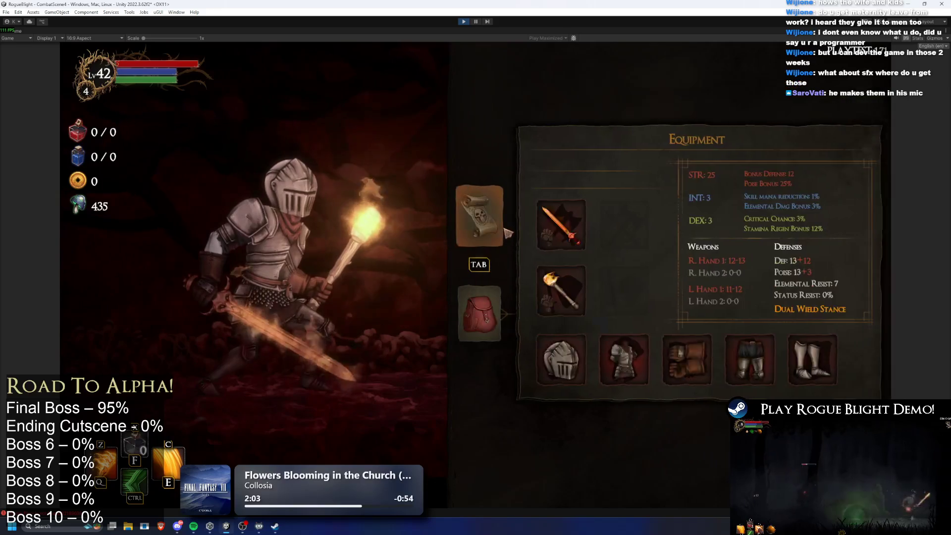
{"action": "key", "text": "Tab"}
{"action": "key", "text": "Escape"}
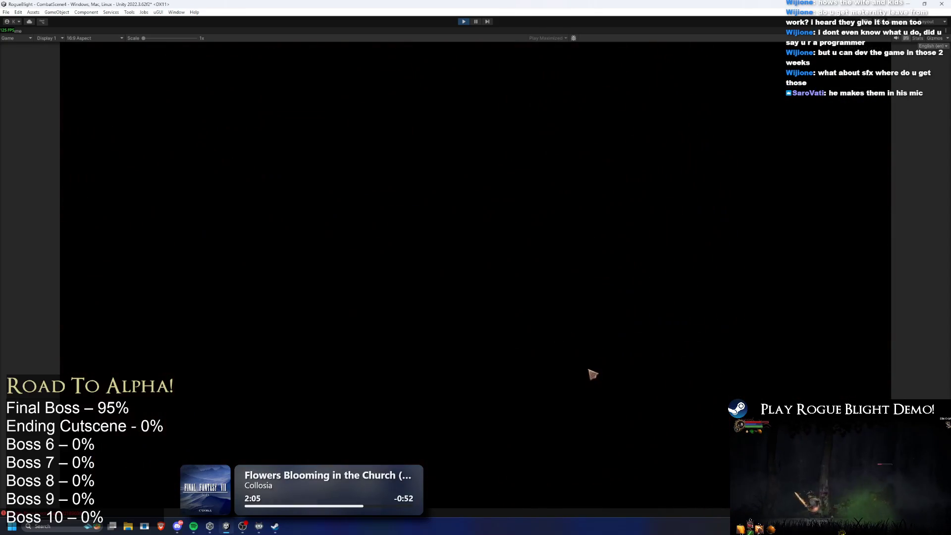
- Walk right into the boss arena and hit the boss with the C and Z abilities
{"action": "key", "text": "a"}
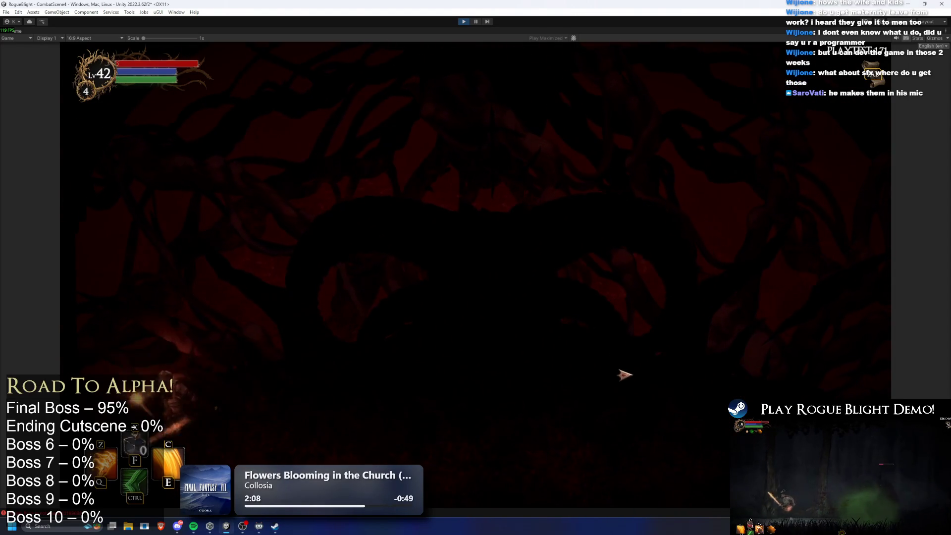
{"action": "key", "text": "d"}
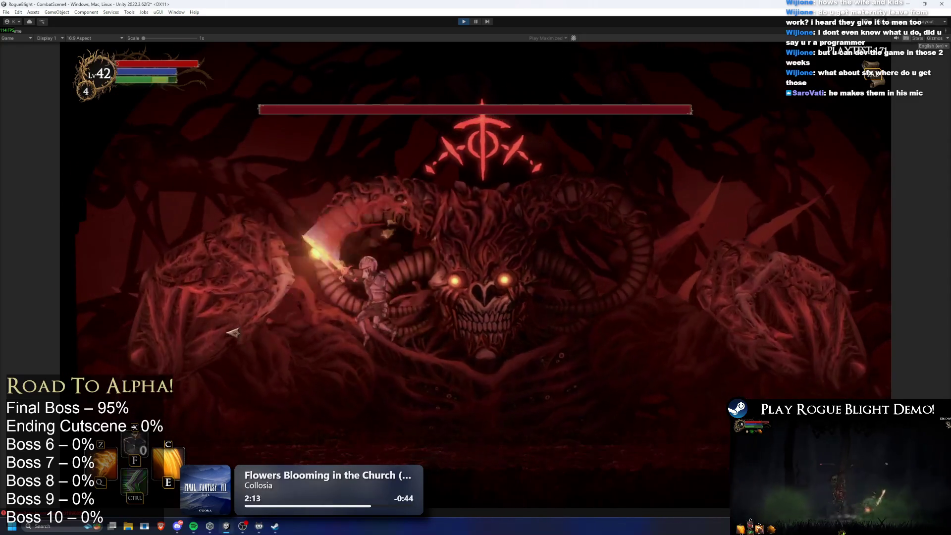
{"action": "key", "text": "c"}
{"action": "key", "text": "z"}
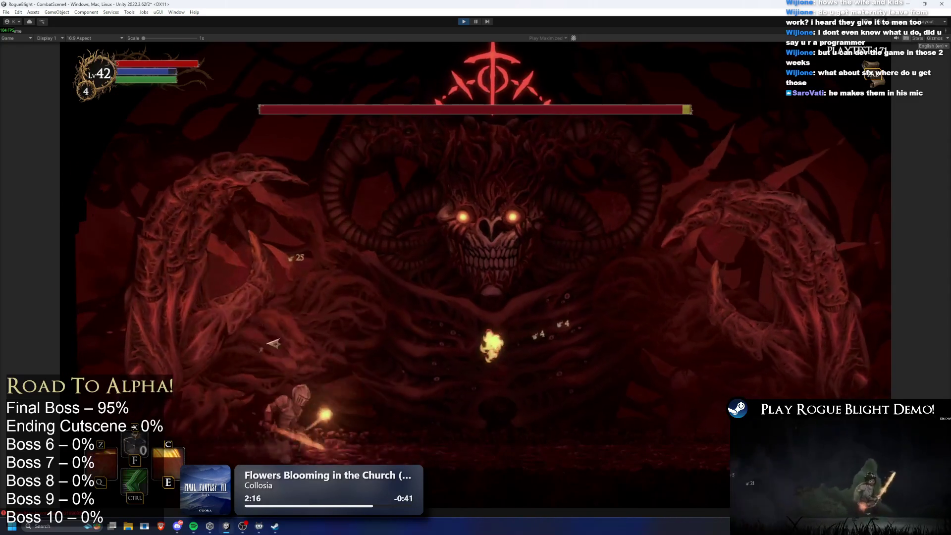
{"action": "key", "text": "d"}
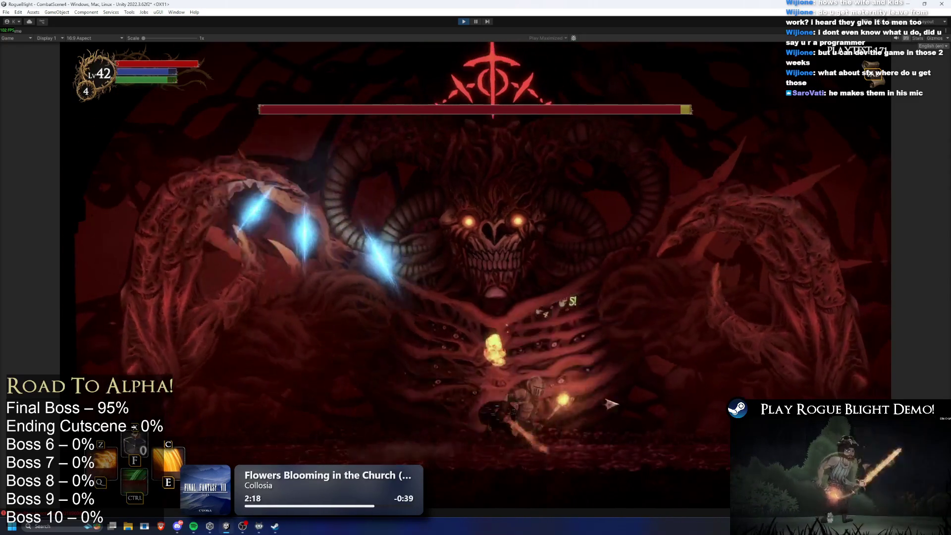
{"action": "key", "text": "a"}
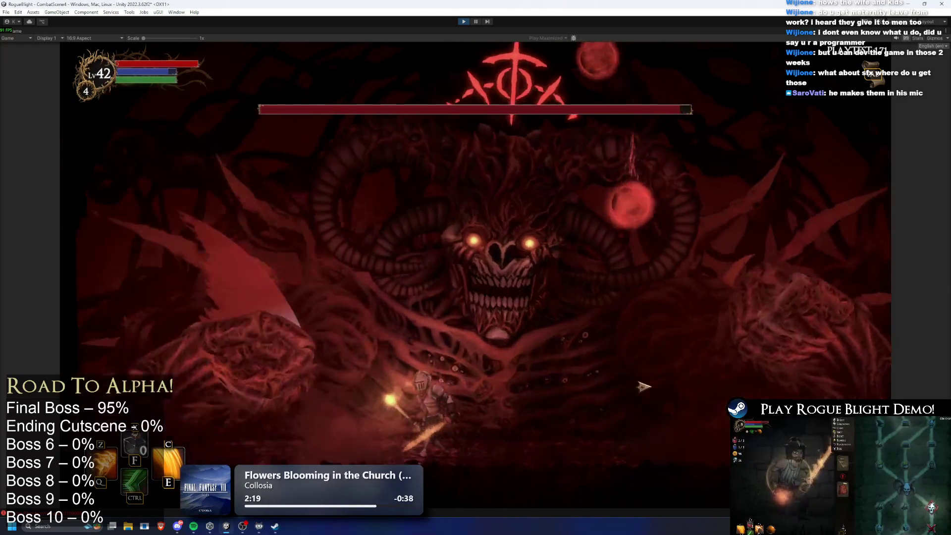
{"action": "key", "text": "d"}
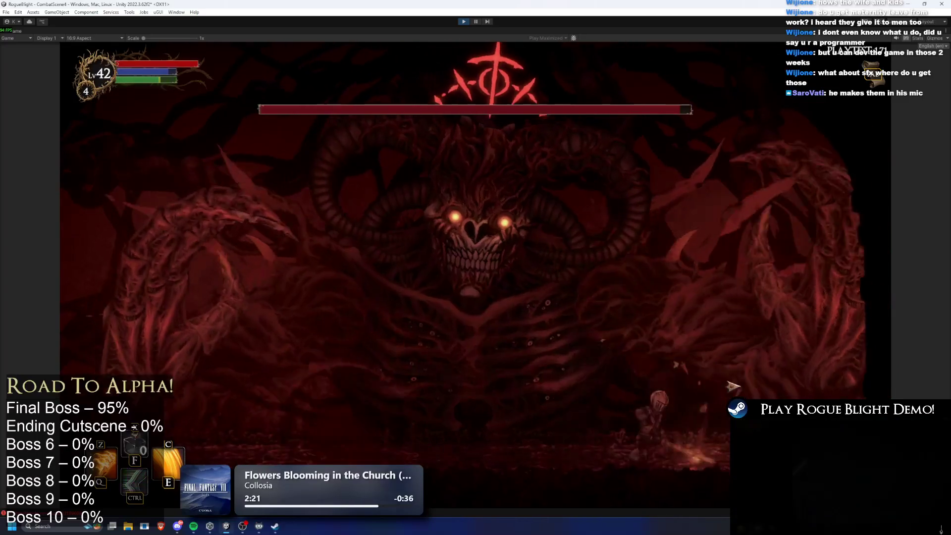
{"action": "key", "text": "a"}
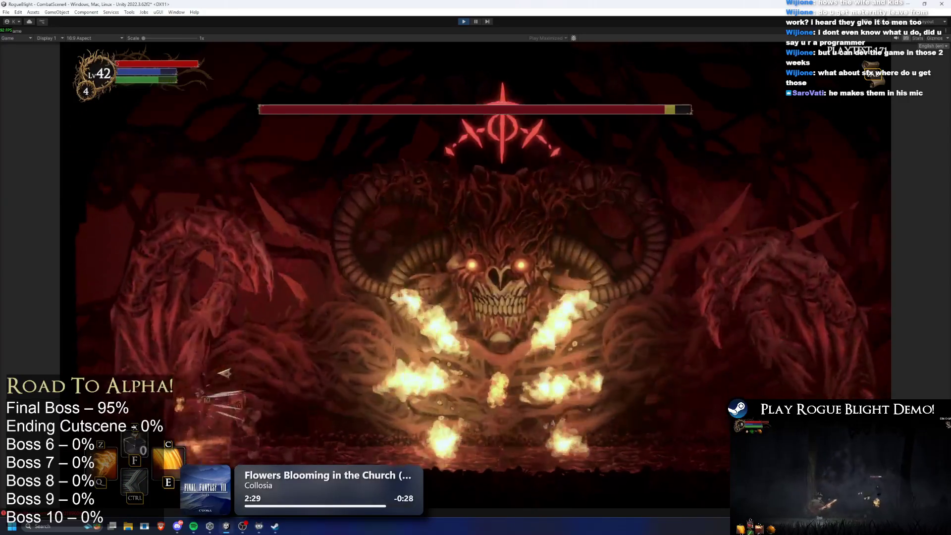
- Dash away from the boss's flames and projectiles while casting E and Z skills
{"action": "key", "text": "ctrl"}
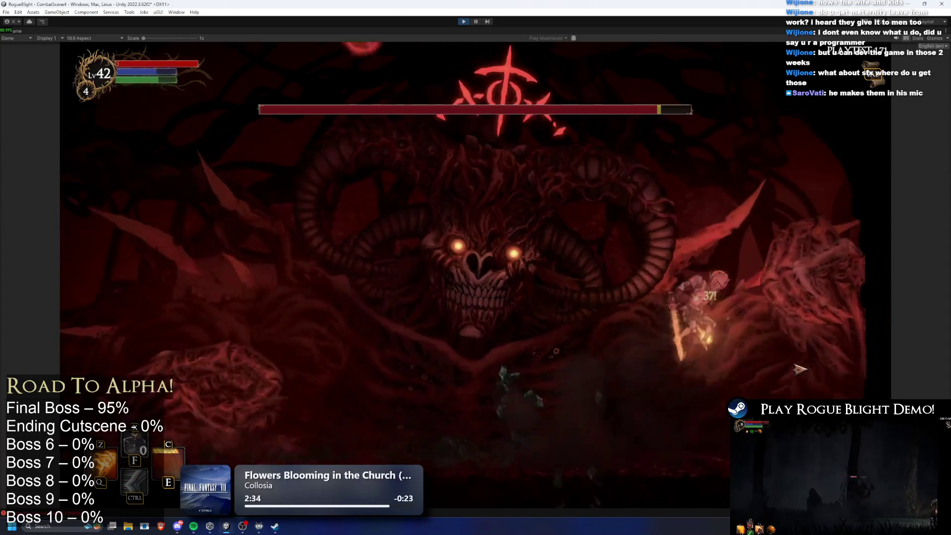
{"action": "key", "text": "a"}
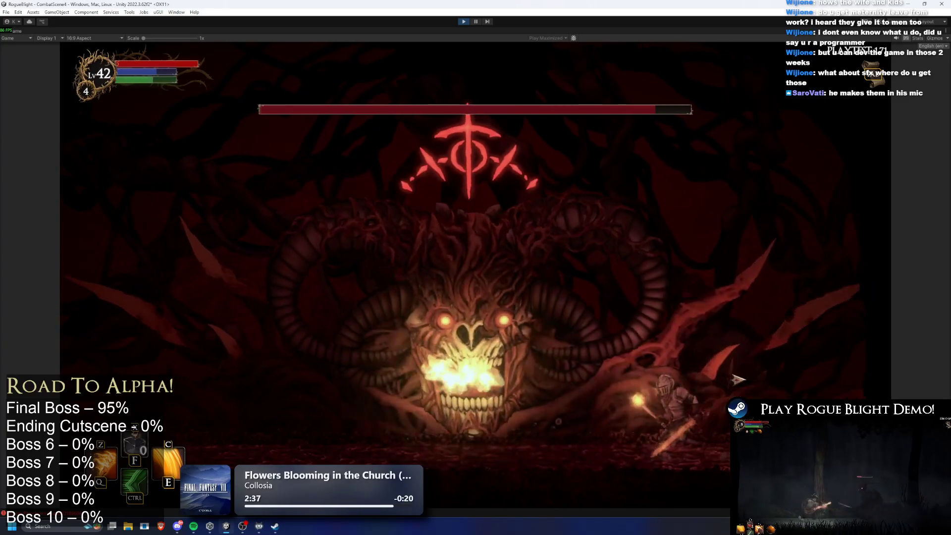
{"action": "key", "text": "e"}
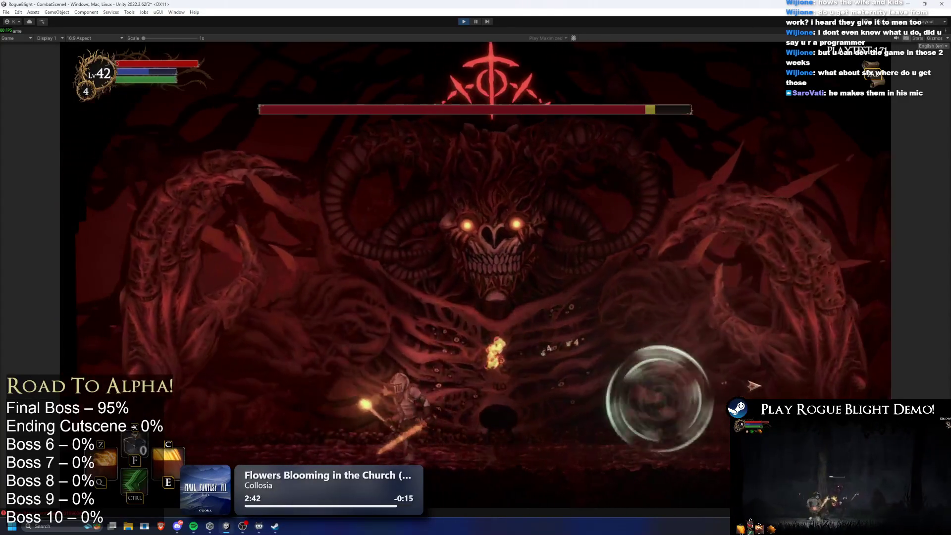
{"action": "key", "text": "a"}
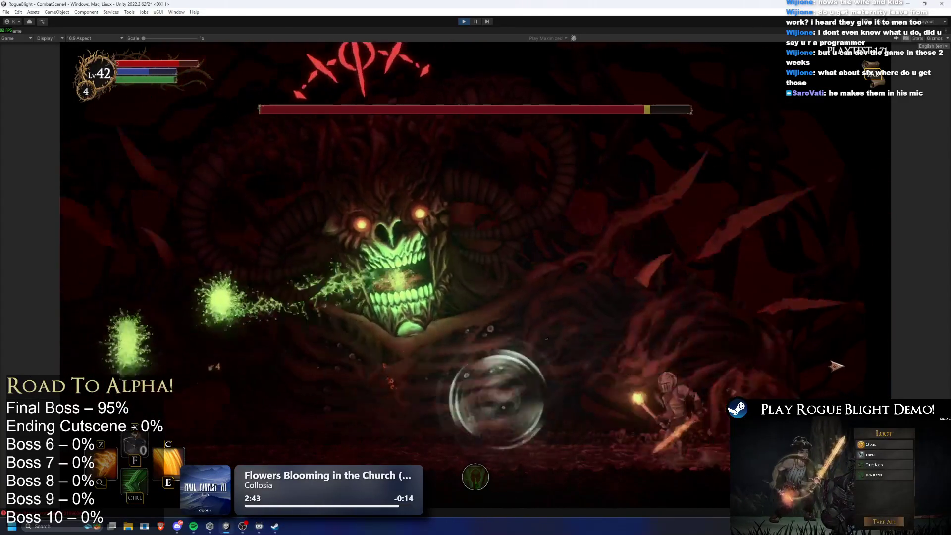
{"action": "key", "text": "ctrl"}
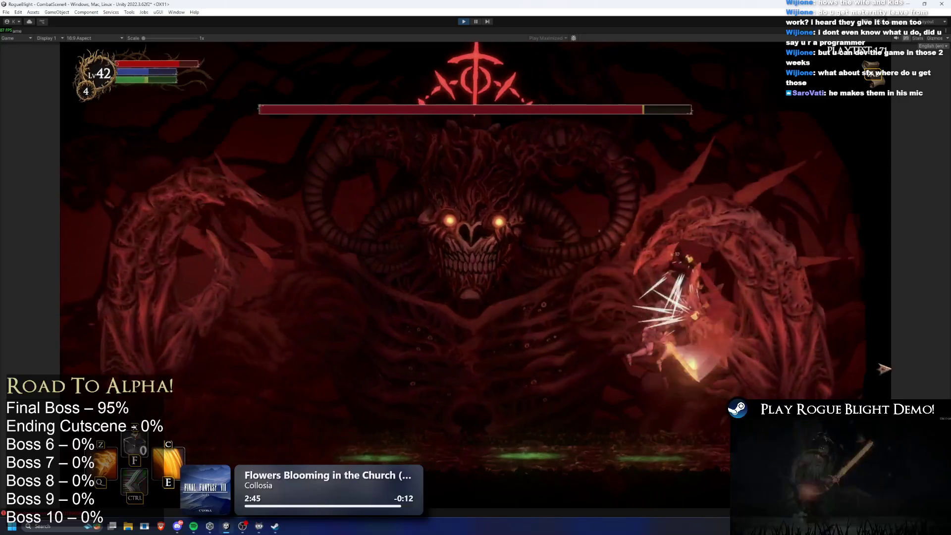
{"action": "key", "text": "z"}
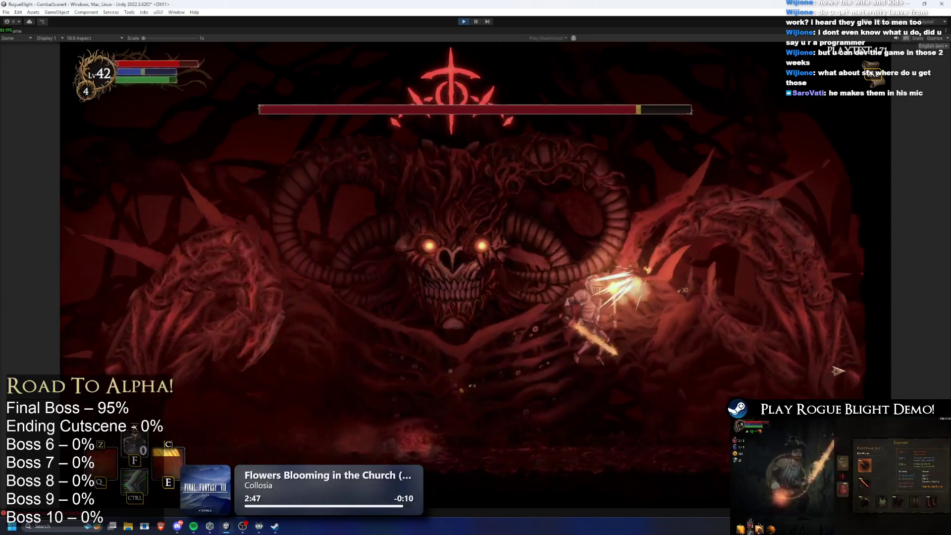
{"action": "key", "text": "a"}
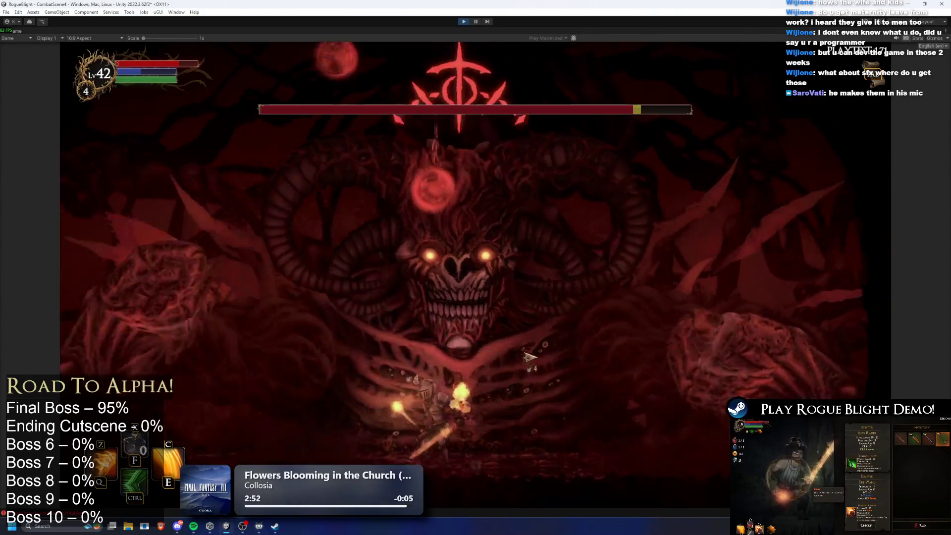
{"action": "key", "text": "ctrl"}
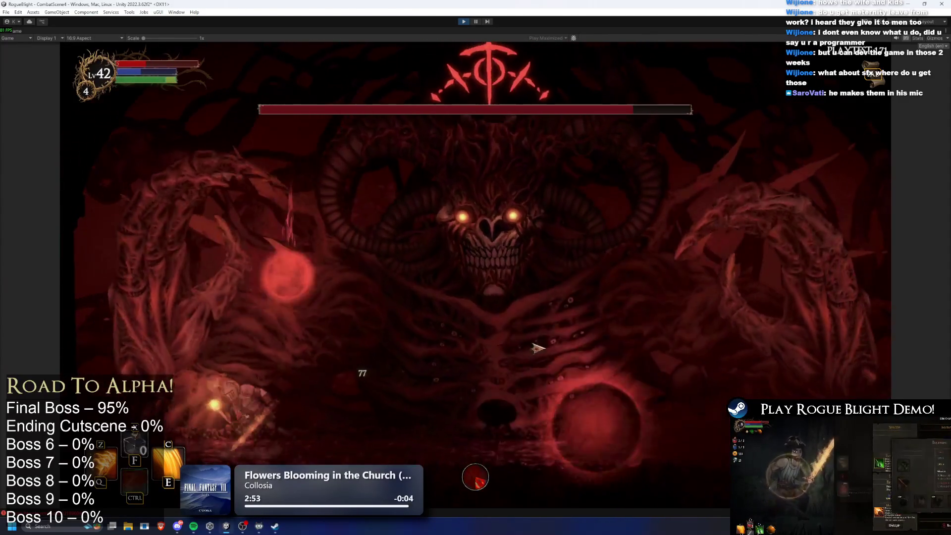
- Jump and slash at the boss's face, then restore health and mana with the F1 cheat
{"action": "key", "text": "d"}
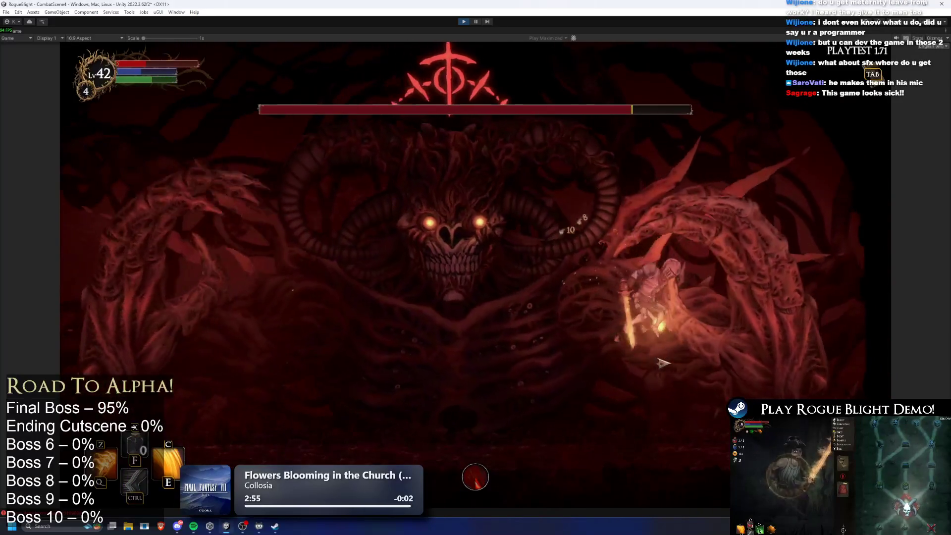
{"action": "key", "text": "a"}
{"action": "key", "text": "e"}
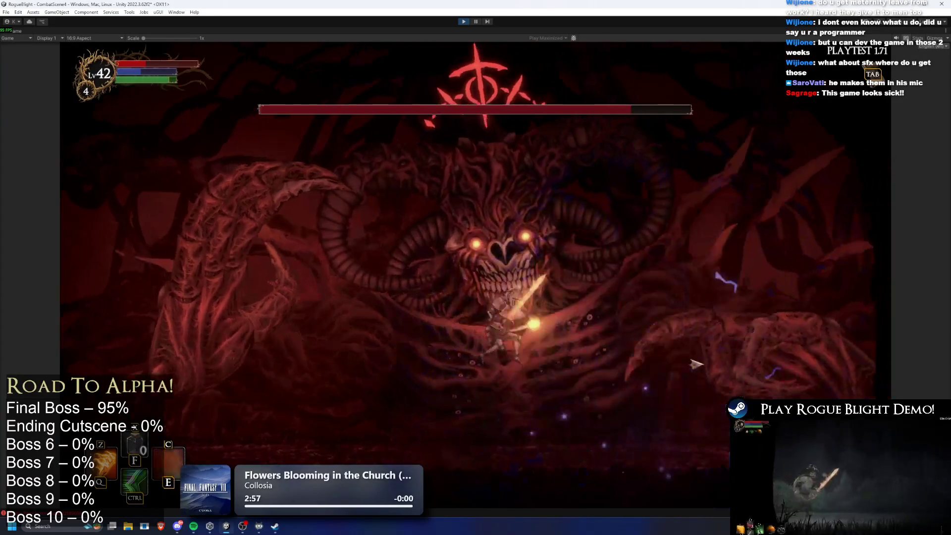
{"action": "key", "text": "z"}
{"action": "key", "text": "a"}
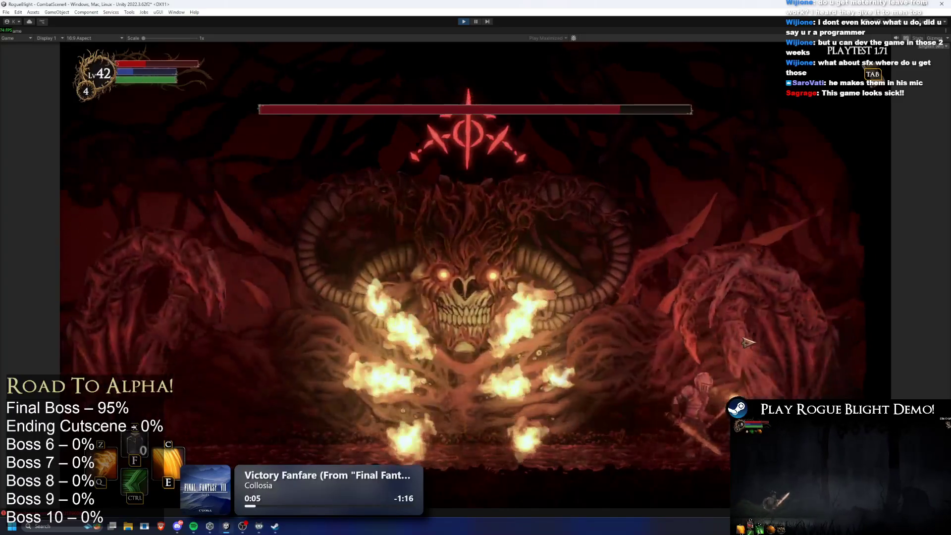
{"action": "key", "text": "space"}
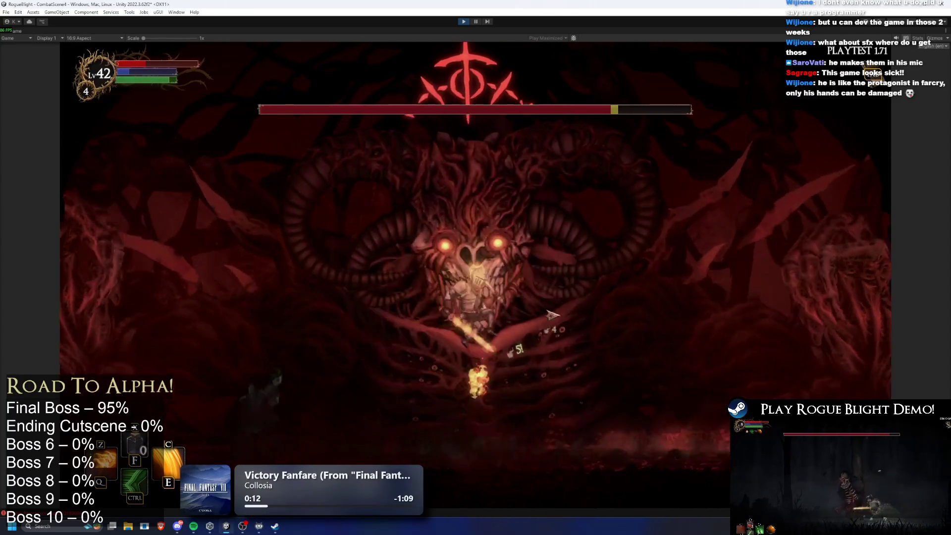
{"action": "key", "text": "a"}
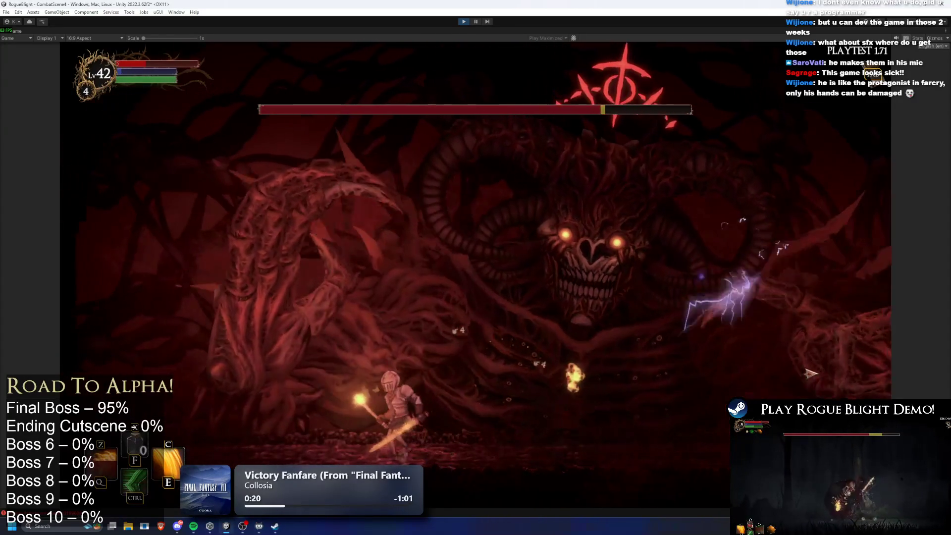
{"action": "key", "text": "F1"}
- Keep slashing at the boss's hands until the knight perishes, leaving Level 42 at 58/210 EXP
{"action": "key", "text": "a"}
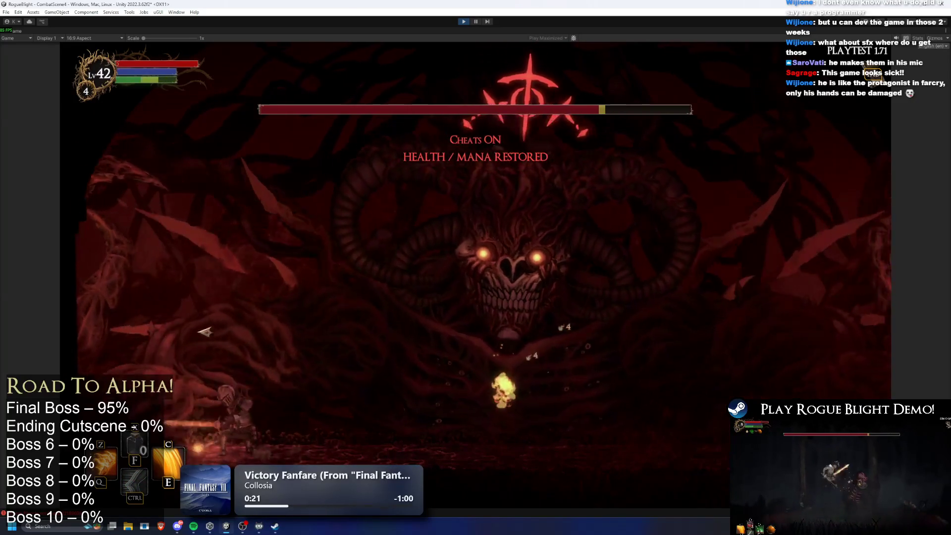
{"action": "key", "text": "d"}
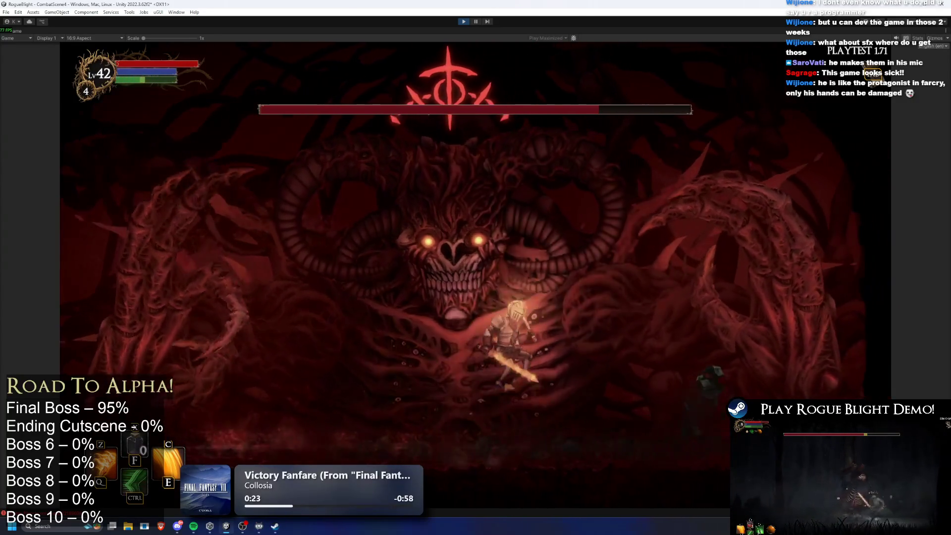
{"action": "left_click", "coordinate": [850, 365]}
{"action": "key", "text": "a"}
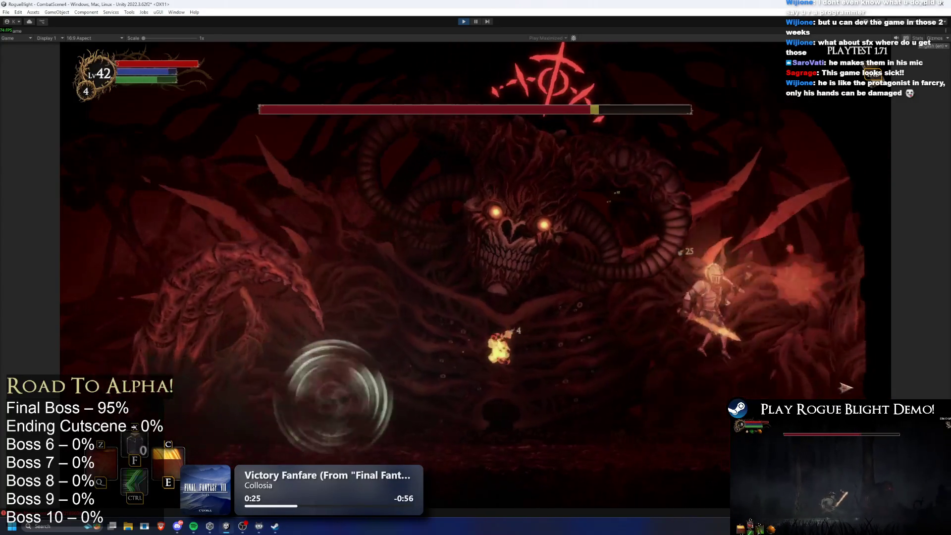
{"action": "left_click", "coordinate": [722, 380]}
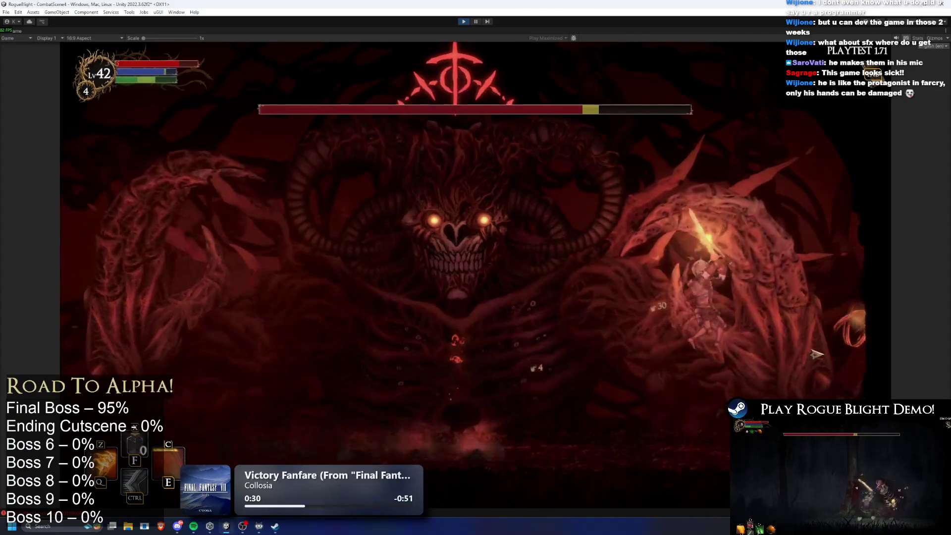
{"action": "left_click", "coordinate": [765, 355]}
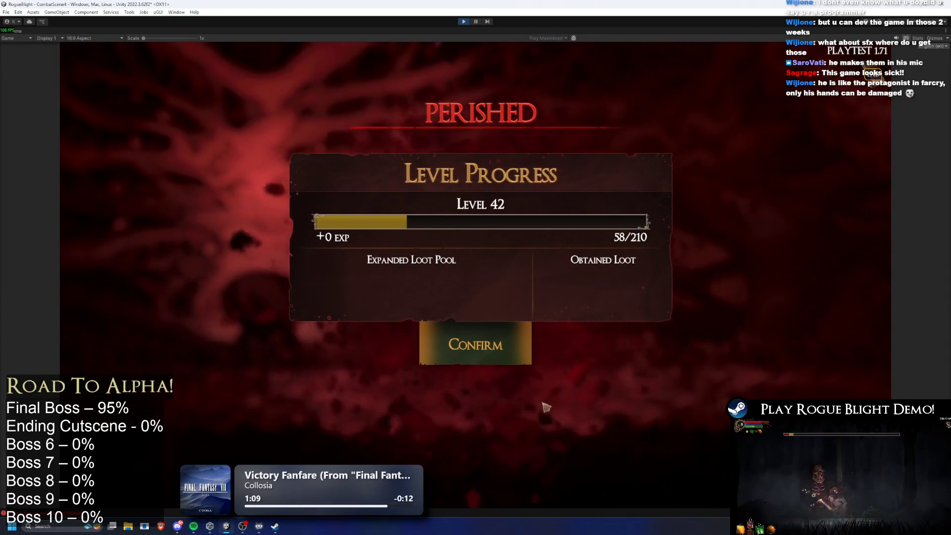
- Leave the results screen and walk through the Sanctuary to the cart NPC's map menu
{"action": "left_click", "coordinate": [500, 342]}
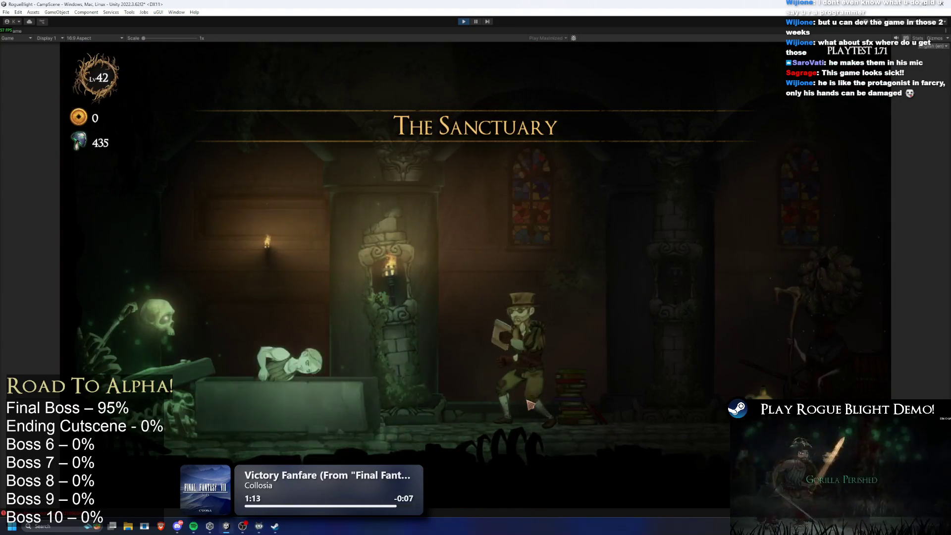
{"action": "key", "text": "d"}
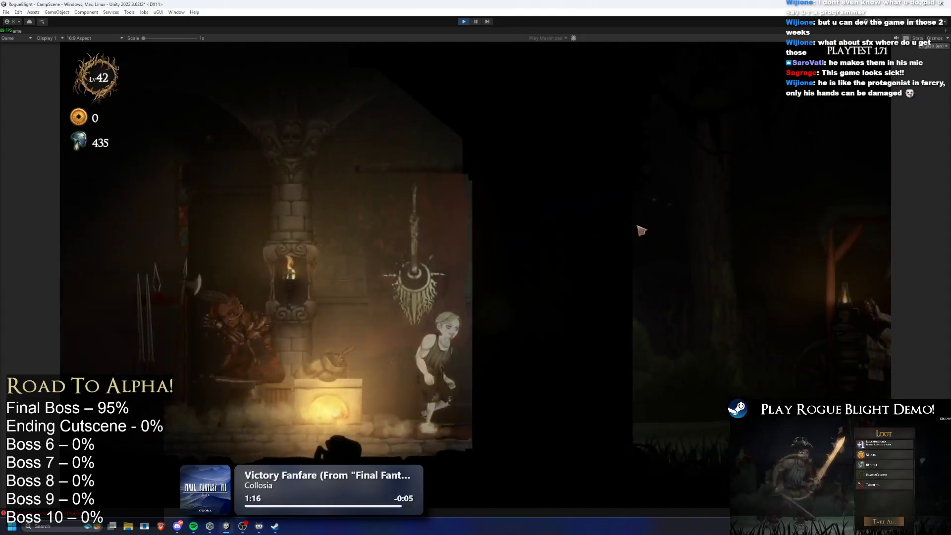
{"action": "key", "text": "a"}
{"action": "key", "text": "e"}
- Choose Story Mode, lower its difficulty by two levels, then return to Choose Map
{"action": "key", "text": "e"}
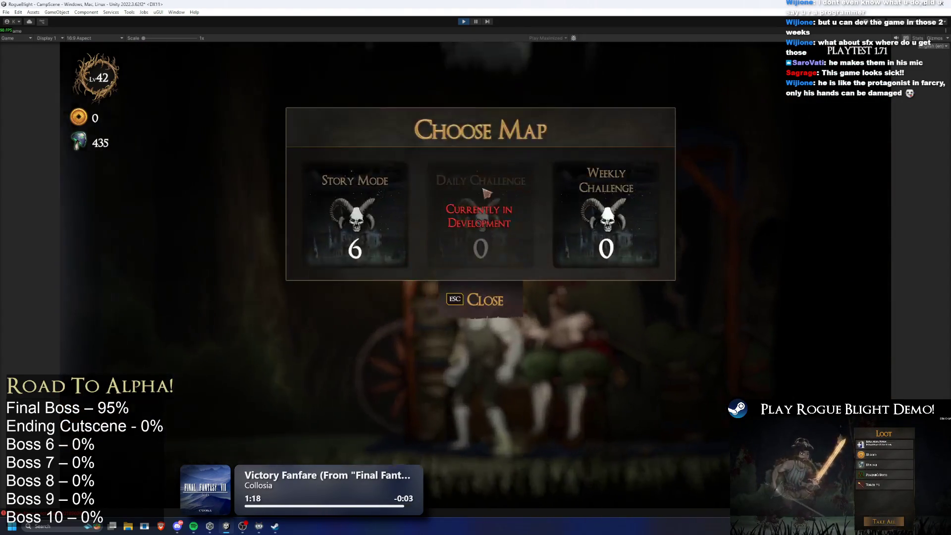
{"action": "key", "text": "e"}
{"action": "left_click", "coordinate": [511, 202]}
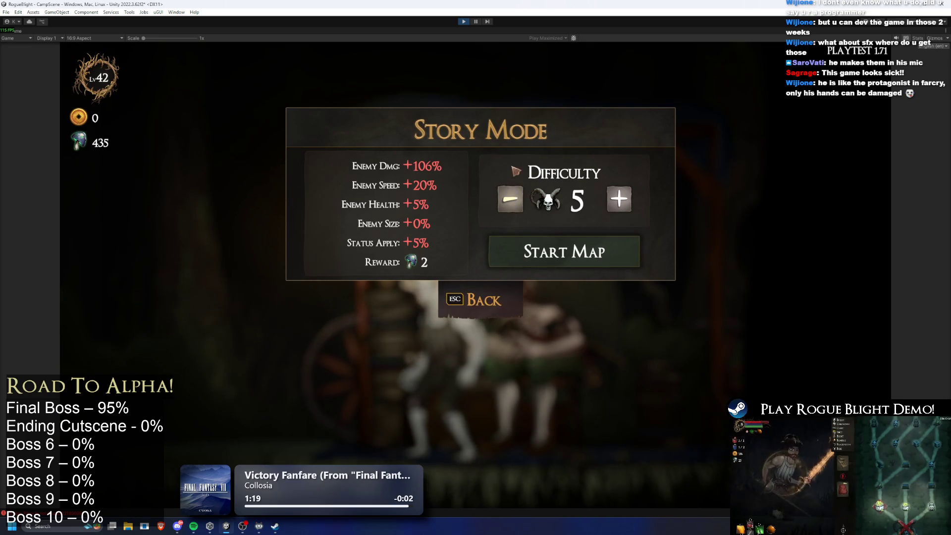
{"action": "left_click", "coordinate": [513, 204]}
{"action": "left_click", "coordinate": [489, 304]}
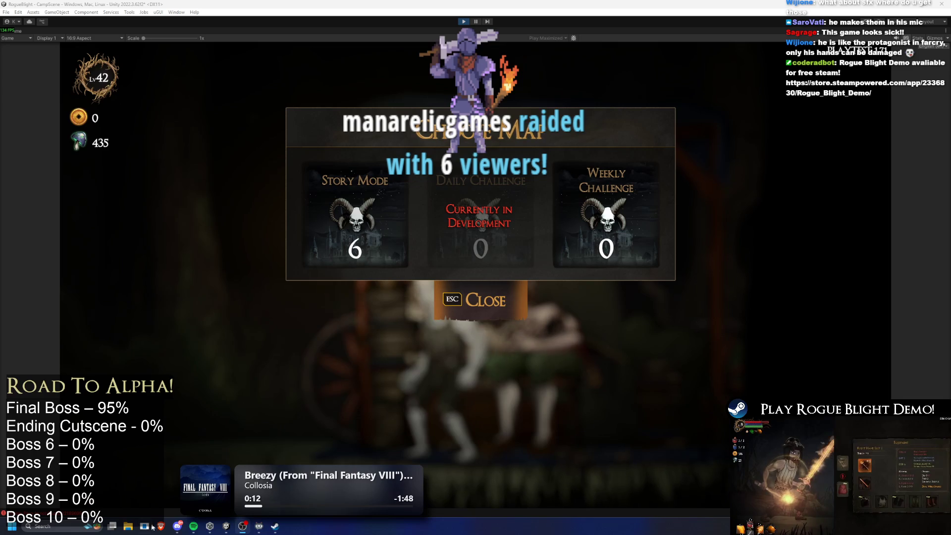
{"action": "mouse_move", "coordinate": [195, 528]}
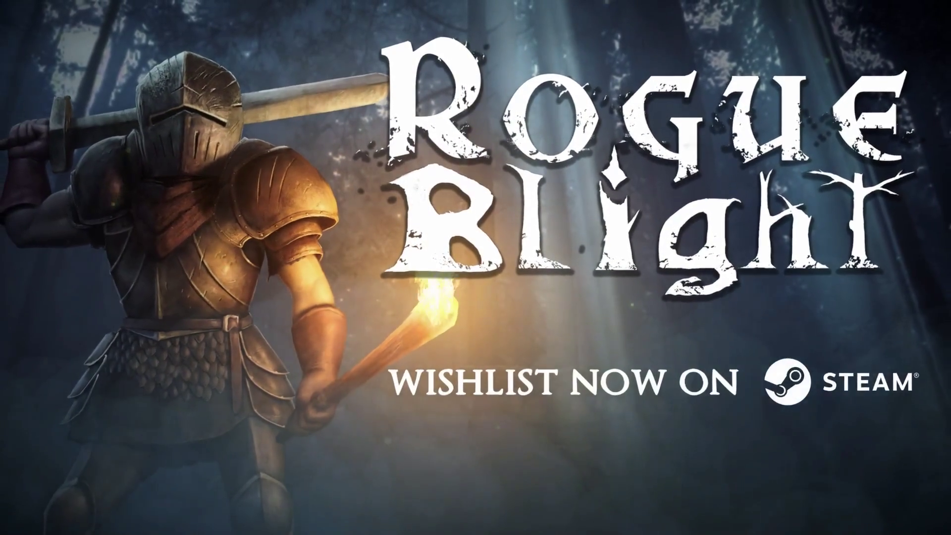
{"action": "key", "text": "super"}
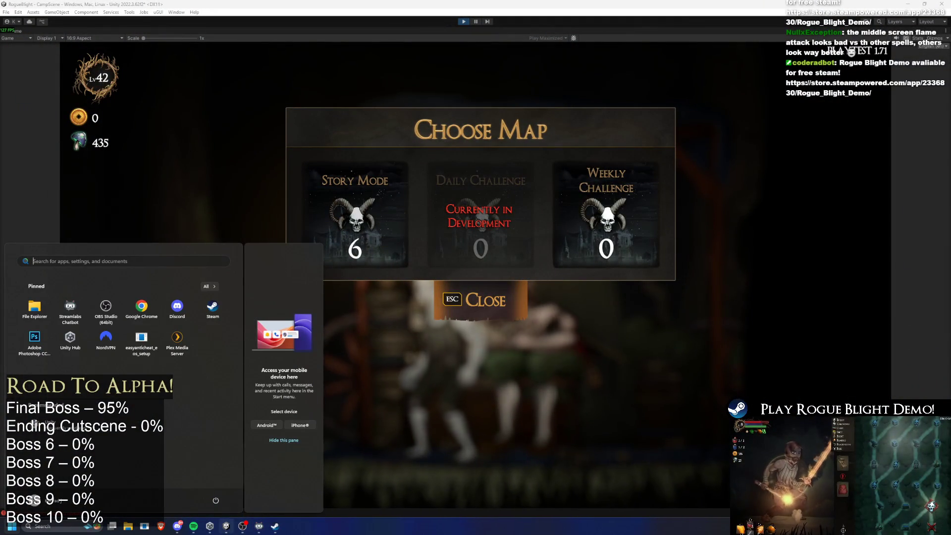
- Launch Steam maximized and switch from the library to the Store
{"action": "left_click", "coordinate": [275, 525]}
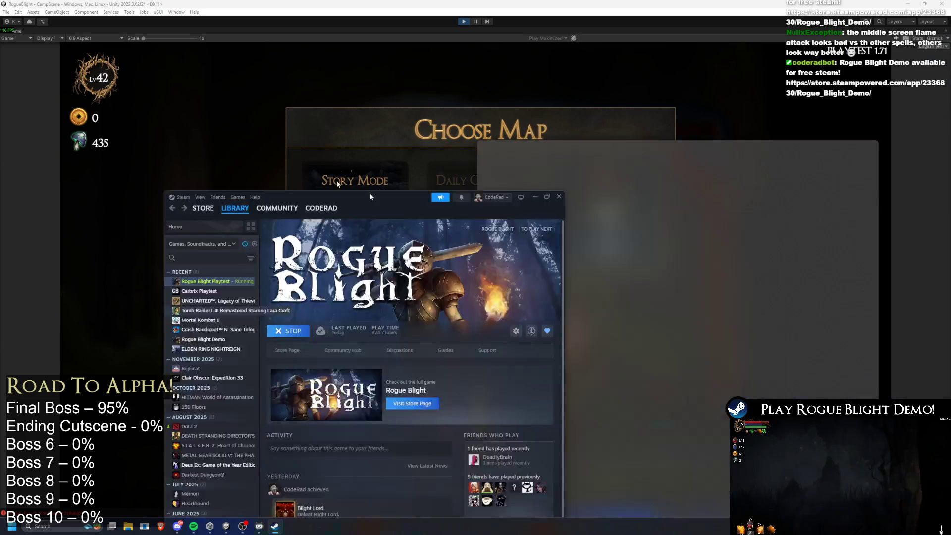
{"action": "double_click", "coordinate": [369, 194]}
{"action": "left_click", "coordinate": [51, 31]}
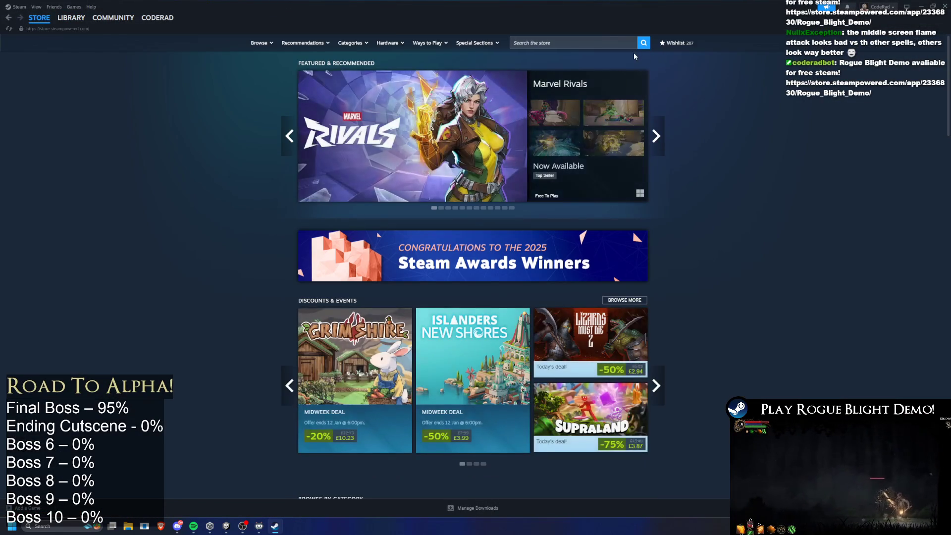
- Search for 'tangy td', open the Tangy TD page and play its trailer full screen
{"action": "left_click", "coordinate": [609, 42]}
{"action": "type", "text": "ngy td"}
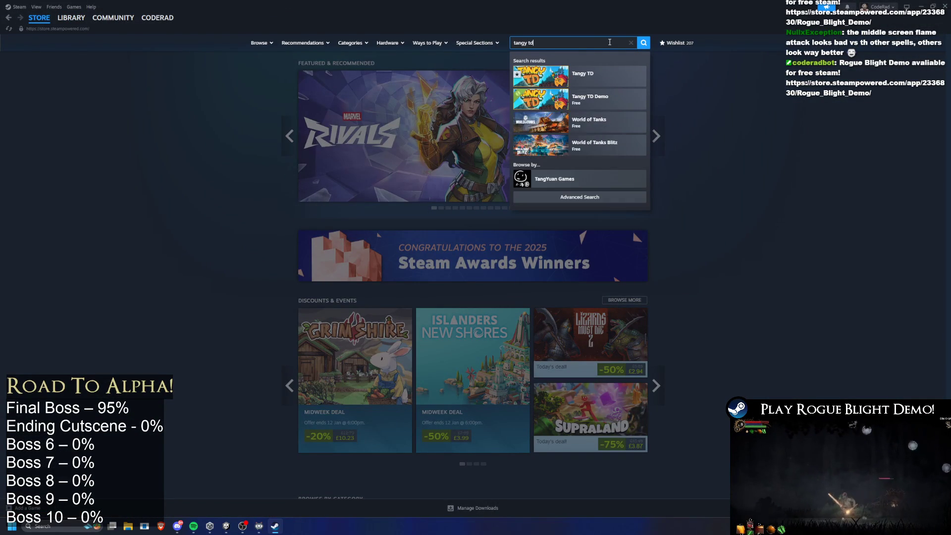
{"action": "left_click", "coordinate": [598, 74]}
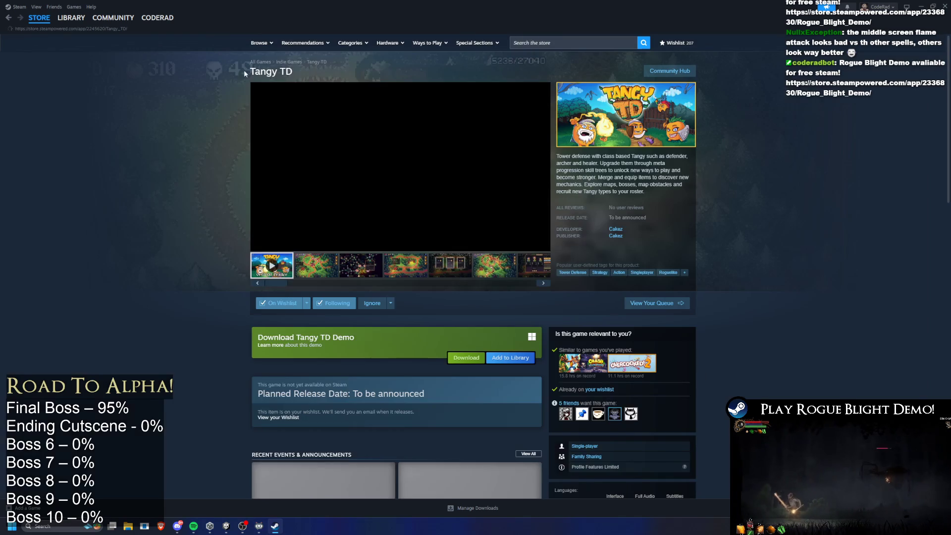
{"action": "left_click", "coordinate": [542, 243]}
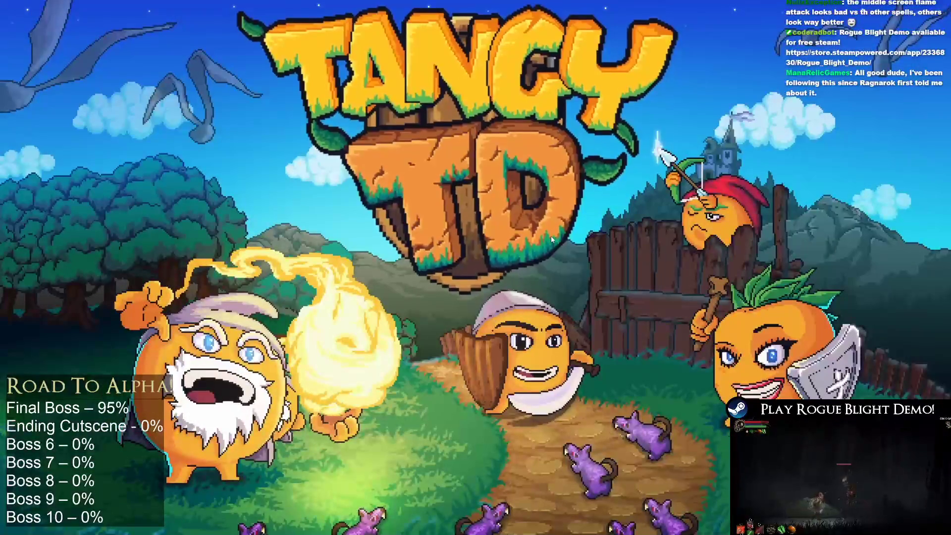
- Browse Tangy TD's screenshots, including the item shop, and scroll through its description
{"action": "mouse_move", "coordinate": [608, 198]}
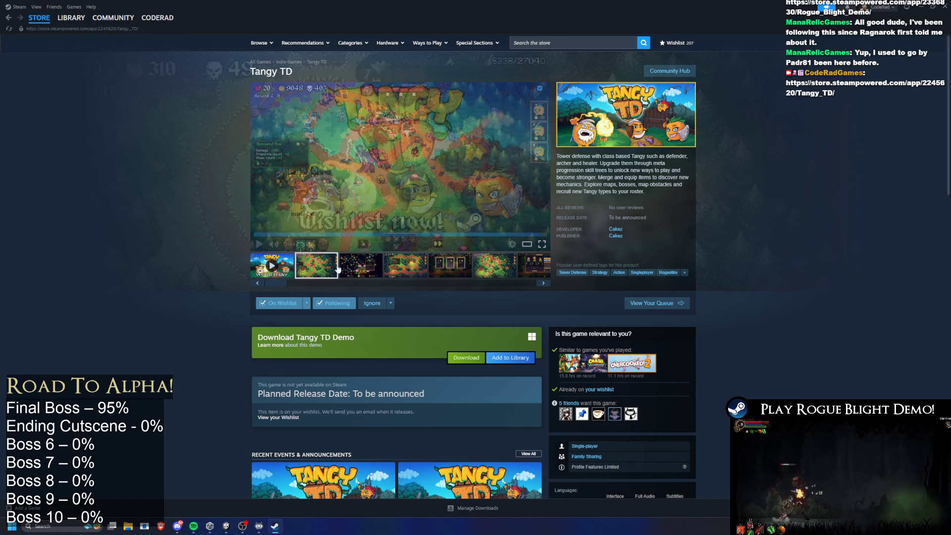
{"action": "left_click", "coordinate": [422, 275]}
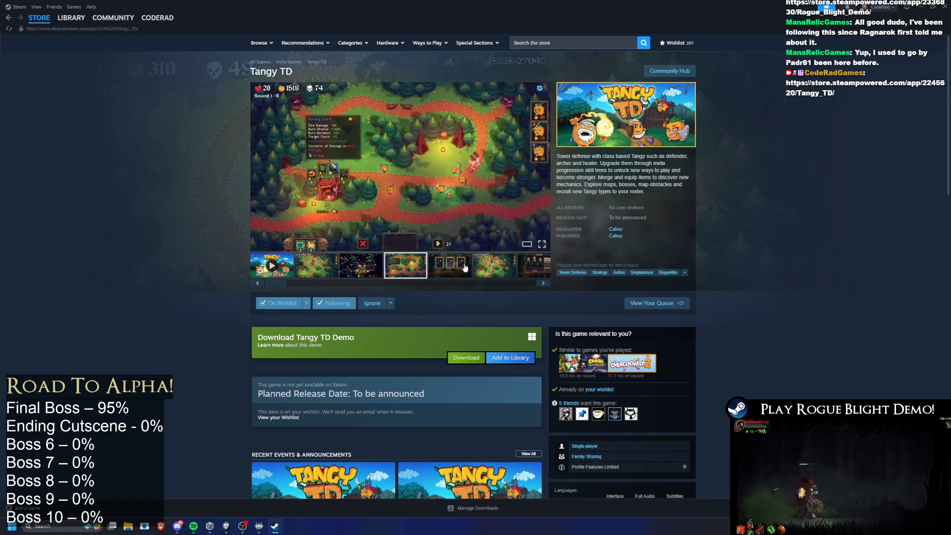
{"action": "left_click", "coordinate": [449, 266]}
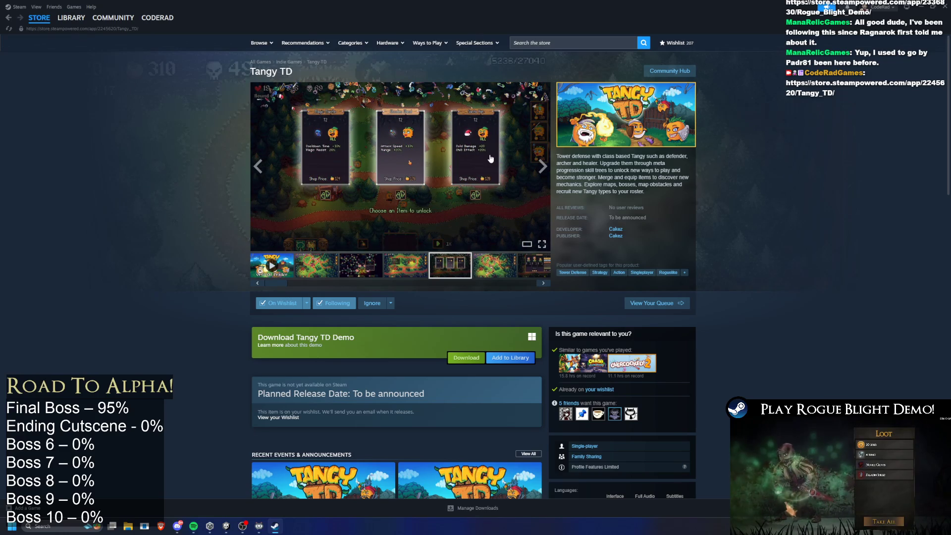
{"action": "scroll", "coordinate": [425, 186], "scroll_direction": "down", "scroll_amount": 5}
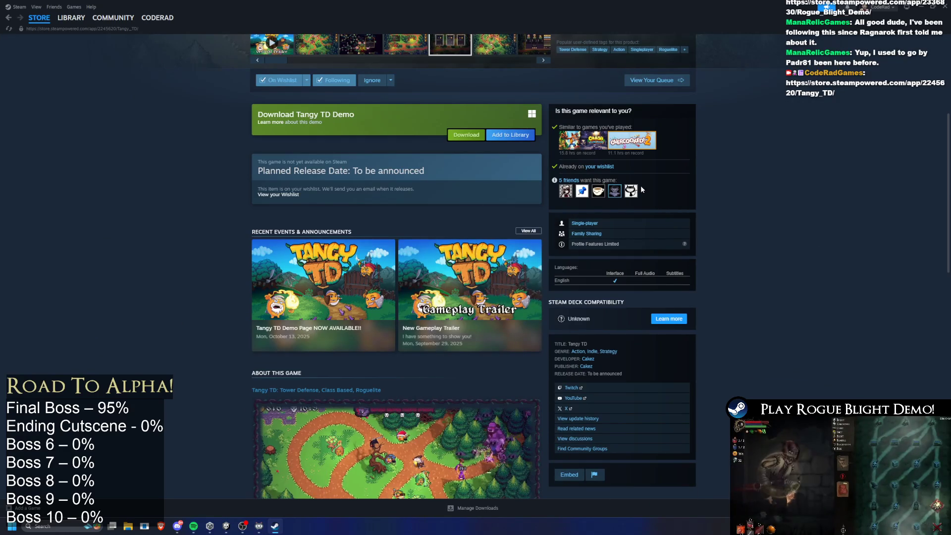
{"action": "scroll", "coordinate": [754, 114], "scroll_direction": "down", "scroll_amount": 2}
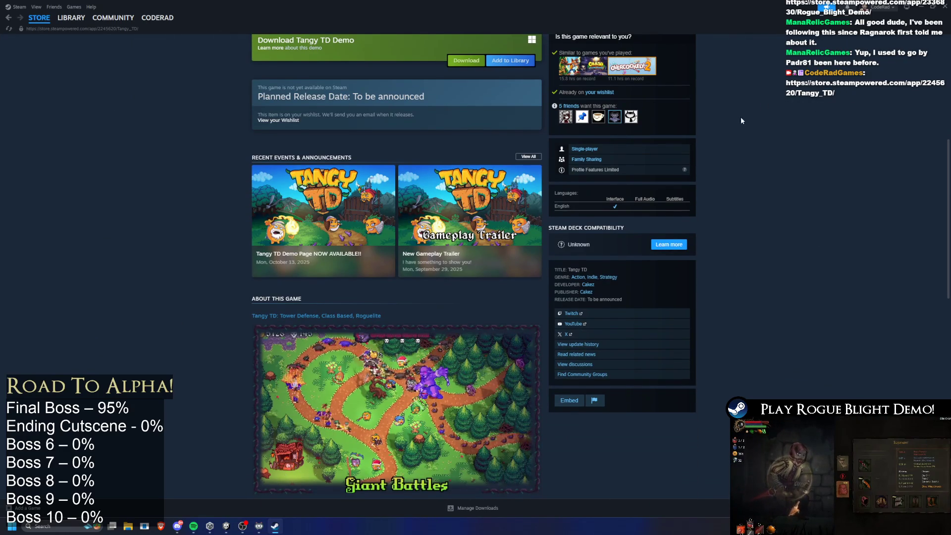
{"action": "scroll", "coordinate": [467, 354], "scroll_direction": "down", "scroll_amount": 5}
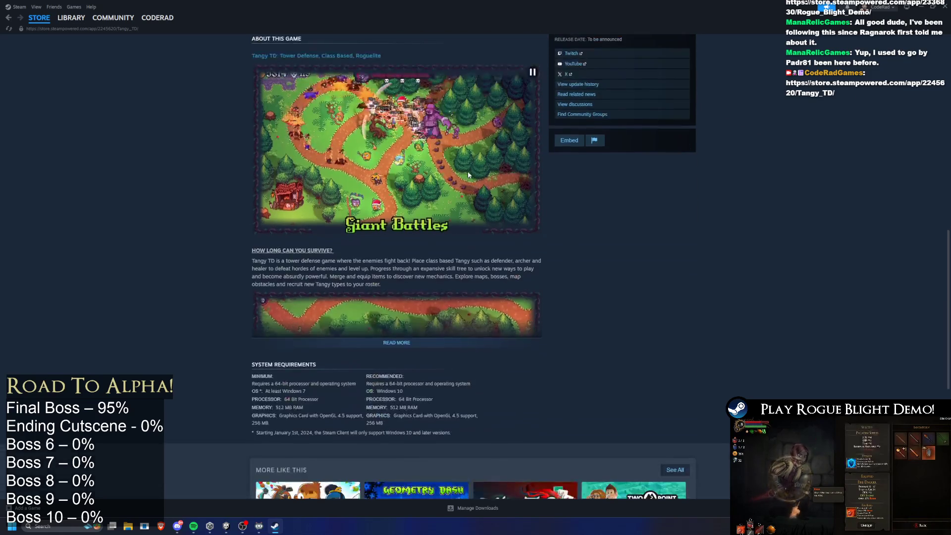
{"action": "scroll", "coordinate": [472, 289], "scroll_direction": "down", "scroll_amount": 10}
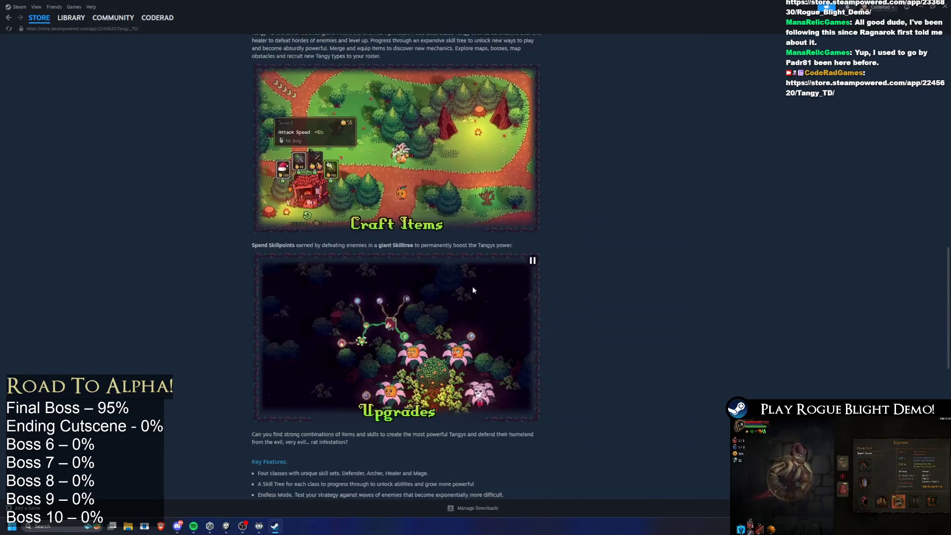
{"action": "scroll", "coordinate": [571, 292], "scroll_direction": "down", "scroll_amount": 5}
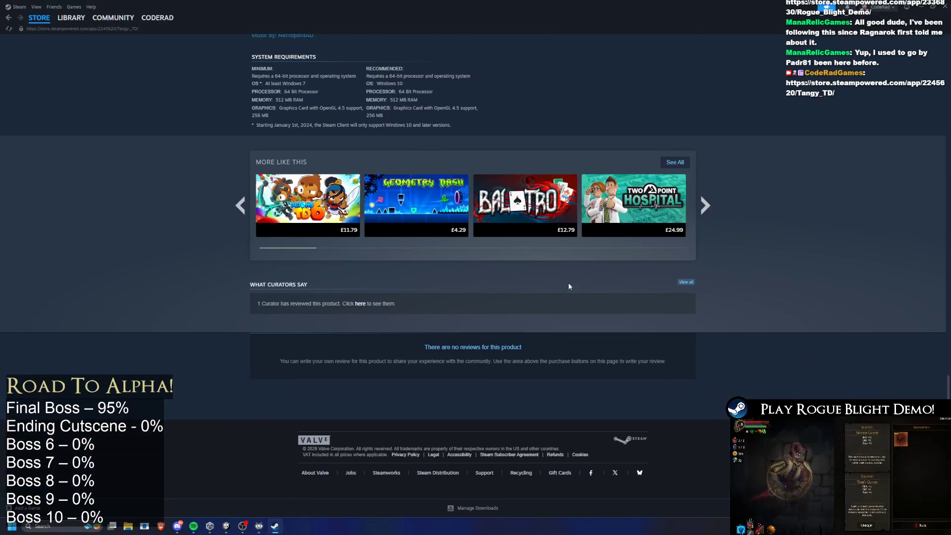
- Back at the top, view the Mission Complete screenshot, then go to the Library and close Steam
{"action": "key", "text": "Home"}
{"action": "left_click", "coordinate": [494, 265]}
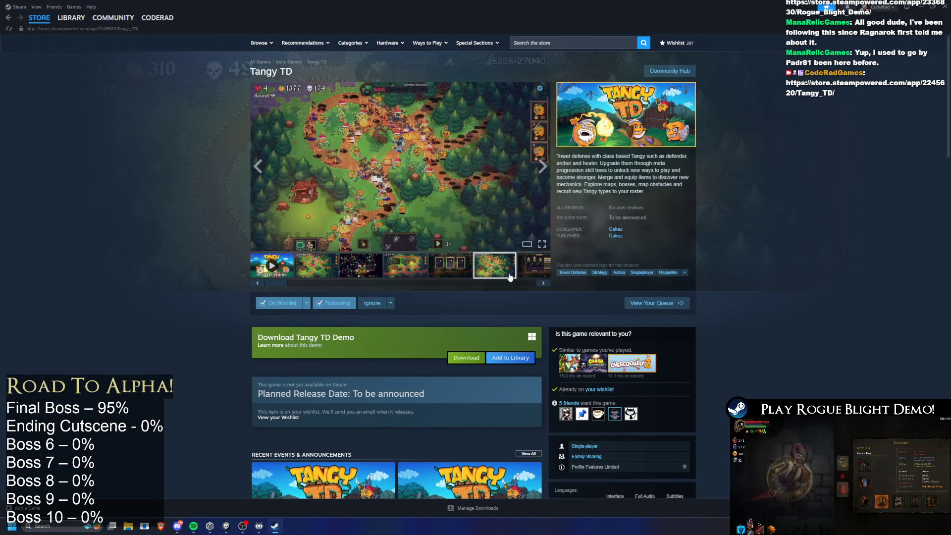
{"action": "left_click", "coordinate": [485, 287]}
{"action": "mouse_move", "coordinate": [489, 285]}
{"action": "left_mouse_down"}
{"action": "mouse_move", "coordinate": [503, 280]}
{"action": "mouse_move", "coordinate": [232, 195]}
{"action": "left_mouse_up"}
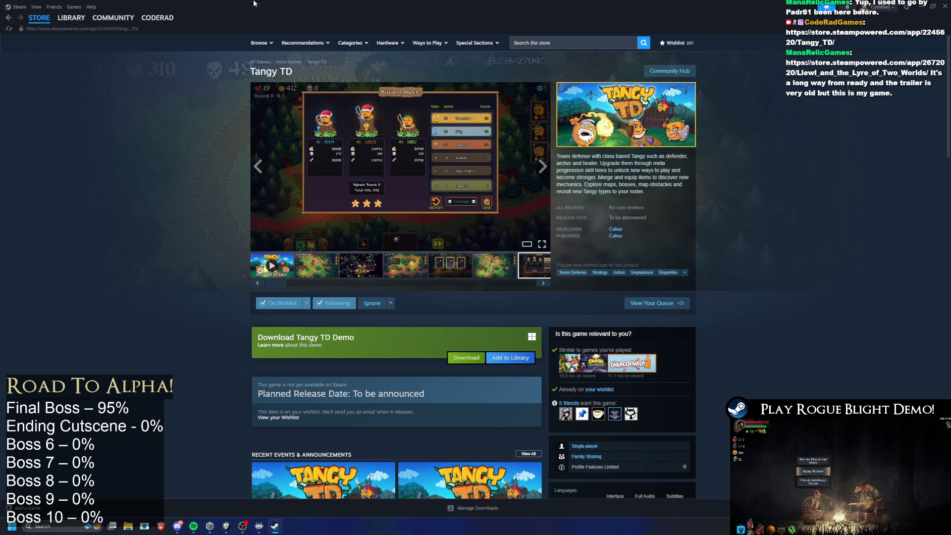
{"action": "left_click", "coordinate": [66, 22]}
{"action": "left_click", "coordinate": [946, 5]}
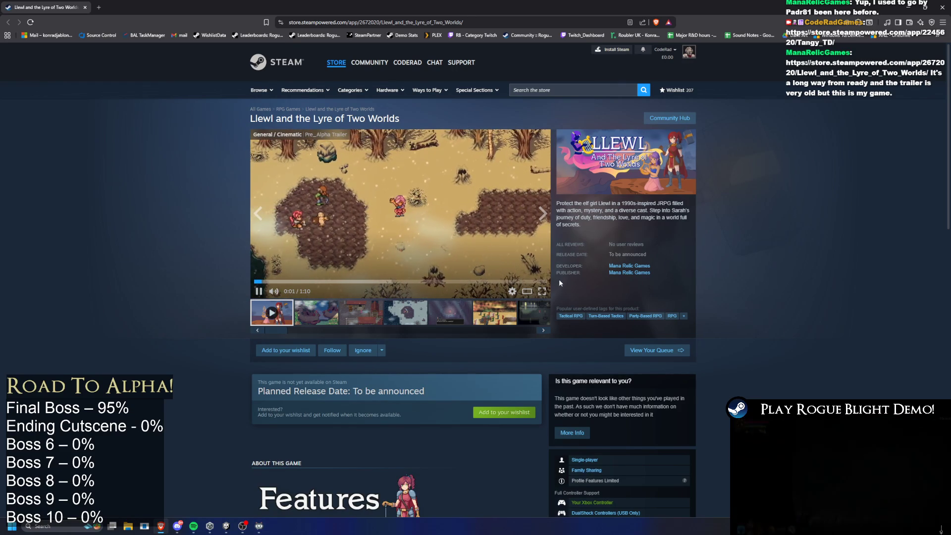
- Watch the Llewl and the Lyre of Two Worlds trailer full screen until it ends
{"action": "left_click", "coordinate": [542, 291]}
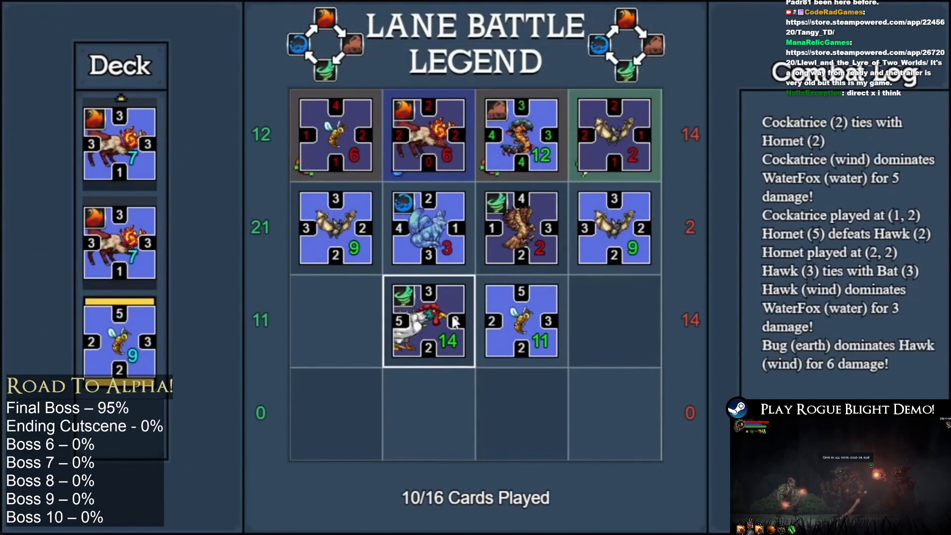
{"action": "mouse_move", "coordinate": [475, 397]}
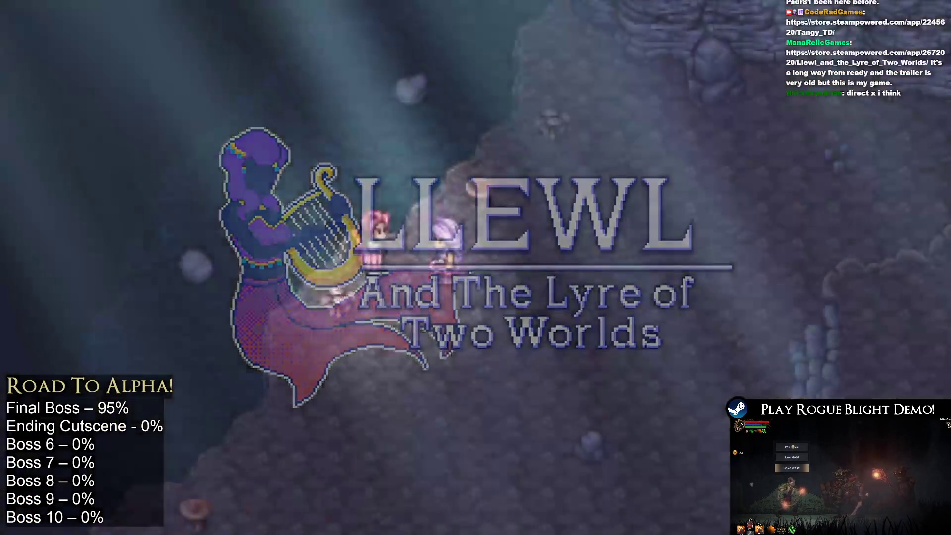
{"action": "mouse_move", "coordinate": [465, 154]}
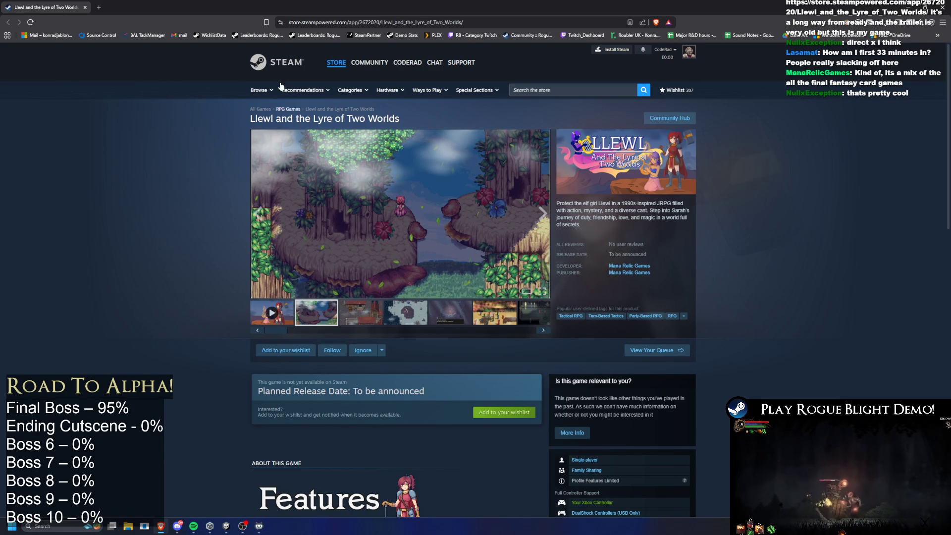
- Copy the page's web address, then wishlist and follow Llewl and the Lyre of Two Worlds
{"action": "key", "text": "ctrl+l"}
{"action": "key", "text": "ctrl+a"}
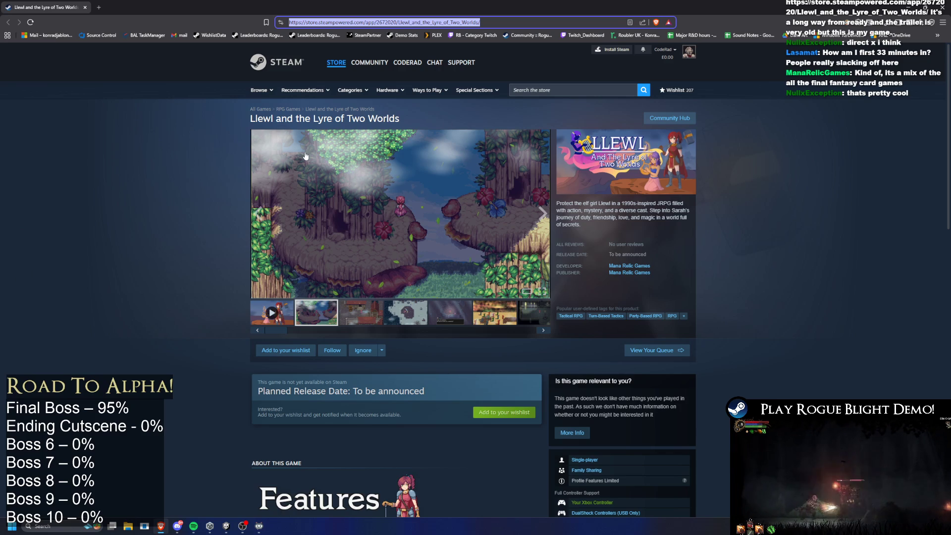
{"action": "left_click", "coordinate": [242, 526]}
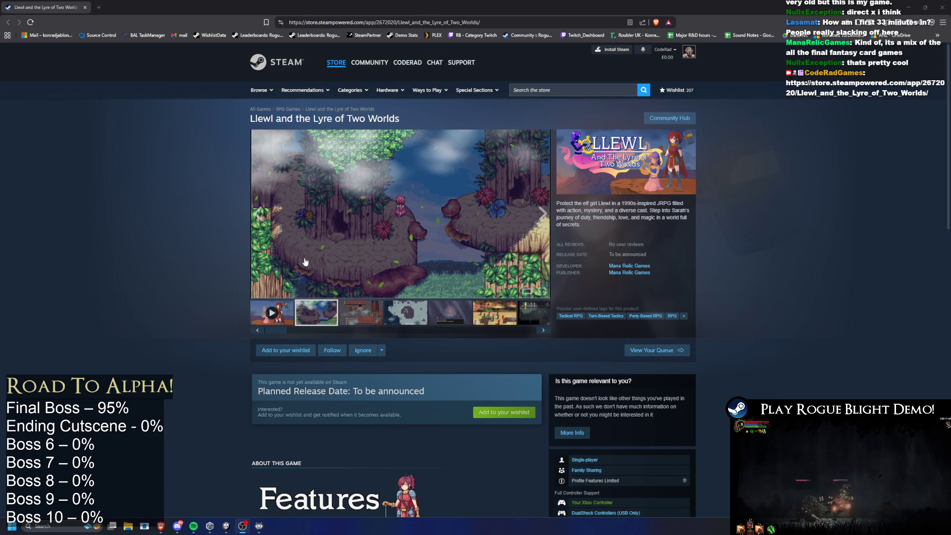
{"action": "left_click", "coordinate": [285, 350]}
{"action": "left_click", "coordinate": [325, 350]}
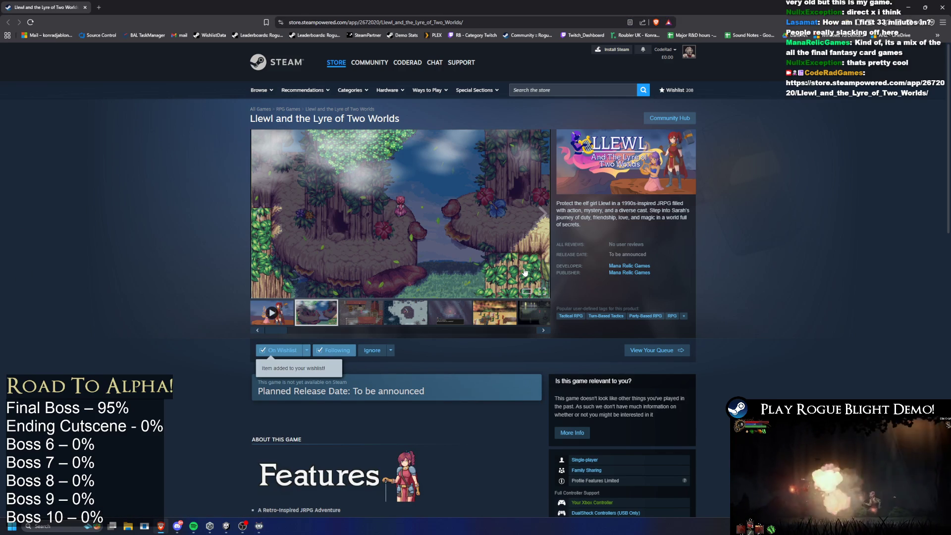
- Scroll through the store page, then list all games by developer Mana Relic Games
{"action": "scroll", "coordinate": [431, 258], "scroll_direction": "down", "scroll_amount": 4}
{"action": "scroll", "coordinate": [431, 259], "scroll_direction": "down", "scroll_amount": 3}
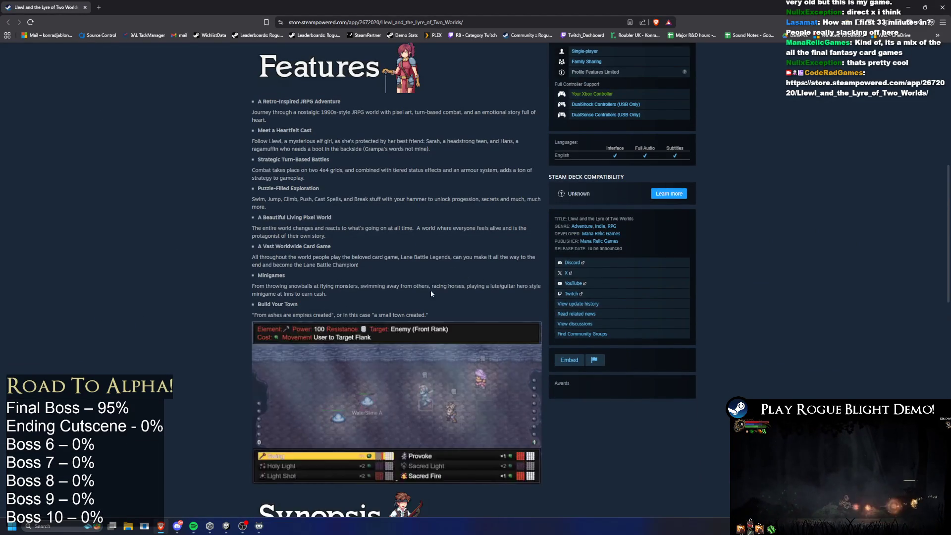
{"action": "scroll", "coordinate": [430, 290], "scroll_direction": "down", "scroll_amount": 7}
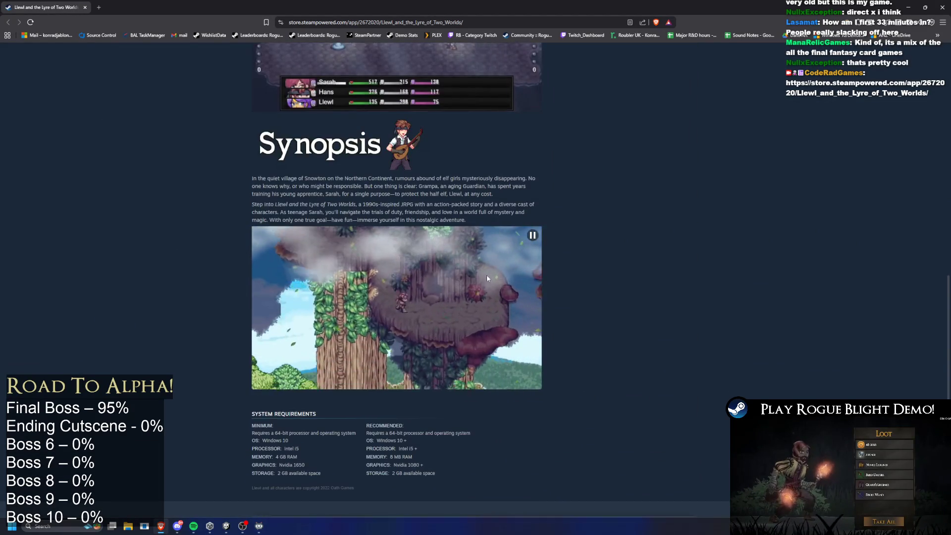
{"action": "scroll", "coordinate": [486, 274], "scroll_direction": "down", "scroll_amount": 4}
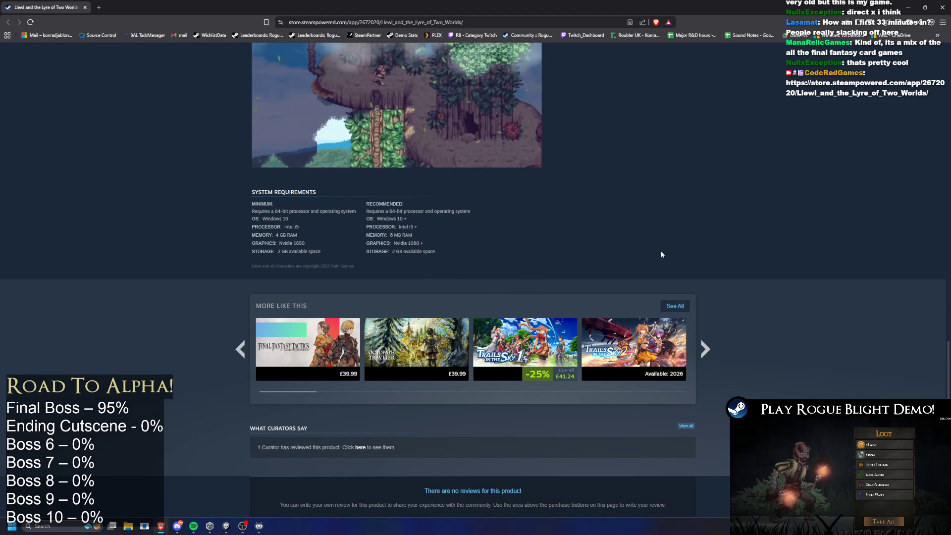
{"action": "scroll", "coordinate": [661, 253], "scroll_direction": "down", "scroll_amount": 3}
{"action": "key", "text": "Home"}
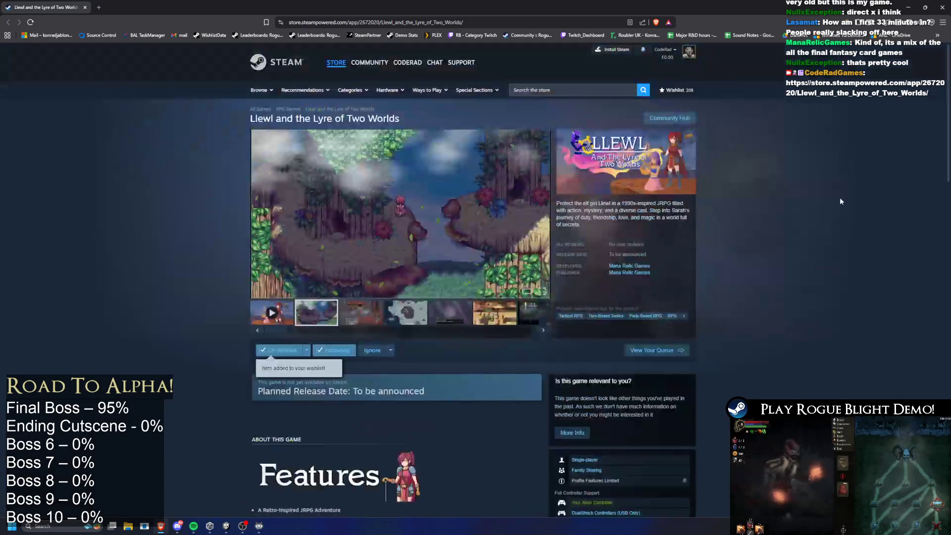
{"action": "left_click", "coordinate": [636, 266]}
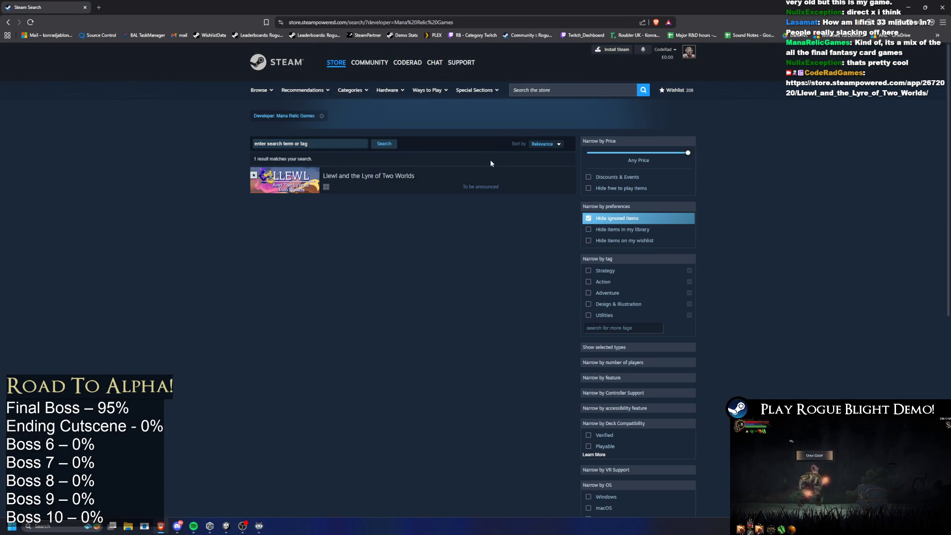
- Open the Llewl page, then in Unity enter and back out of Story Mode and exit Play mode
{"action": "left_click", "coordinate": [490, 173]}
{"action": "key", "text": "alt+Tab"}
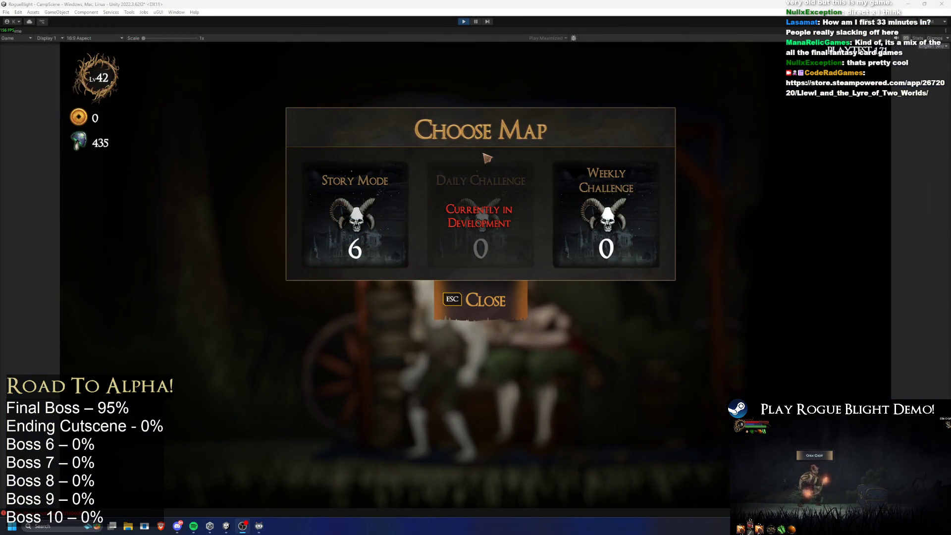
{"action": "left_click", "coordinate": [315, 187]}
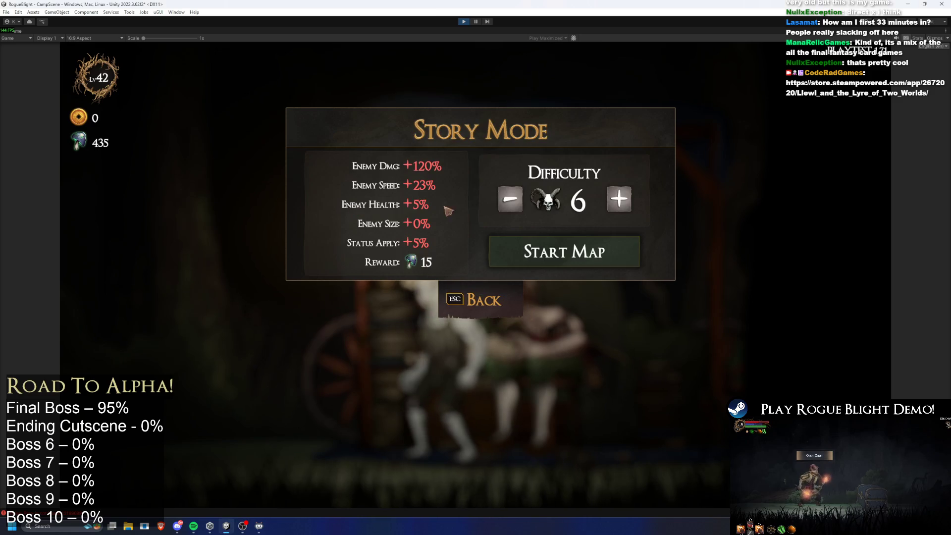
{"action": "key", "text": "Escape"}
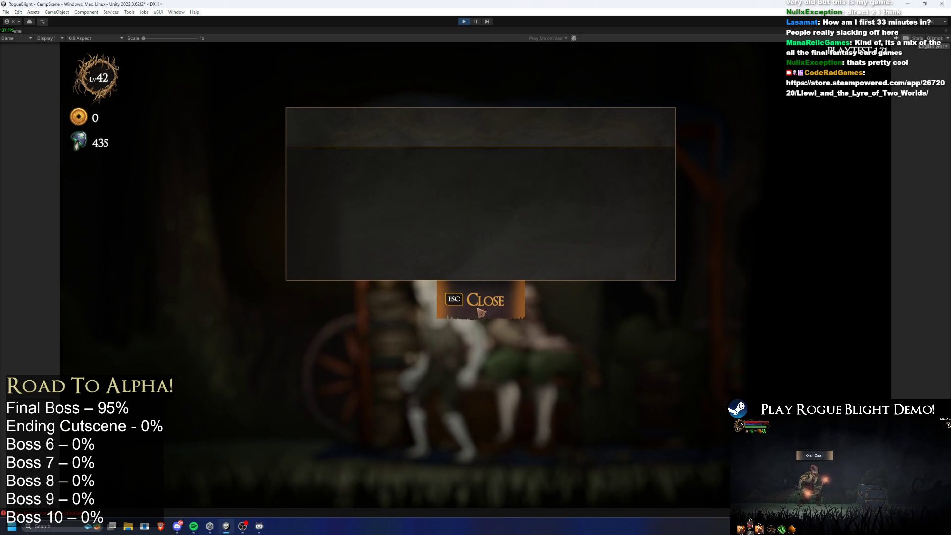
{"action": "left_click", "coordinate": [461, 24]}
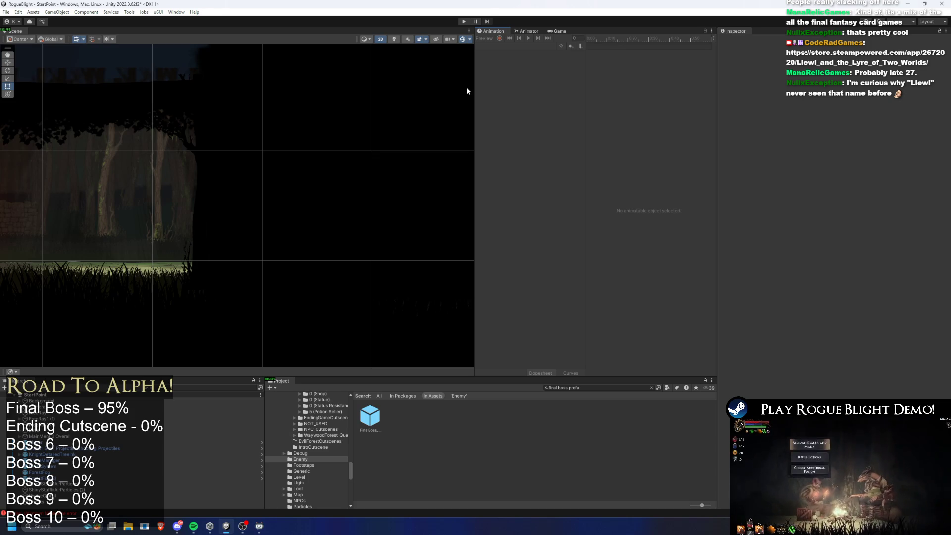
- Open FinalBoss_Concept_Prefab and preview its darknessmove_finalboss(P2) clip, stopping at frame 42
{"action": "double_click", "coordinate": [371, 416]}
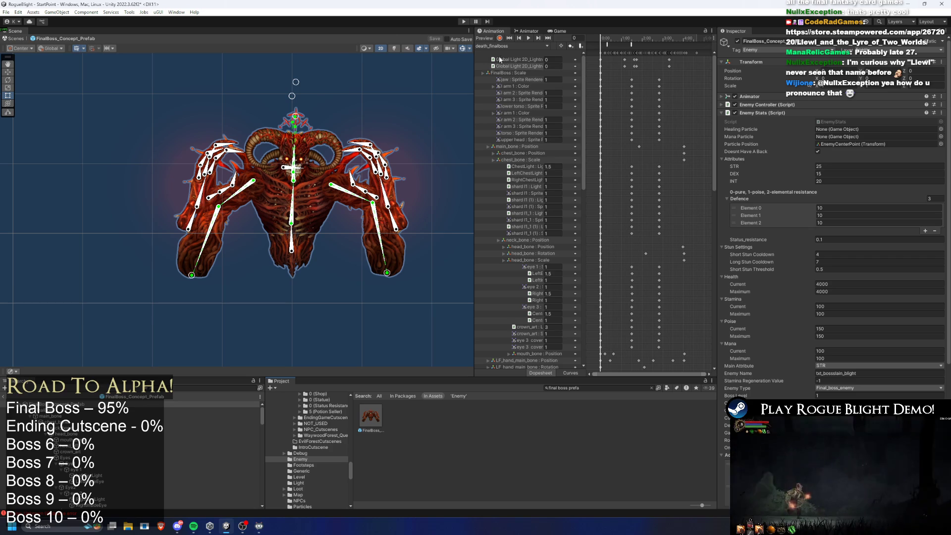
{"action": "left_click", "coordinate": [510, 46]}
{"action": "left_click", "coordinate": [544, 56]}
{"action": "key", "text": "space"}
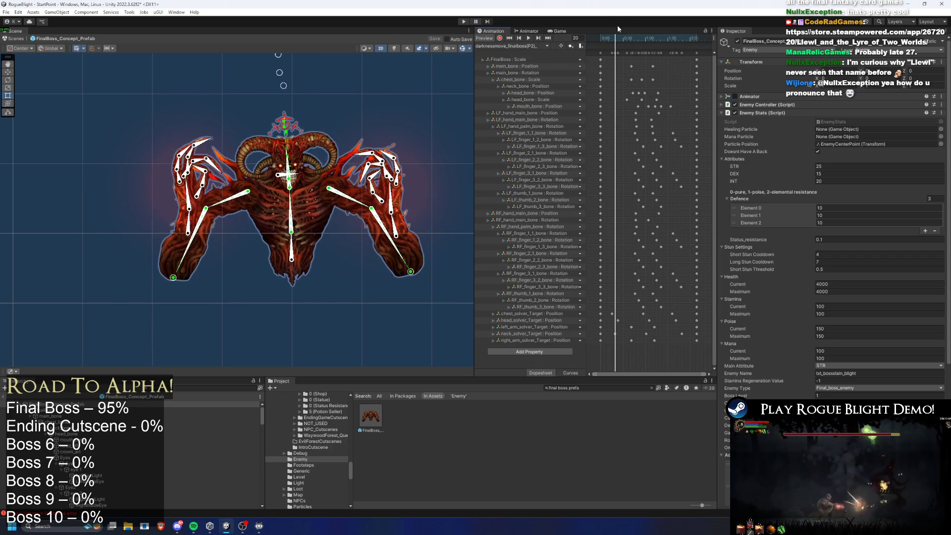
{"action": "left_click_drag", "start_coordinate": [612, 38], "coordinate": [631, 40]}
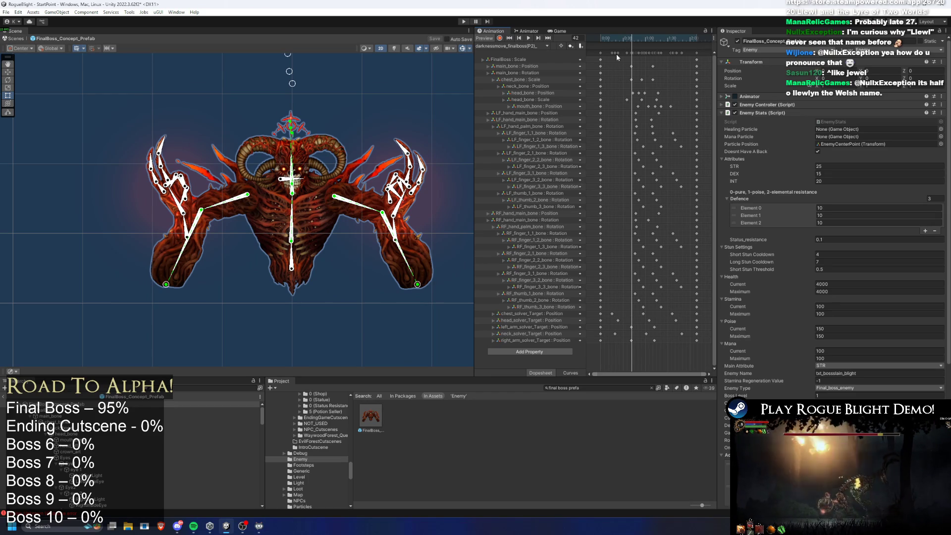
- Centre the boss in the Scene view, scrub the darkness clip to frame 68, and show the Animator graph
{"action": "key", "text": "alt+Tab"}
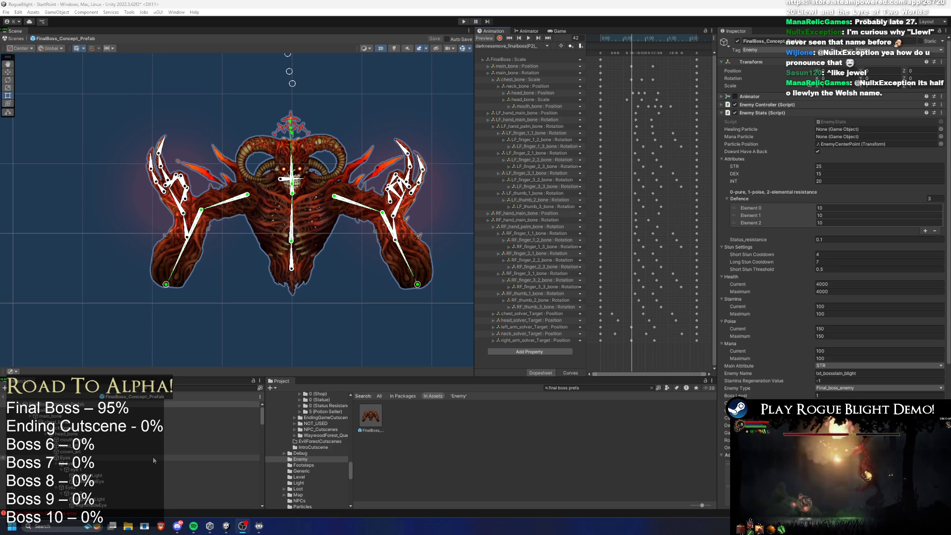
{"action": "scroll", "coordinate": [260, 281], "scroll_direction": "up", "scroll_amount": 3}
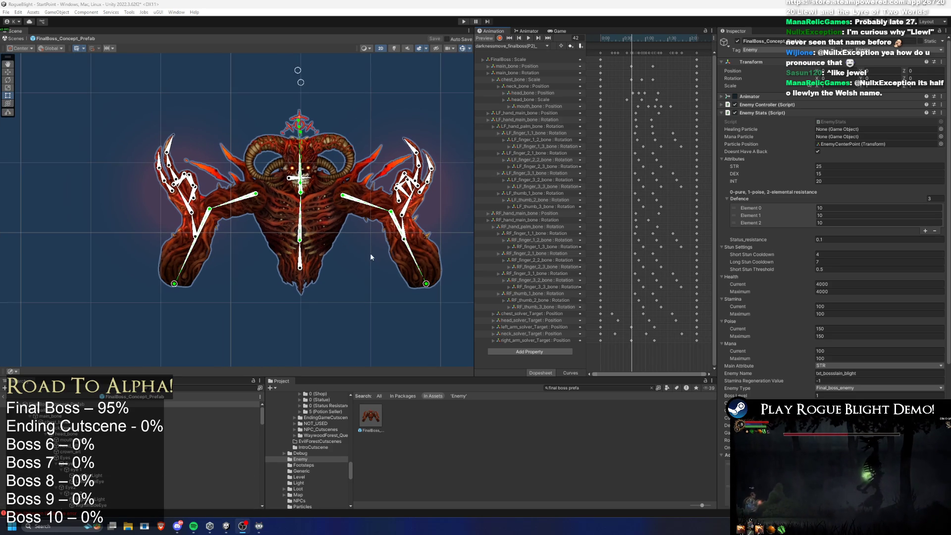
{"action": "left_click_drag", "start_coordinate": [324, 158], "coordinate": [301, 161]}
{"action": "left_click_drag", "start_coordinate": [612, 36], "coordinate": [650, 38]}
{"action": "left_click", "coordinate": [526, 32]}
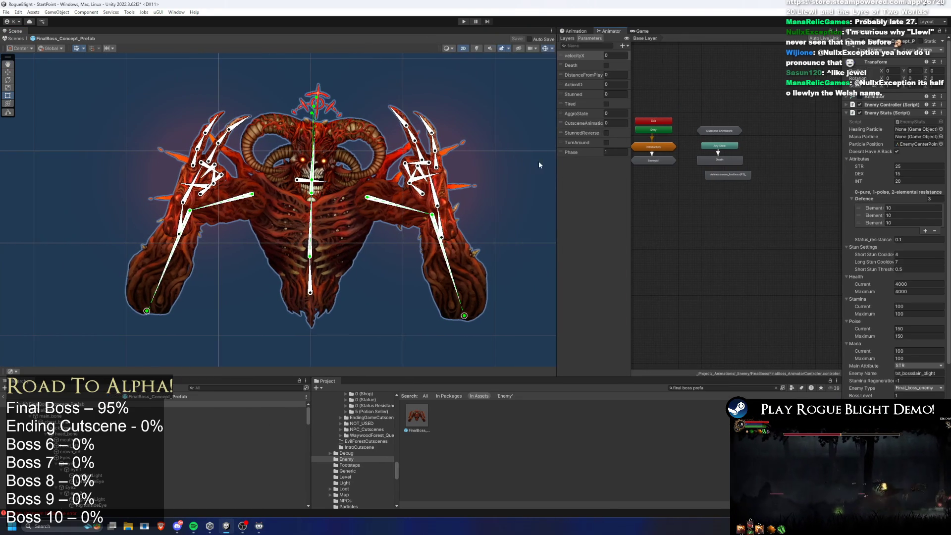
- Select the darknessmove_finalboss(P2) state, find its clip in the project, and start renaming it
{"action": "left_click_drag", "start_coordinate": [555, 198], "coordinate": [335, 198]}
{"action": "scroll", "coordinate": [641, 125], "scroll_direction": "up", "scroll_amount": 3}
{"action": "left_click_drag", "start_coordinate": [675, 211], "coordinate": [678, 214]}
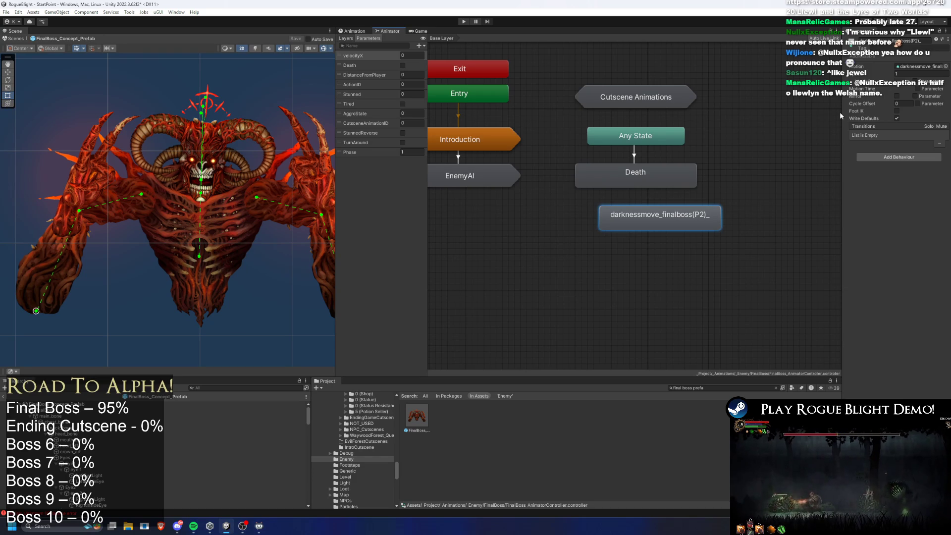
{"action": "left_click_drag", "start_coordinate": [842, 111], "coordinate": [725, 112]}
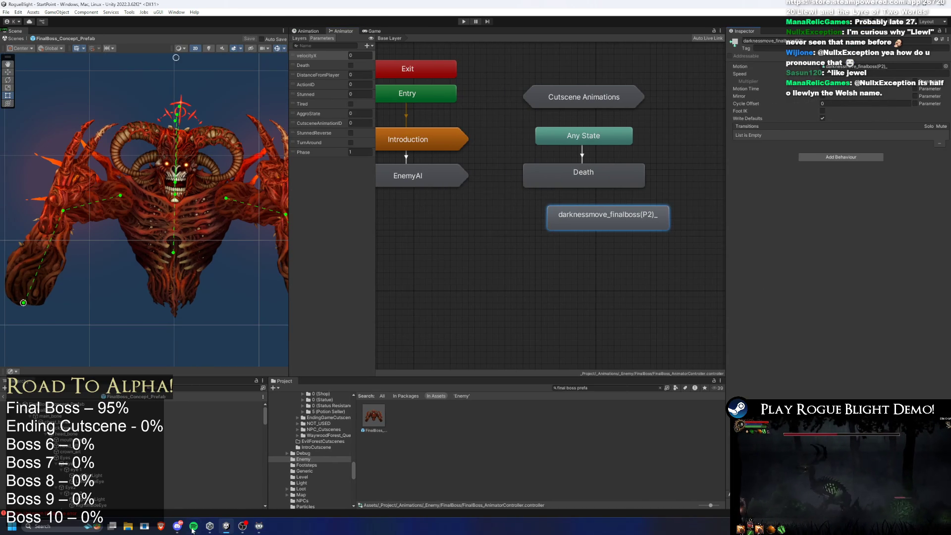
{"action": "mouse_move", "coordinate": [194, 524]}
{"action": "left_click", "coordinate": [213, 503]}
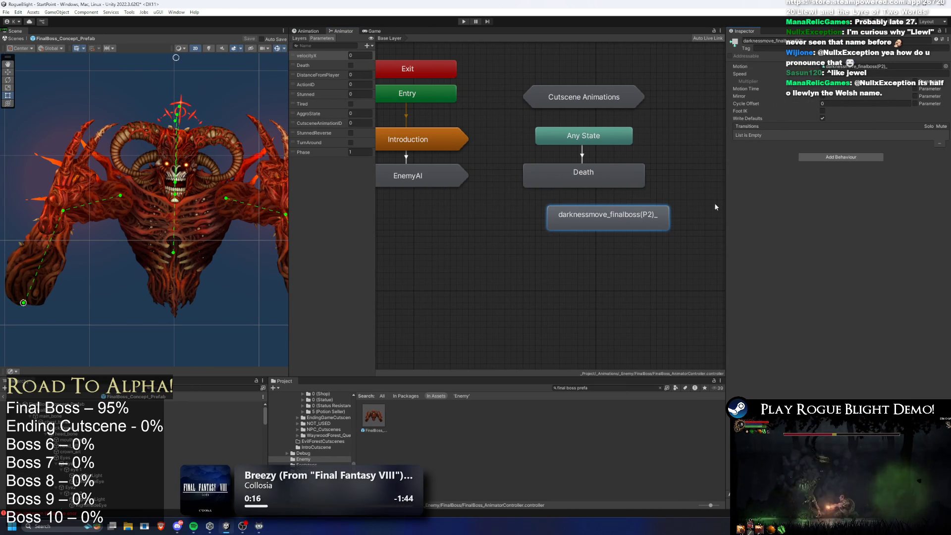
{"action": "double_click", "coordinate": [607, 218]}
{"action": "right_click", "coordinate": [377, 415]}
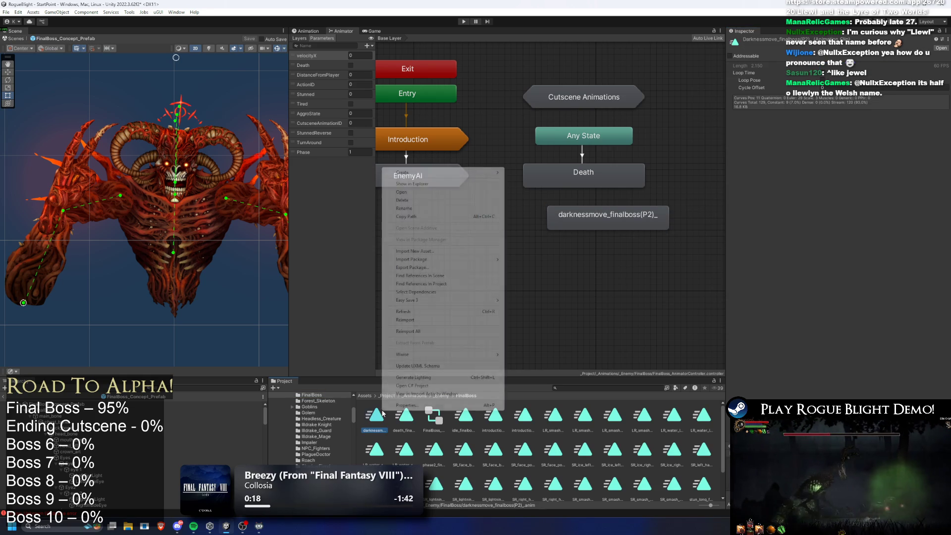
{"action": "left_click", "coordinate": [441, 208]}
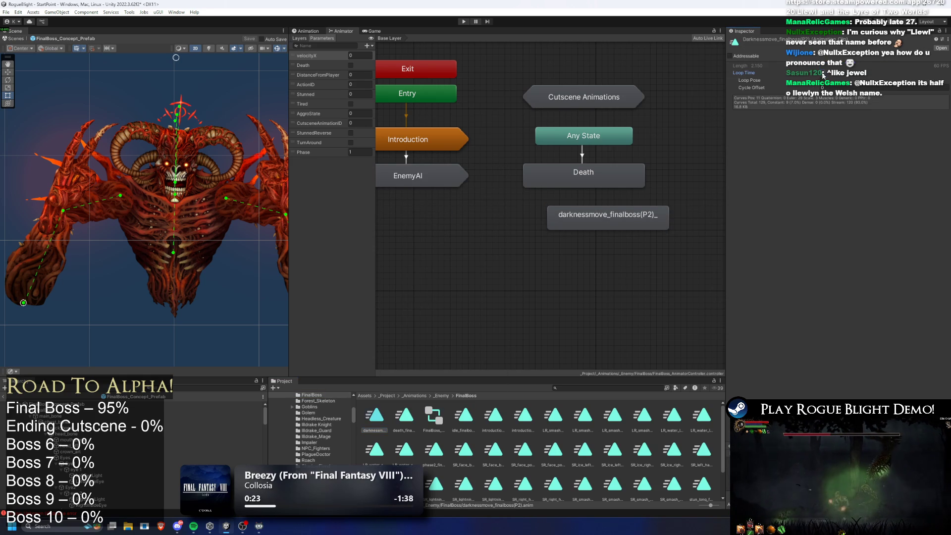
{"action": "left_click", "coordinate": [609, 224]}
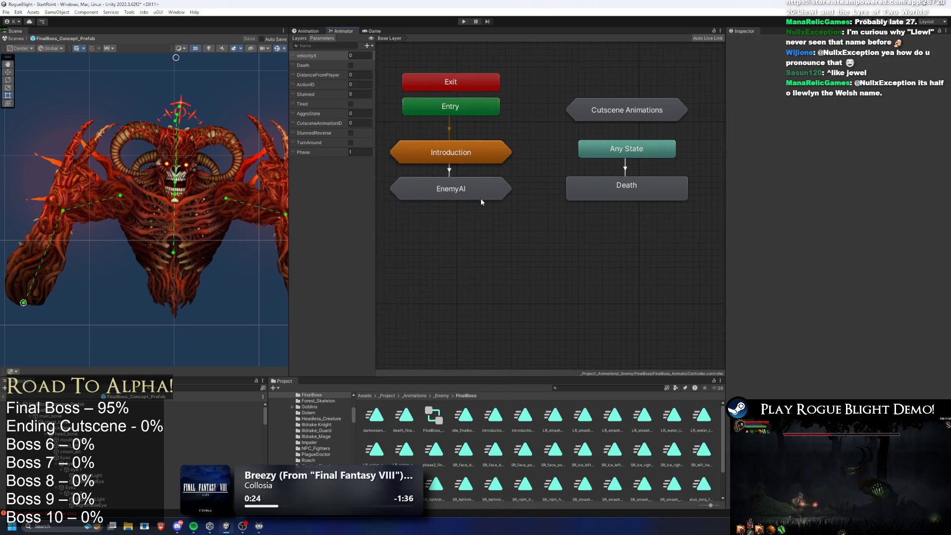
- Enter EnemyAI > Actions and select the column of action states
{"action": "double_click", "coordinate": [481, 197]}
{"action": "double_click", "coordinate": [474, 214]}
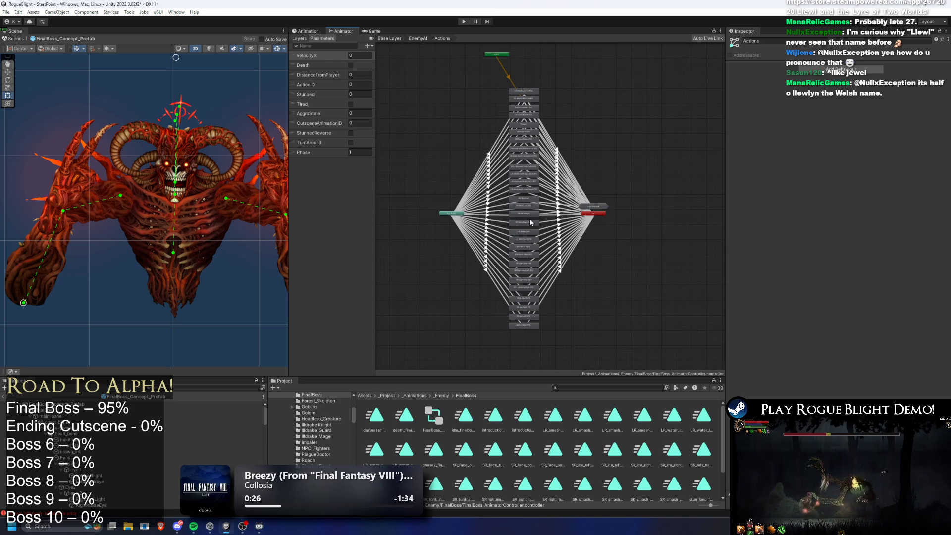
{"action": "left_click_drag", "start_coordinate": [543, 75], "coordinate": [523, 352]}
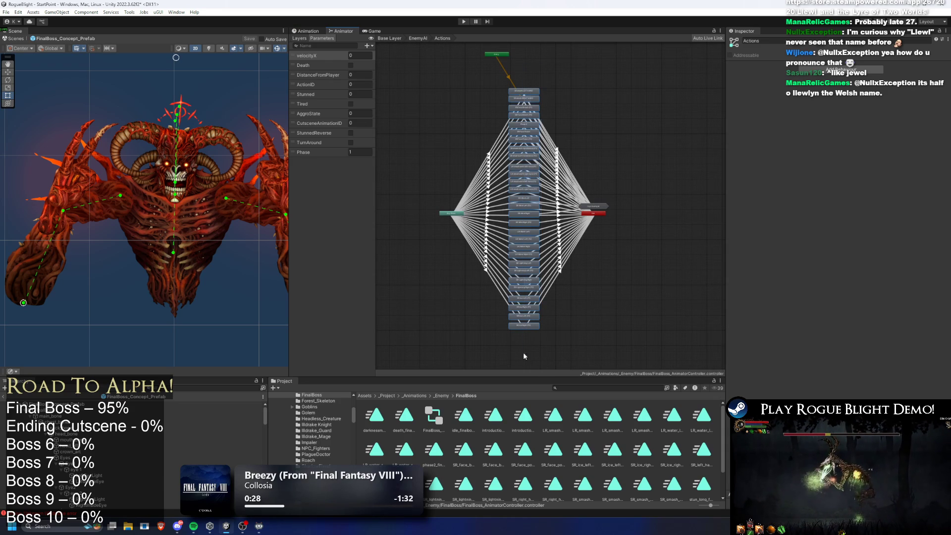
{"action": "scroll", "coordinate": [589, 314], "scroll_direction": "up", "scroll_amount": 1}
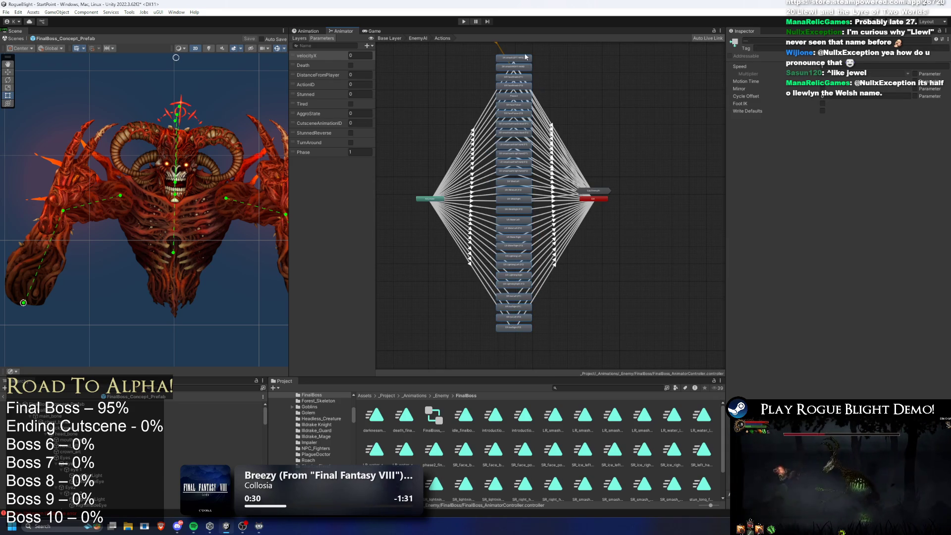
{"action": "left_click", "coordinate": [598, 329]}
- Rearrange Any State and Exit and place the new state beneath the SR: Ice Right (P2) stack
{"action": "left_click_drag", "start_coordinate": [435, 205], "coordinate": [446, 335]}
{"action": "mouse_move", "coordinate": [606, 200]}
{"action": "left_mouse_down"}
{"action": "mouse_move", "coordinate": [615, 348]}
{"action": "mouse_move", "coordinate": [395, 319]}
{"action": "left_mouse_up"}
{"action": "left_click_drag", "start_coordinate": [614, 348], "coordinate": [419, 326]}
{"action": "left_click_drag", "start_coordinate": [505, 127], "coordinate": [515, 192]}
{"action": "mouse_move", "coordinate": [463, 69]}
{"action": "left_mouse_down"}
{"action": "mouse_move", "coordinate": [443, 216]}
{"action": "mouse_move", "coordinate": [425, 188]}
{"action": "mouse_move", "coordinate": [435, 233]}
{"action": "mouse_move", "coordinate": [510, 281]}
{"action": "left_mouse_up"}
{"action": "left_click_drag", "start_coordinate": [426, 276], "coordinate": [417, 144]}
{"action": "left_click", "coordinate": [582, 276]}
{"action": "left_click", "coordinate": [583, 275]}
{"action": "mouse_move", "coordinate": [584, 275]}
{"action": "left_mouse_down"}
{"action": "mouse_move", "coordinate": [598, 222]}
{"action": "mouse_move", "coordinate": [539, 151]}
{"action": "left_mouse_up"}
{"action": "scroll", "coordinate": [519, 279], "scroll_direction": "up", "scroll_amount": 5}
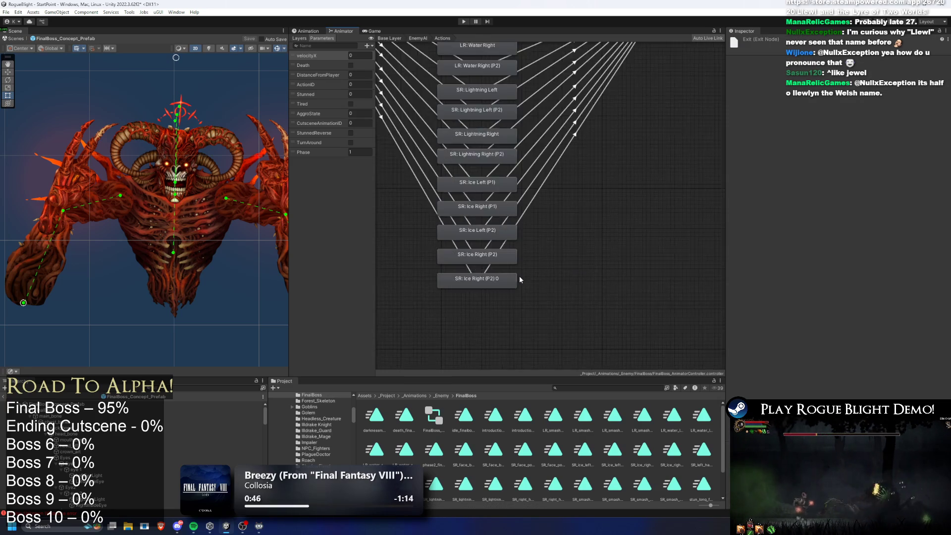
- Rename the SR: Ice Right (P2) 0 state to Darkness (P2)
{"action": "scroll", "coordinate": [520, 279], "scroll_direction": "up", "scroll_amount": 3}
{"action": "left_click", "coordinate": [536, 254]}
{"action": "key", "text": "f"}
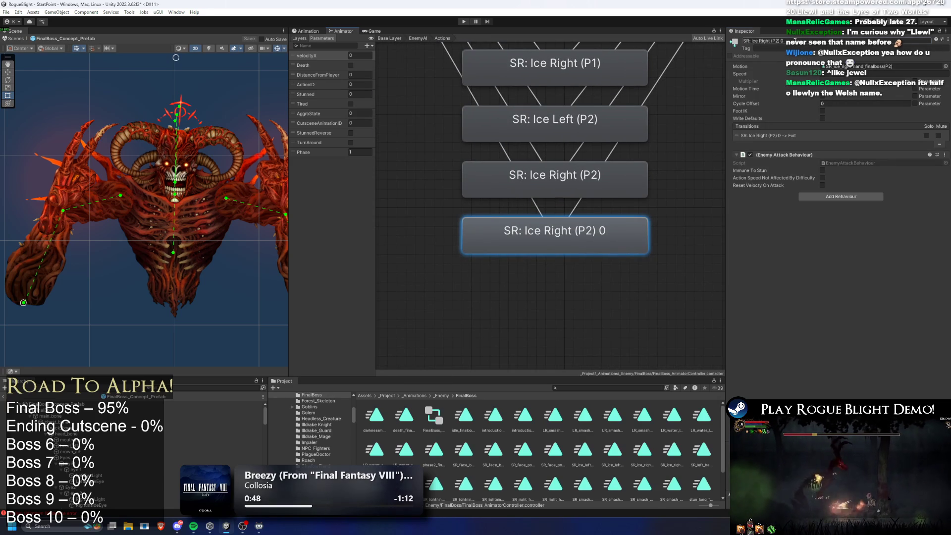
{"action": "left_click", "coordinate": [795, 41]}
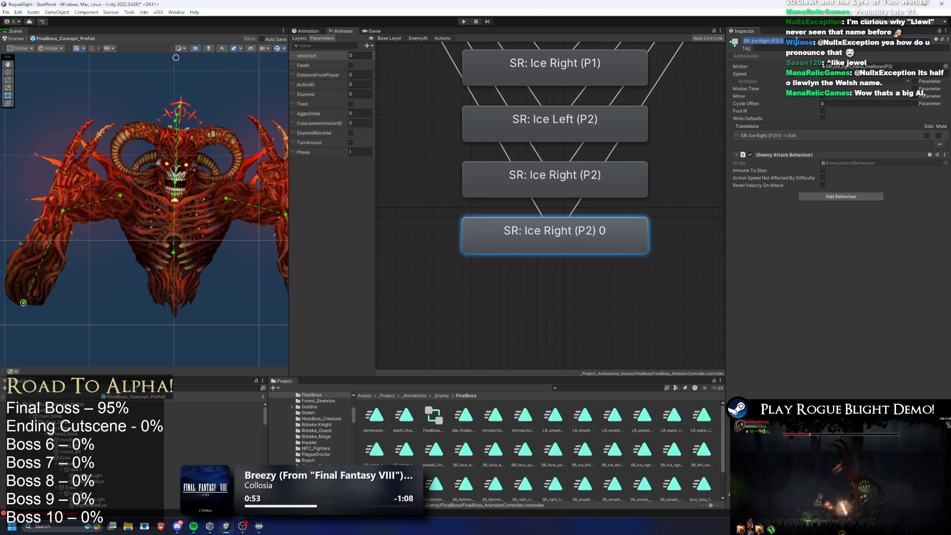
{"action": "type", "text": "P"}
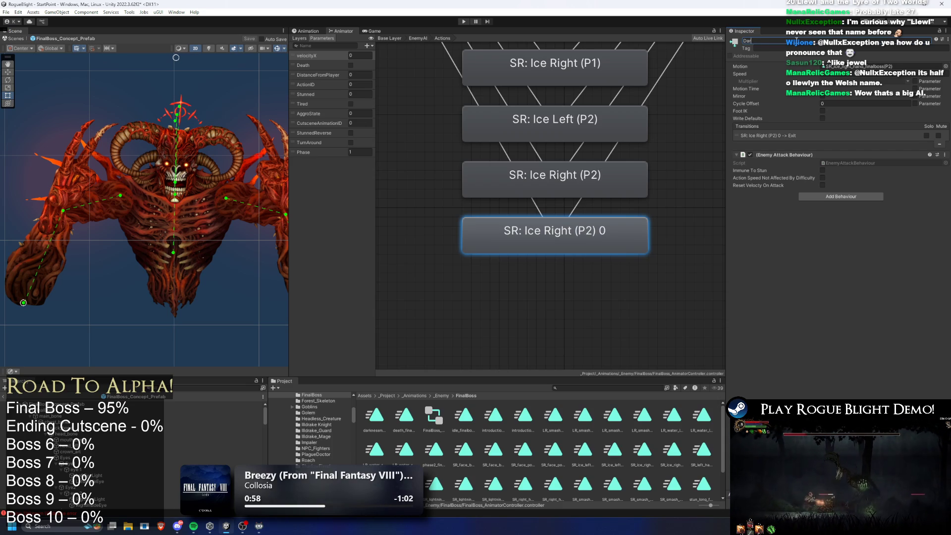
{"action": "type", "text": "sP2)"}
{"action": "key", "text": "Return"}
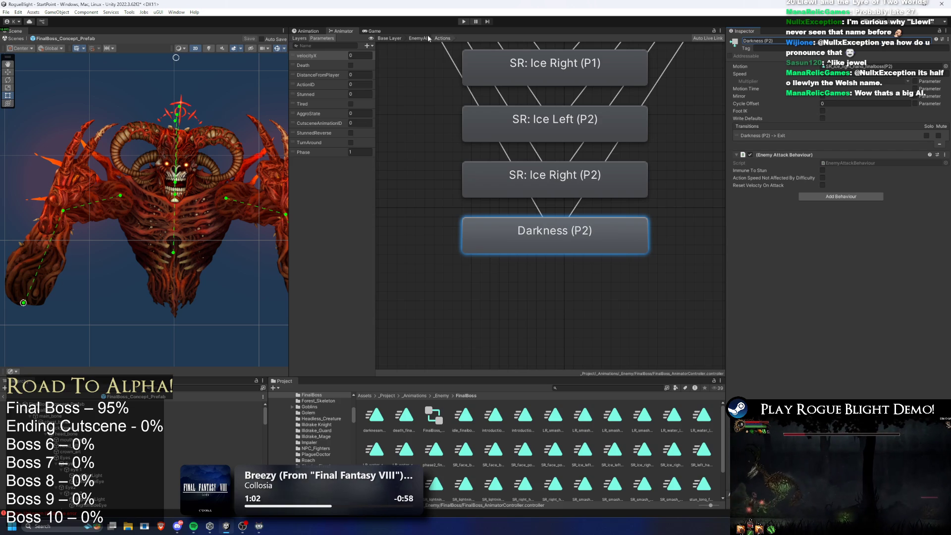
- Set the Any State → Darkness (P2) condition to ActionID 17 and remove the Phase condition
{"action": "left_click", "coordinate": [453, 64]}
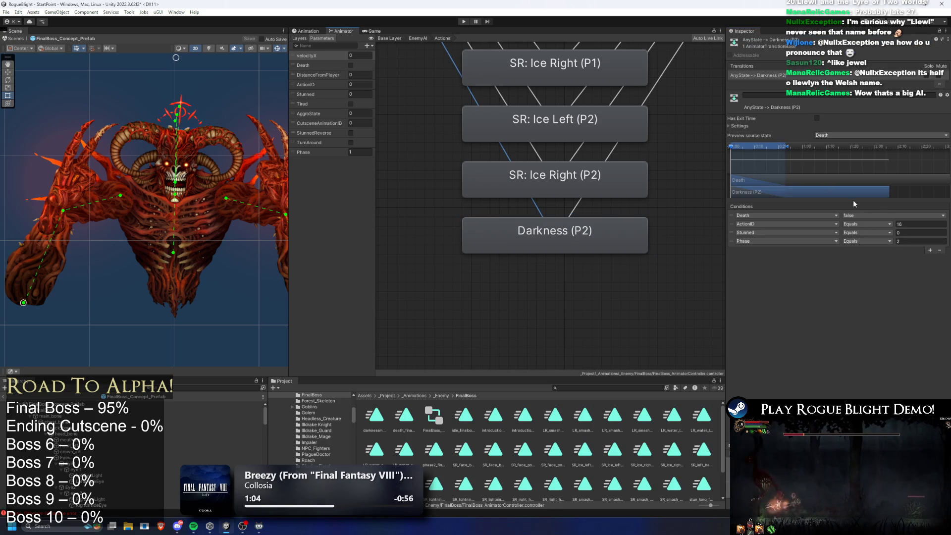
{"action": "left_click", "coordinate": [914, 224]}
{"action": "type", "text": "17"}
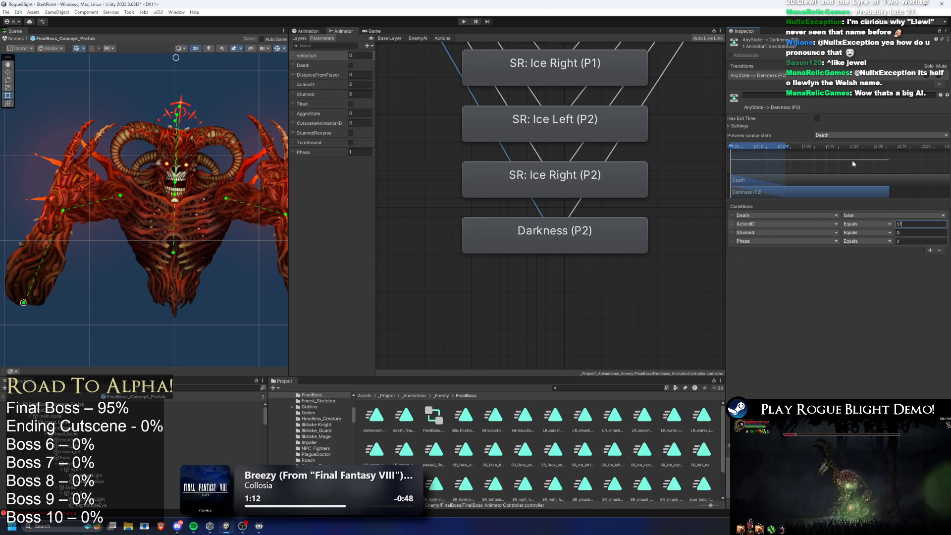
{"action": "left_click", "coordinate": [729, 241]}
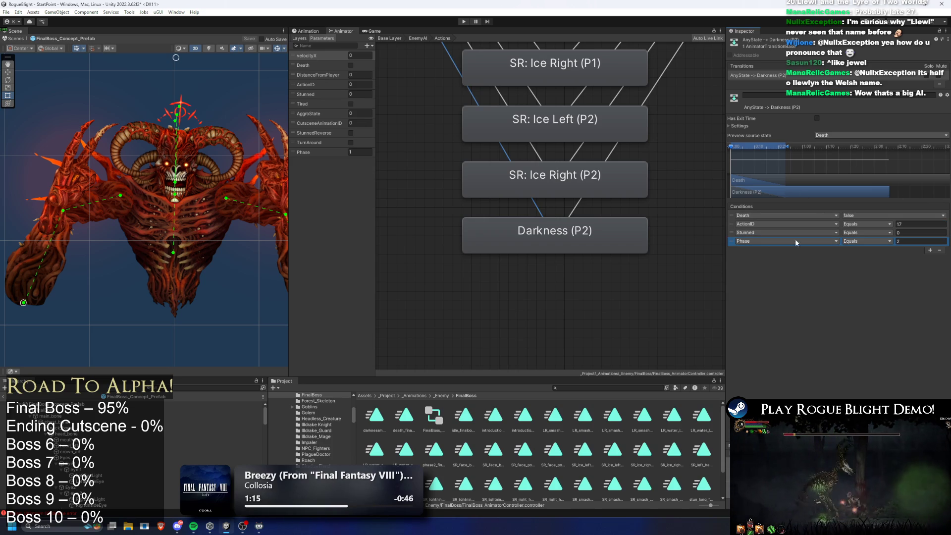
{"action": "key", "text": "Delete"}
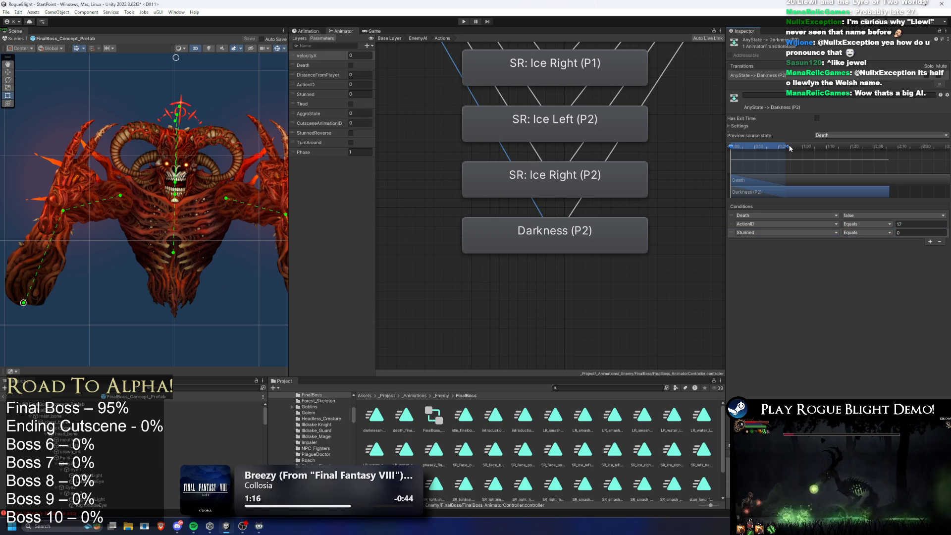
{"action": "left_click_drag", "start_coordinate": [788, 148], "coordinate": [745, 150]}
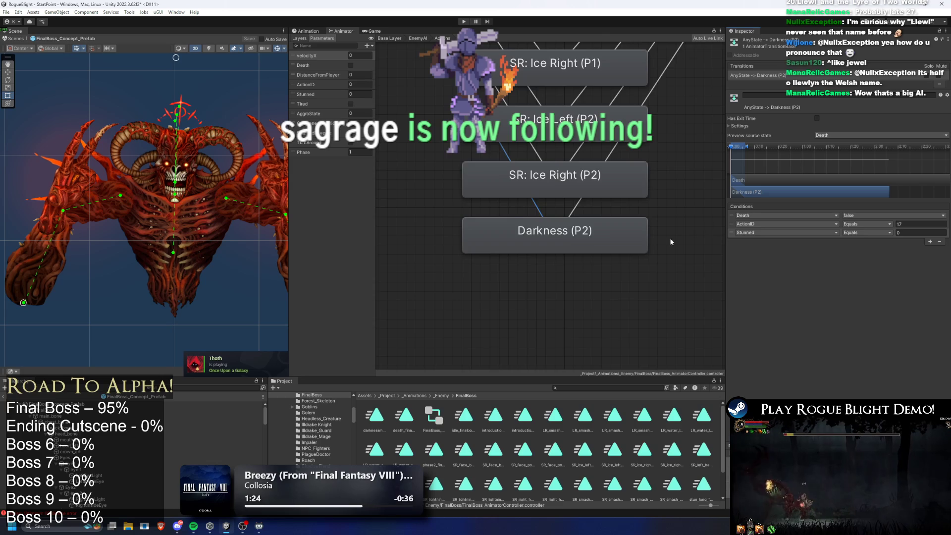
- Frame the Actions graph, then navigate up through EnemyAI to the Base Layer
{"action": "key", "text": "a"}
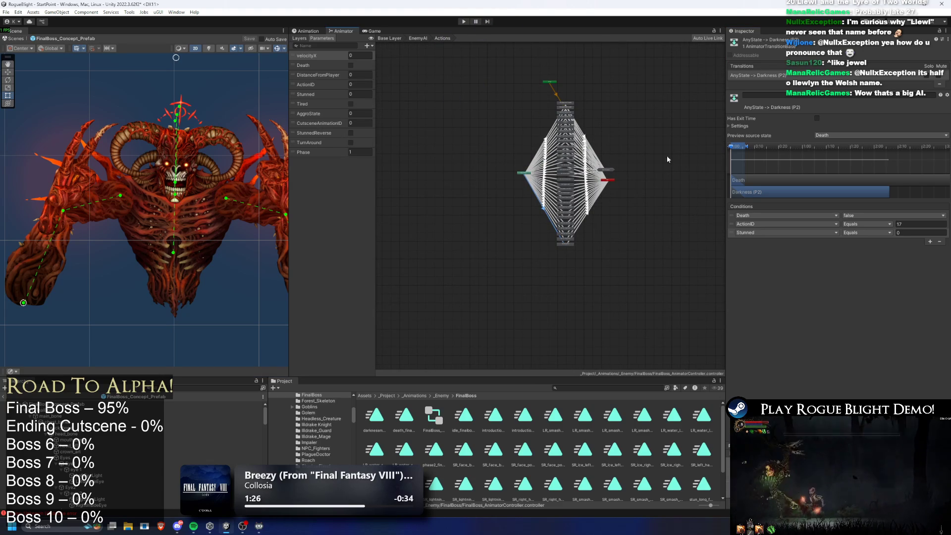
{"action": "double_click", "coordinate": [605, 169]}
{"action": "double_click", "coordinate": [628, 179]}
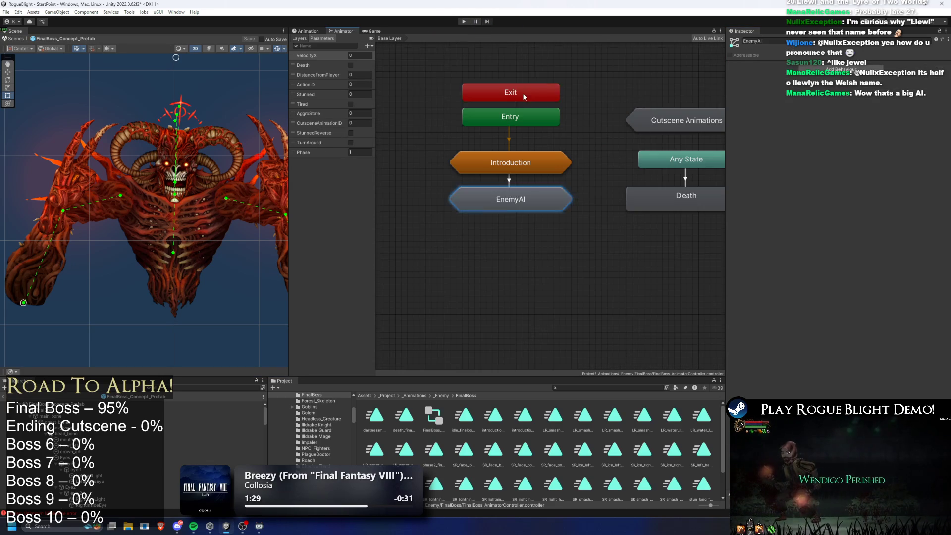
{"action": "scroll", "coordinate": [608, 86], "scroll_direction": "up", "scroll_amount": 2}
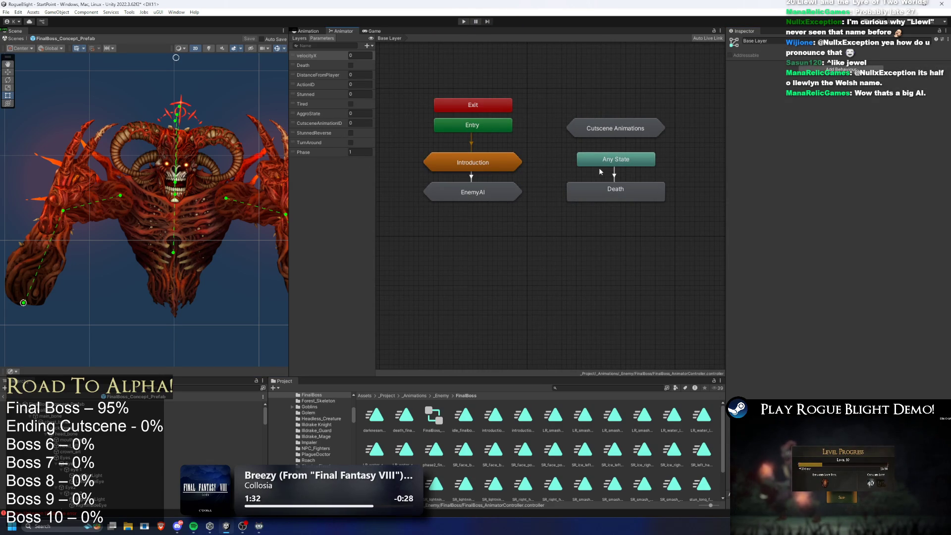
- Review the Base Layer nodes and the Cutscene Animations states such as Goblin_Warrior_Sleeping
{"action": "left_click", "coordinate": [497, 157]}
{"action": "left_click", "coordinate": [495, 190]}
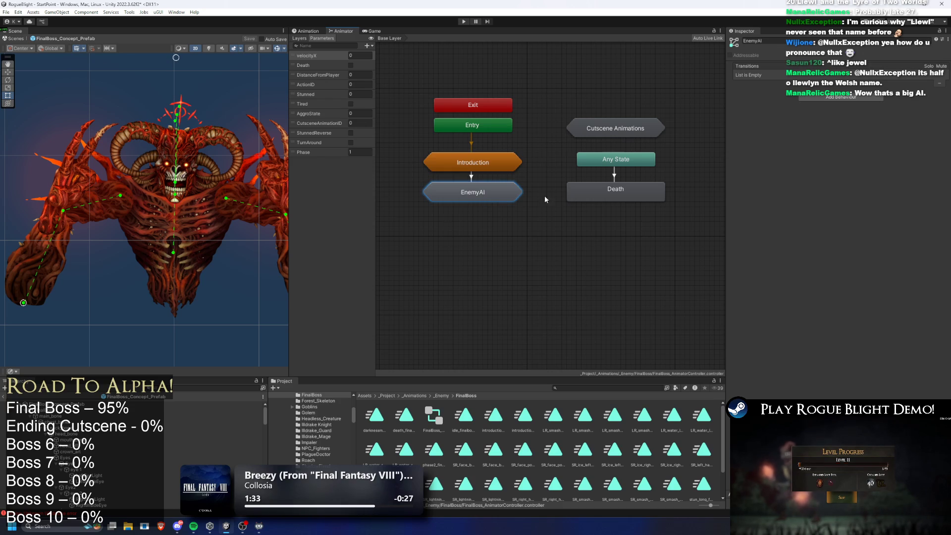
{"action": "left_click", "coordinate": [623, 199]}
{"action": "left_click", "coordinate": [616, 127]}
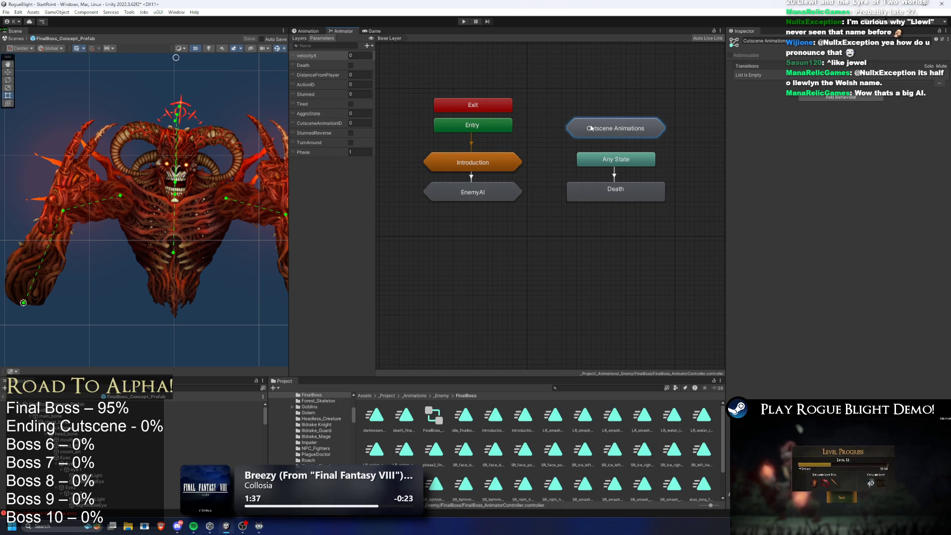
{"action": "double_click", "coordinate": [614, 123]}
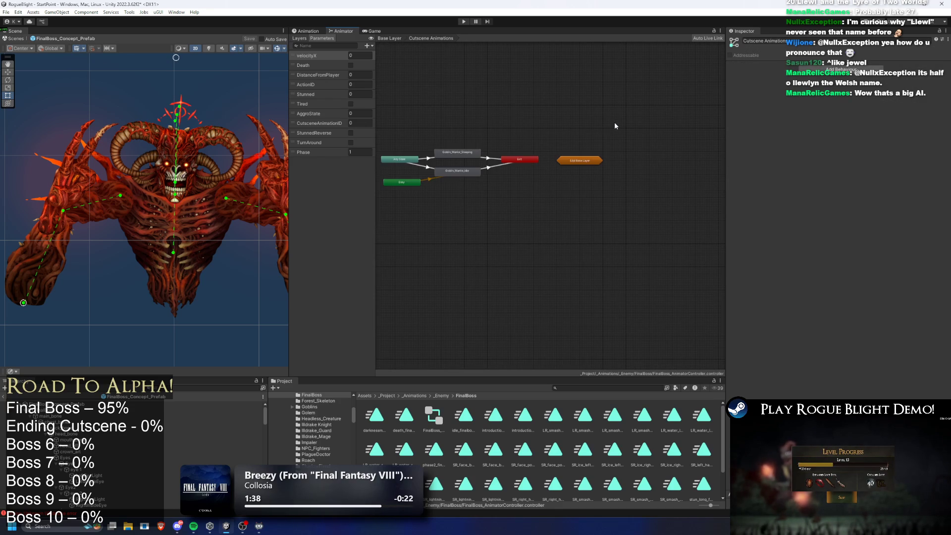
{"action": "left_click", "coordinate": [457, 154]}
{"action": "left_click", "coordinate": [436, 134]}
{"action": "key", "text": "a"}
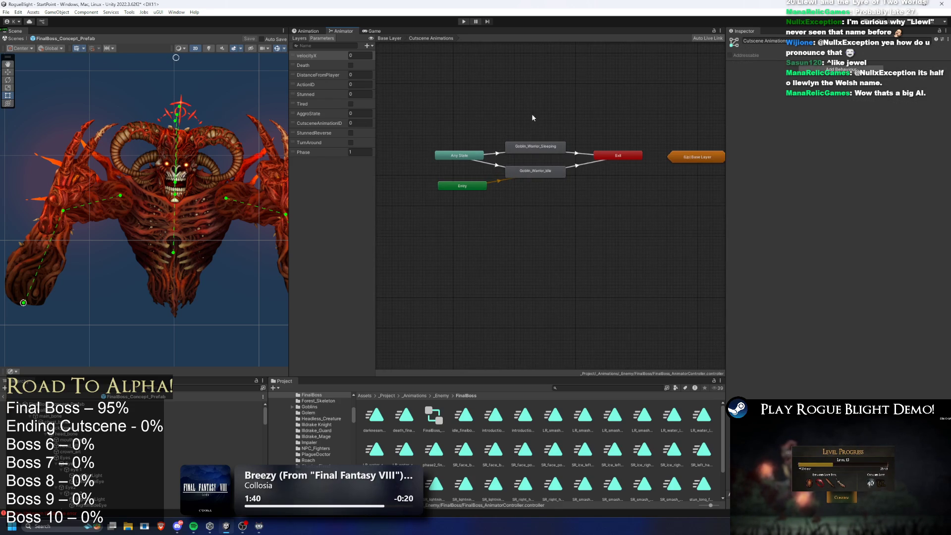
{"action": "scroll", "coordinate": [565, 158], "scroll_direction": "up", "scroll_amount": 5}
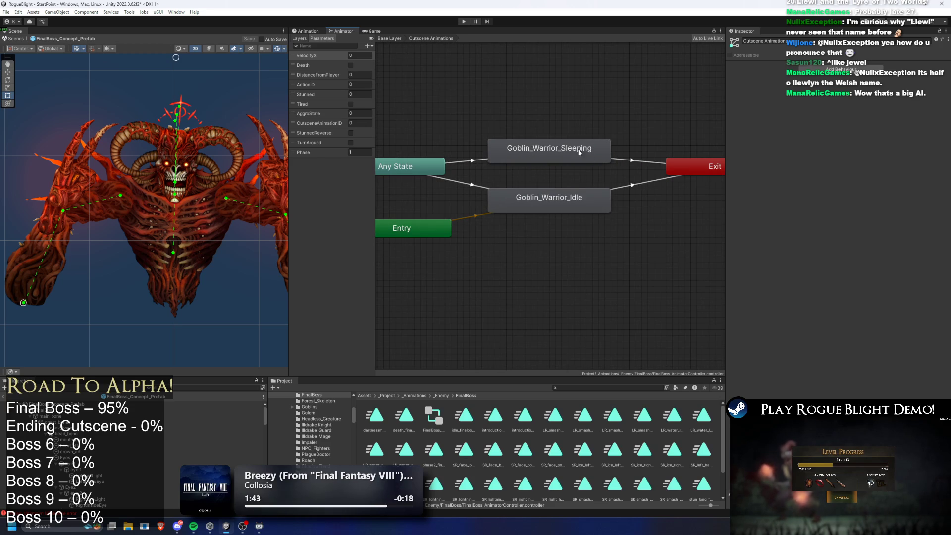
{"action": "left_click", "coordinate": [389, 38]}
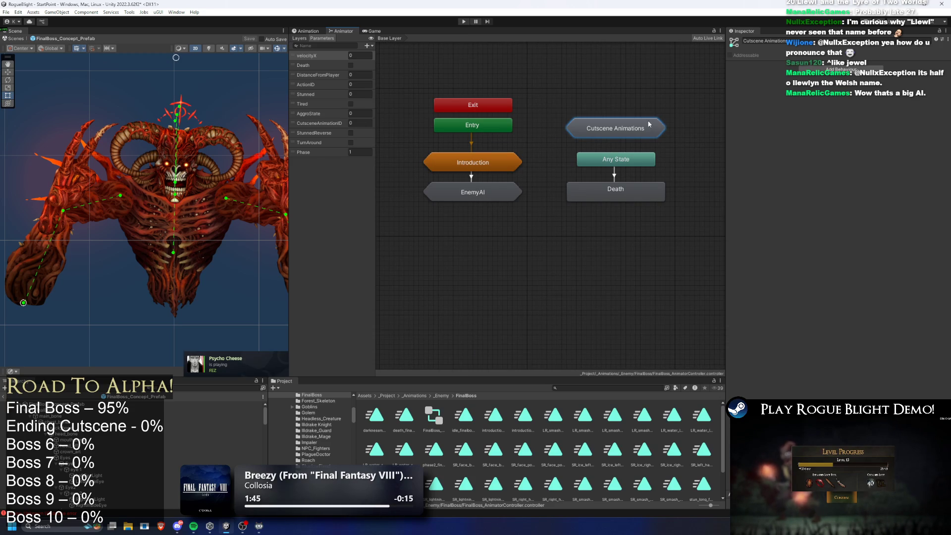
- Inspect Death and the Introduction_Start and Introduction_Continuation states, then enter EnemyAI
{"action": "left_click", "coordinate": [619, 191]}
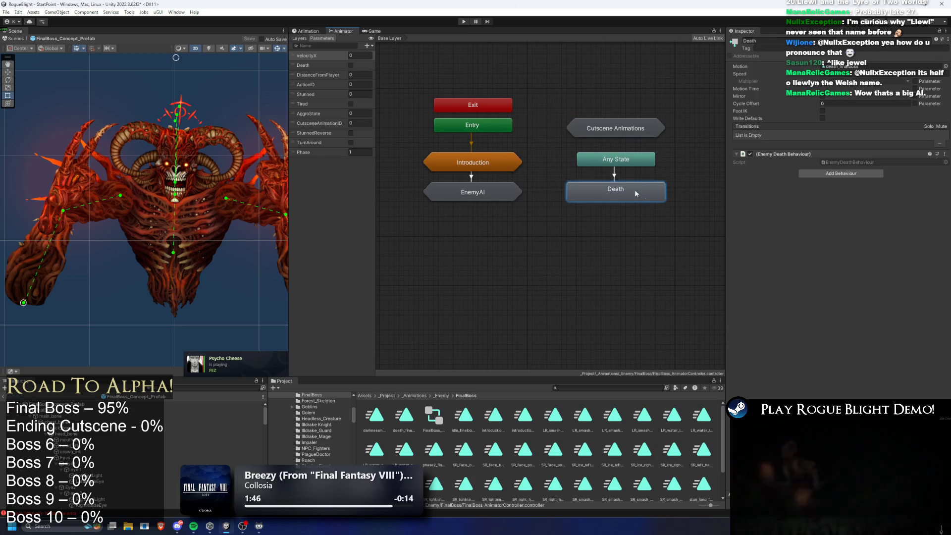
{"action": "double_click", "coordinate": [494, 167]}
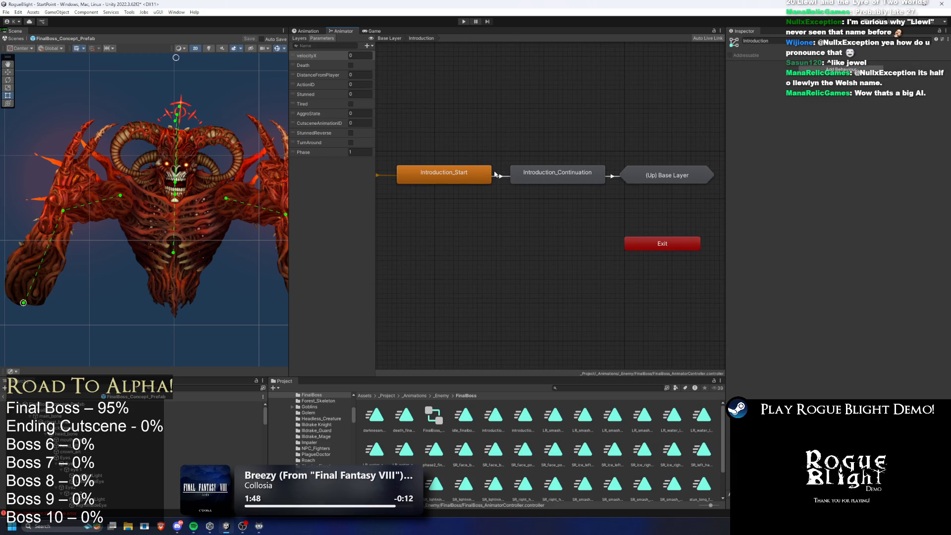
{"action": "left_click", "coordinate": [441, 175]}
{"action": "left_click", "coordinate": [563, 174]}
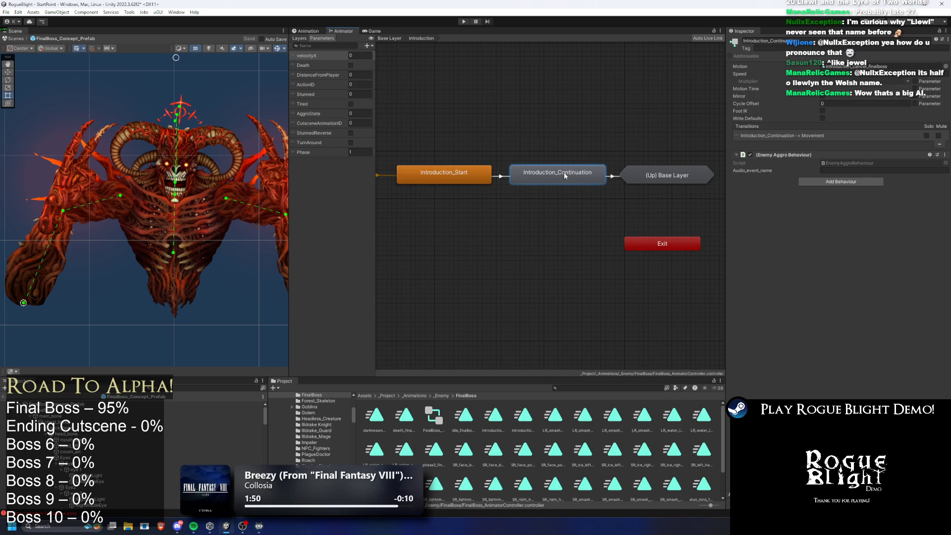
{"action": "left_click", "coordinate": [438, 181]}
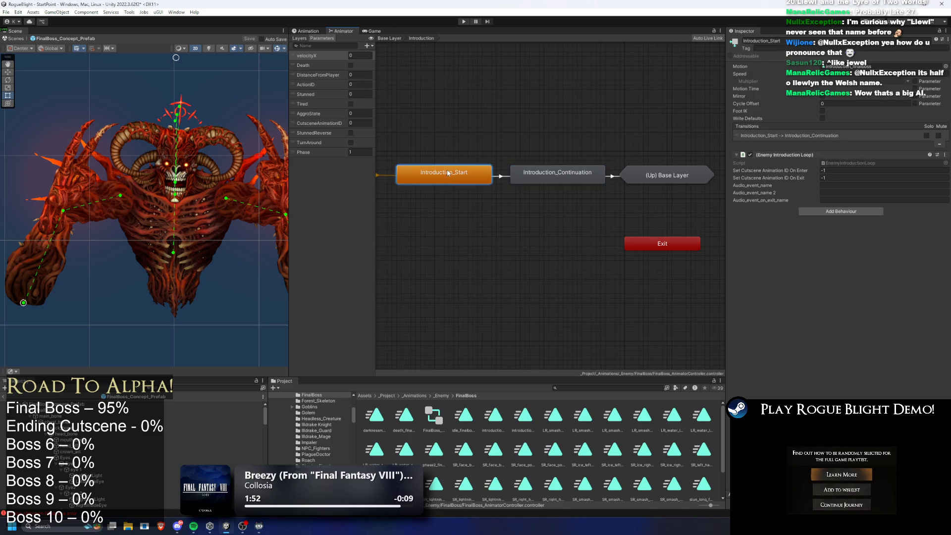
{"action": "key", "text": "a"}
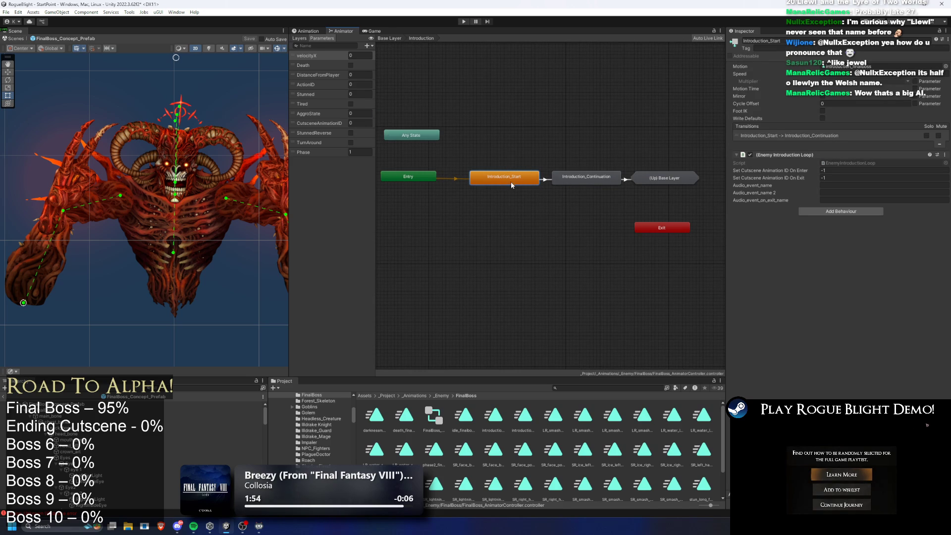
{"action": "left_click", "coordinate": [586, 179]}
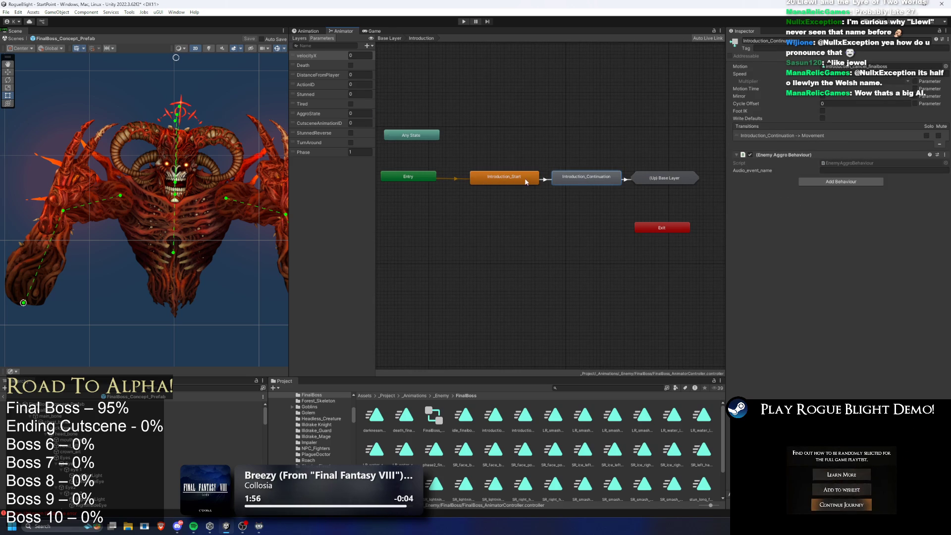
{"action": "left_click", "coordinate": [579, 139]}
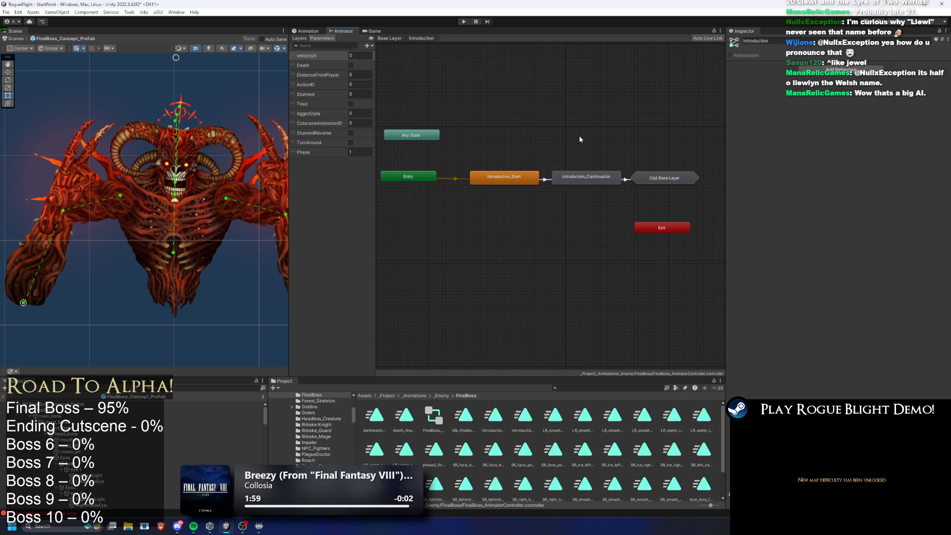
{"action": "double_click", "coordinate": [663, 178]}
{"action": "double_click", "coordinate": [478, 185]}
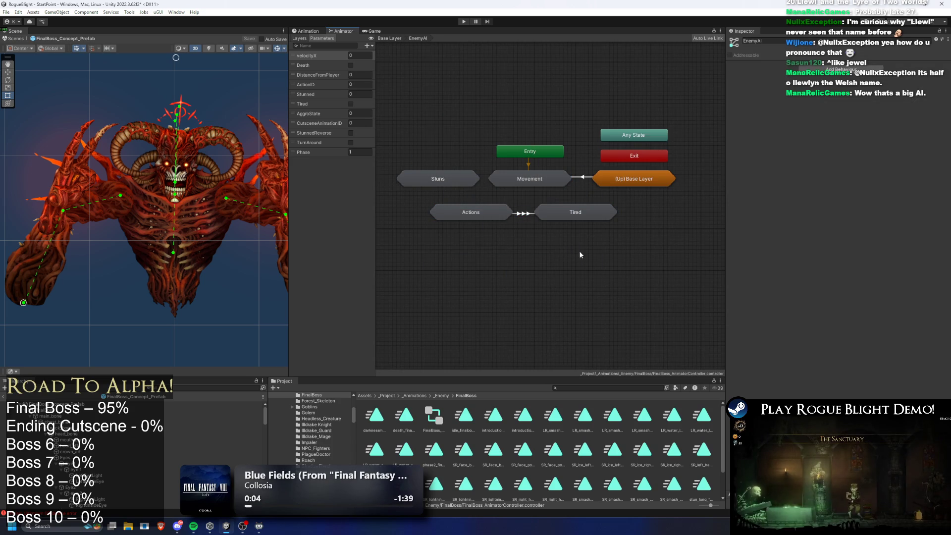
- Inspect Actions and Tired, then review the Stun_Short, Stun_Long and Stun_Parried states in Stuns
{"action": "left_click", "coordinate": [473, 218]}
{"action": "left_click", "coordinate": [575, 217]}
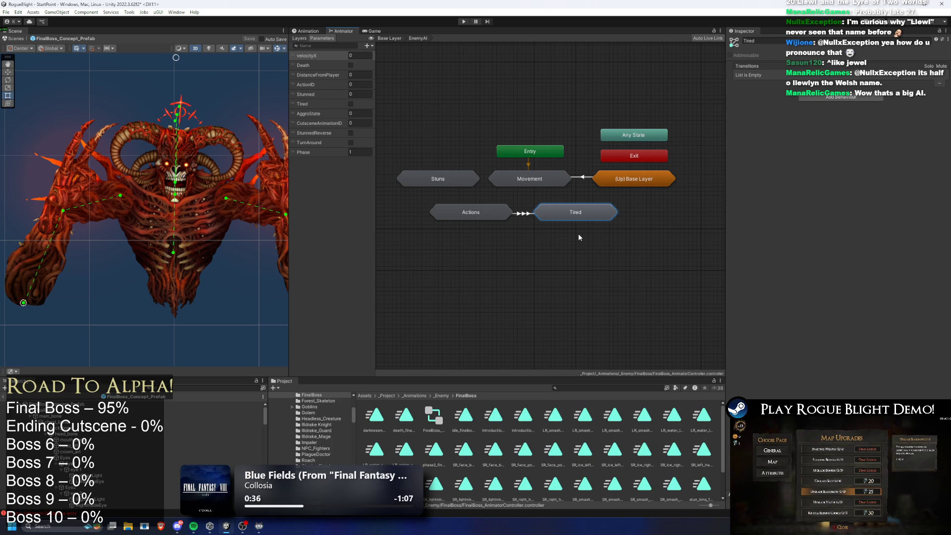
{"action": "left_click", "coordinate": [473, 238]}
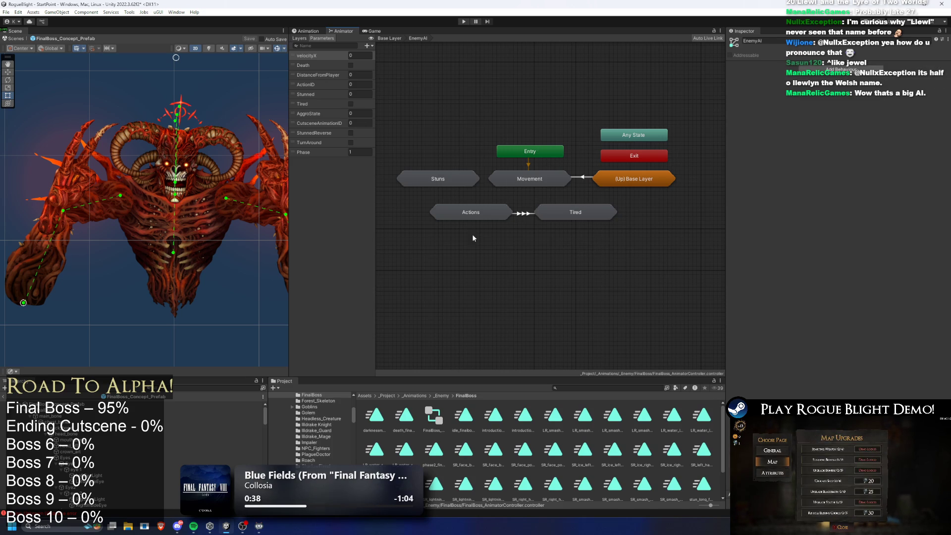
{"action": "left_click", "coordinate": [434, 180]}
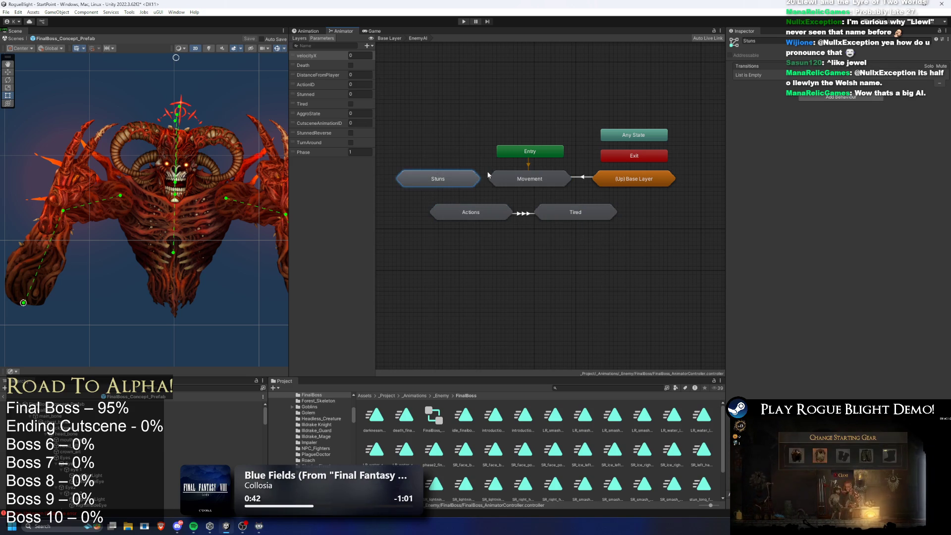
{"action": "double_click", "coordinate": [444, 180]}
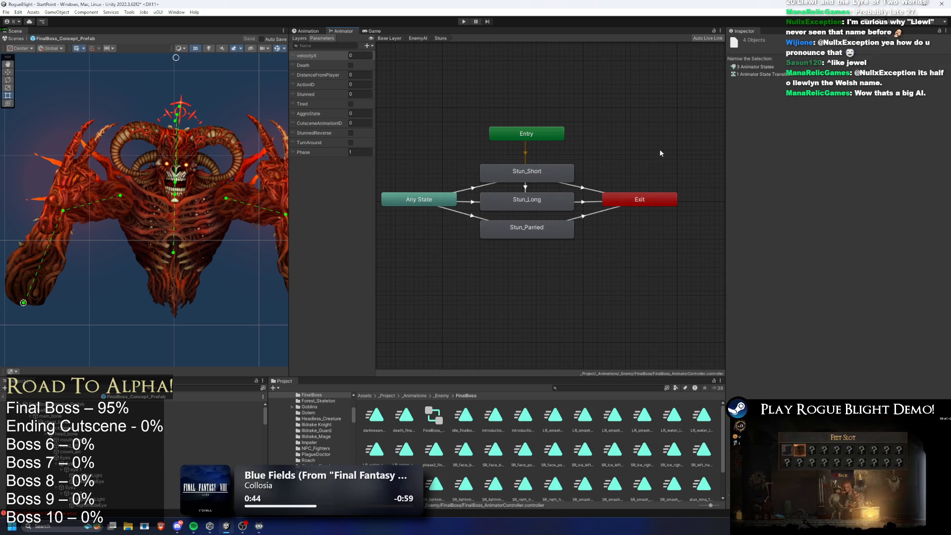
{"action": "left_click", "coordinate": [545, 177]}
{"action": "left_click", "coordinate": [527, 200]}
{"action": "left_click", "coordinate": [527, 228]}
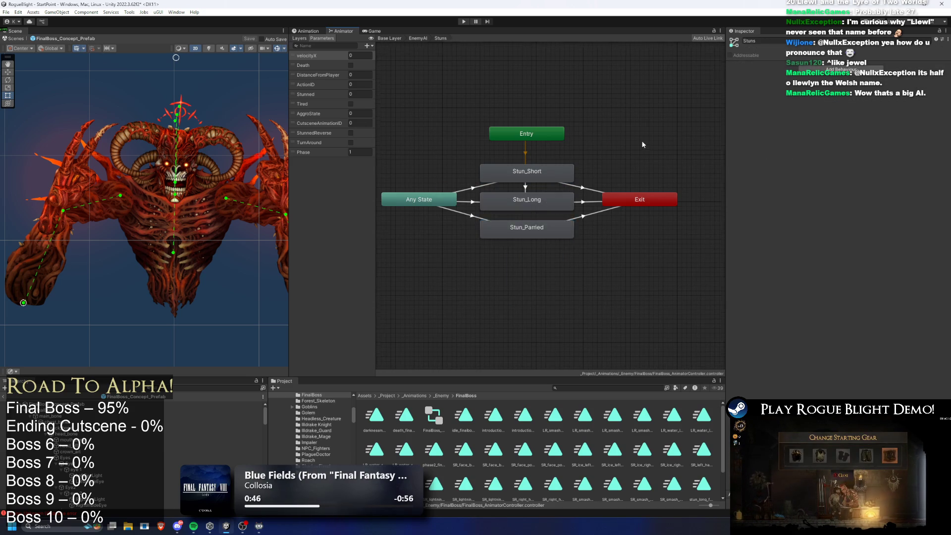
{"action": "left_click", "coordinate": [417, 38]}
- Review idle_finalboss in Movement and the Actions attack states, then return to Base Layer
{"action": "double_click", "coordinate": [530, 176]}
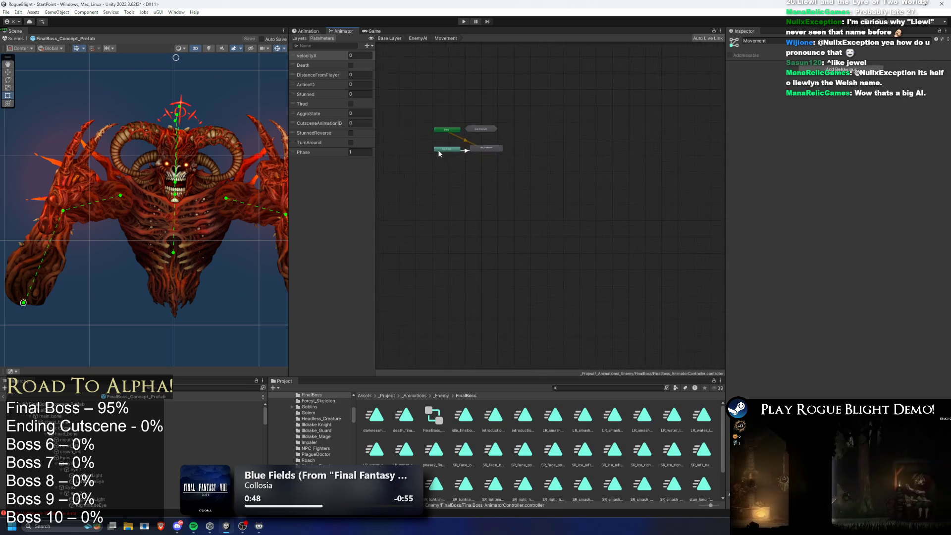
{"action": "left_click", "coordinate": [526, 146]}
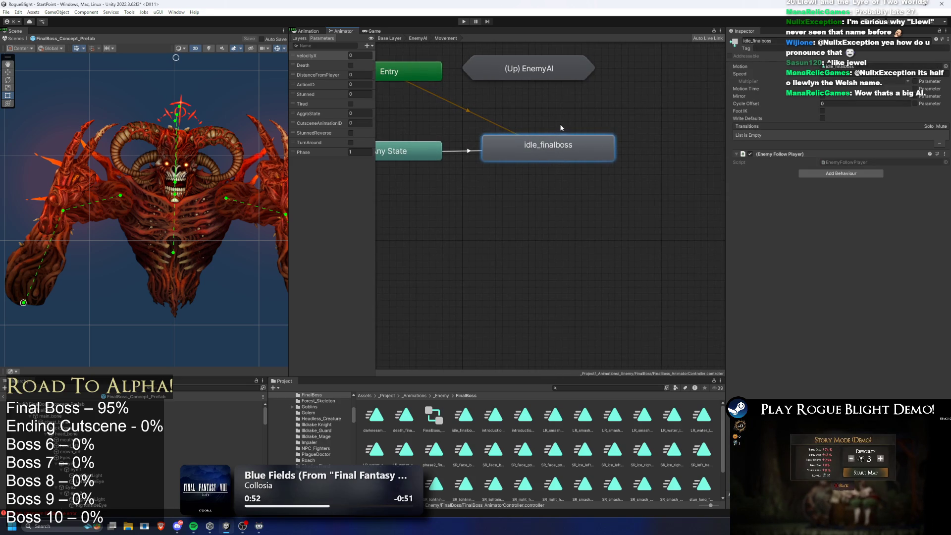
{"action": "scroll", "coordinate": [505, 126], "scroll_direction": "down", "scroll_amount": 3}
{"action": "mouse_move", "coordinate": [534, 303]}
{"action": "left_mouse_down"}
{"action": "mouse_move", "coordinate": [521, 215]}
{"action": "mouse_move", "coordinate": [552, 101]}
{"action": "left_mouse_up"}
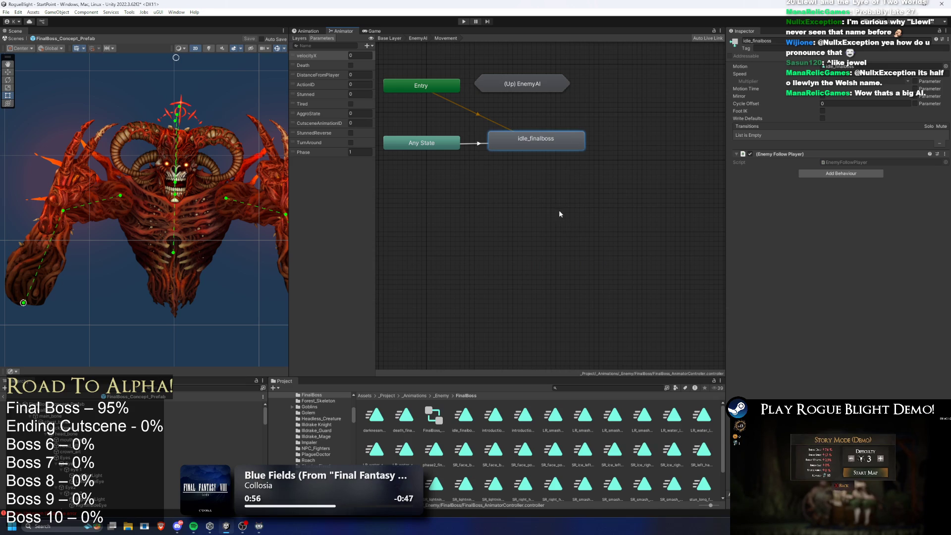
{"action": "double_click", "coordinate": [522, 84]}
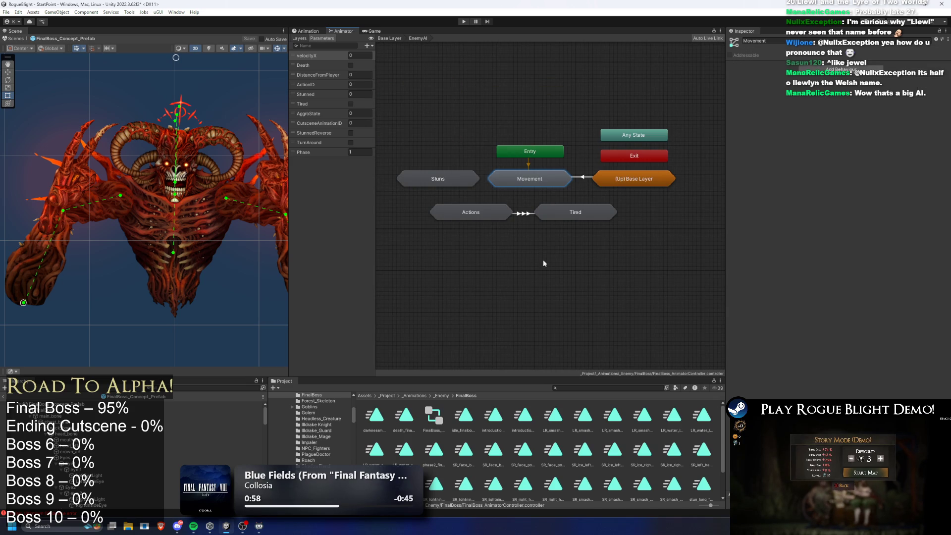
{"action": "double_click", "coordinate": [468, 208]}
{"action": "mouse_move", "coordinate": [571, 297]}
{"action": "left_mouse_down"}
{"action": "mouse_move", "coordinate": [586, 79]}
{"action": "mouse_move", "coordinate": [598, 119]}
{"action": "left_mouse_up"}
{"action": "scroll", "coordinate": [624, 124], "scroll_direction": "up", "scroll_amount": 5}
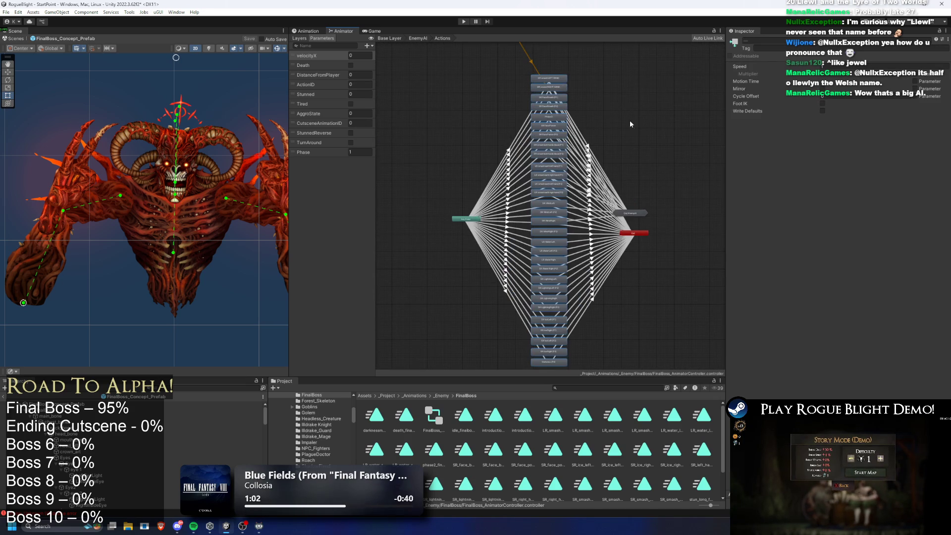
{"action": "key", "text": "BackSpace"}
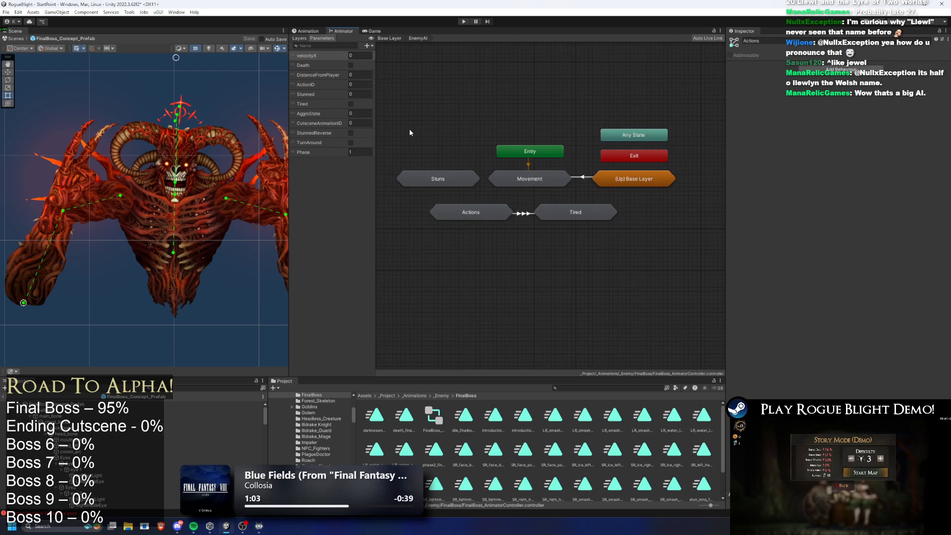
{"action": "key", "text": "BackSpace"}
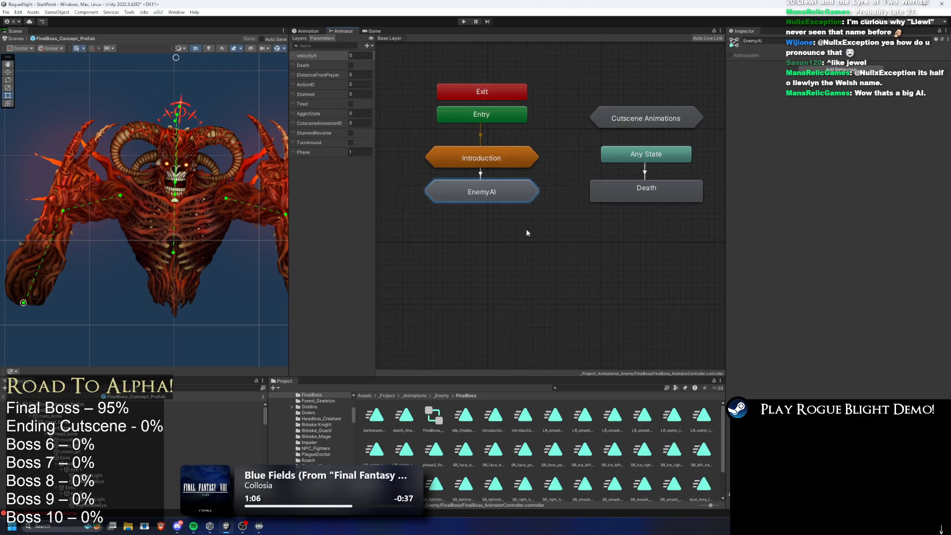
- Enter EnemyAI > Actions, zoom to the lower attack states, and select Darkness (P2)
{"action": "scroll", "coordinate": [575, 254], "scroll_direction": "down", "scroll_amount": 3}
{"action": "left_click", "coordinate": [491, 189]}
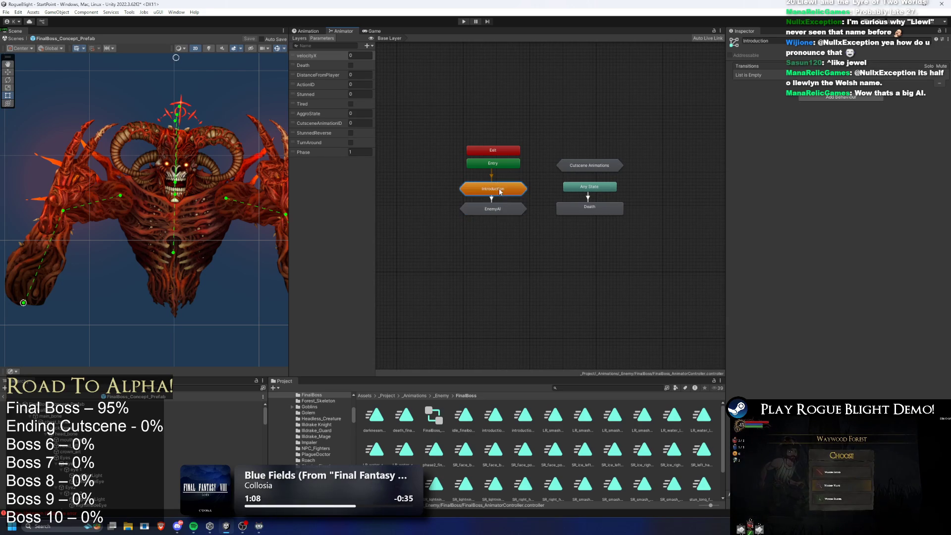
{"action": "double_click", "coordinate": [502, 210]}
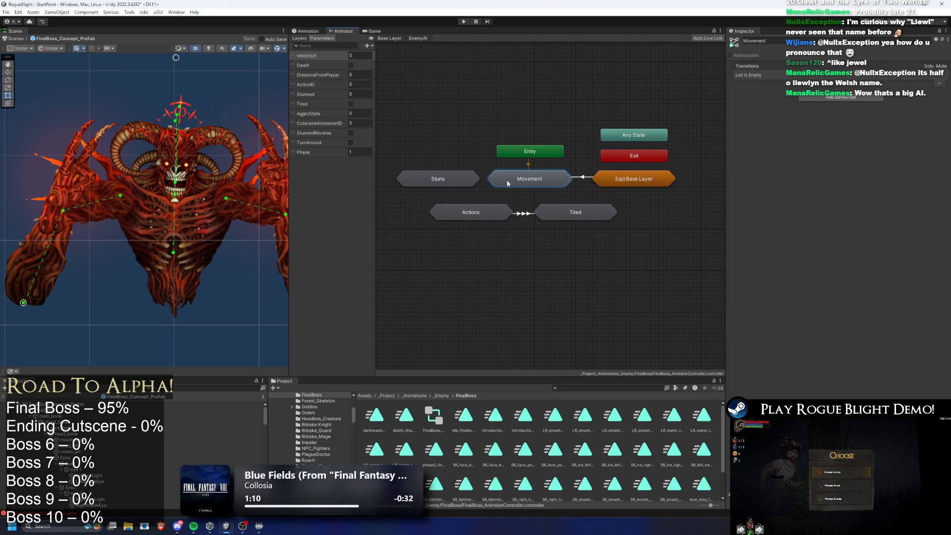
{"action": "double_click", "coordinate": [496, 212]}
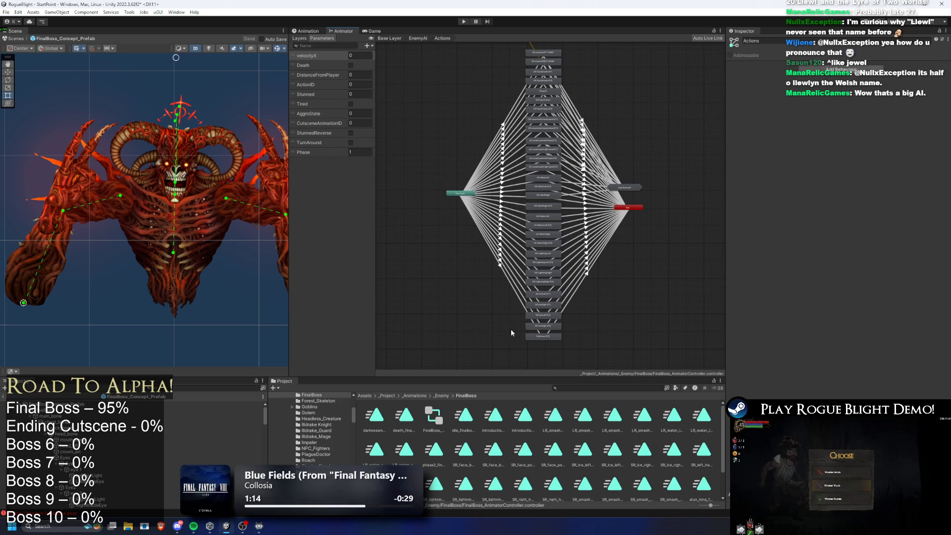
{"action": "scroll", "coordinate": [570, 293], "scroll_direction": "up", "scroll_amount": 4}
{"action": "scroll", "coordinate": [581, 264], "scroll_direction": "down", "scroll_amount": 5}
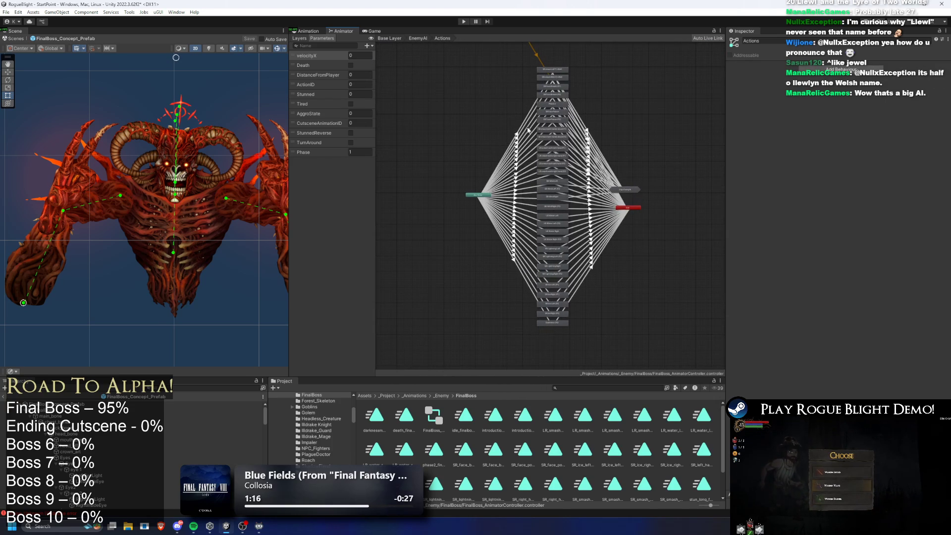
{"action": "scroll", "coordinate": [589, 321], "scroll_direction": "up", "scroll_amount": 3}
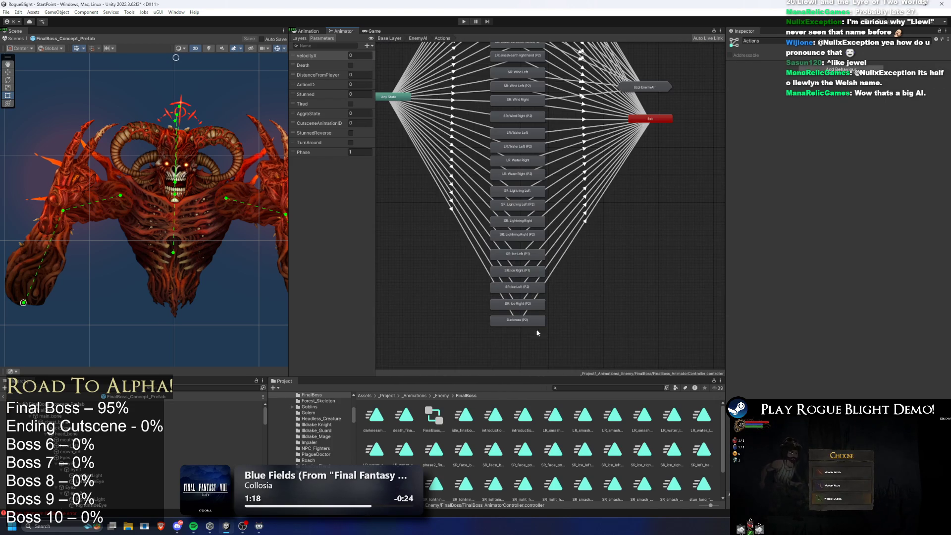
{"action": "scroll", "coordinate": [501, 317], "scroll_direction": "up", "scroll_amount": 3}
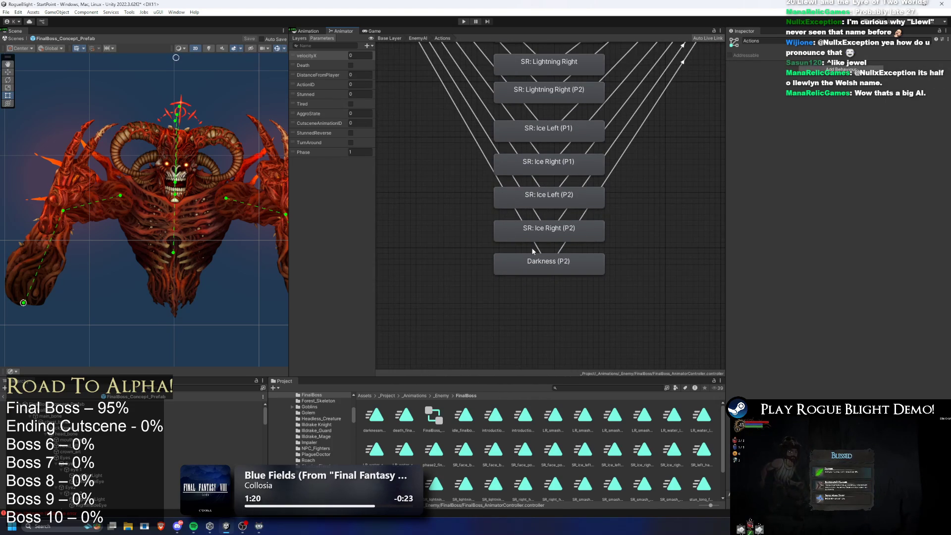
{"action": "left_click", "coordinate": [534, 248]}
{"action": "left_click", "coordinate": [539, 259]}
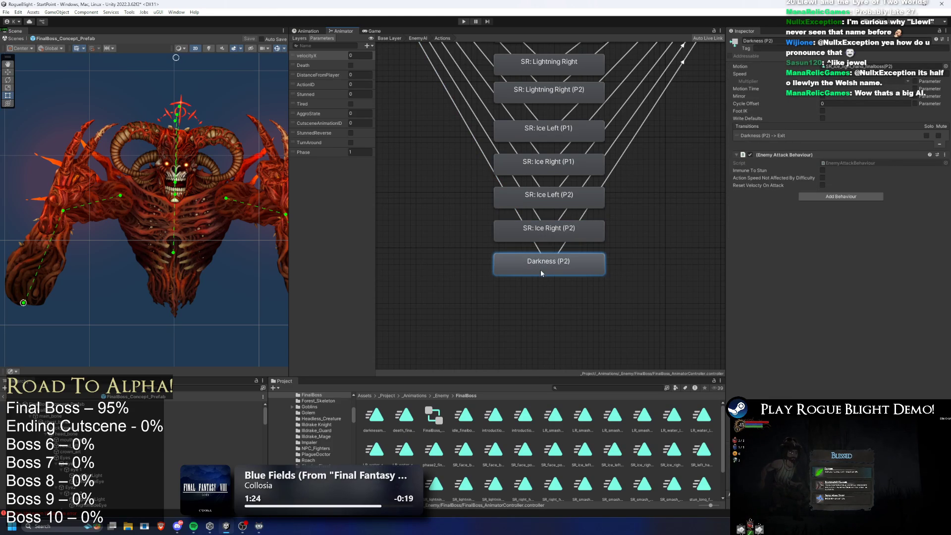
- Assign the darknessmove_finalboss(P2) clip as the Darkness (P2) state's motion
{"action": "left_click", "coordinate": [891, 66]}
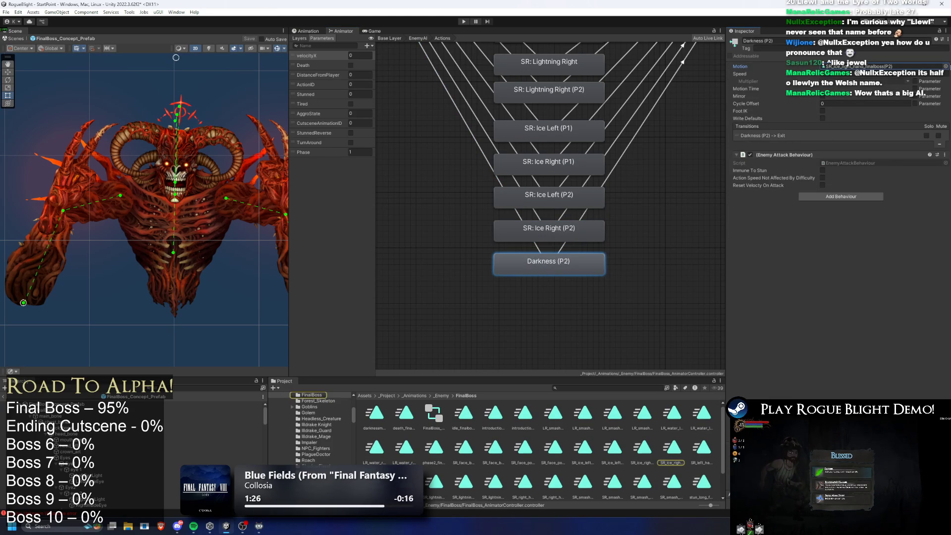
{"action": "left_click", "coordinate": [945, 66]}
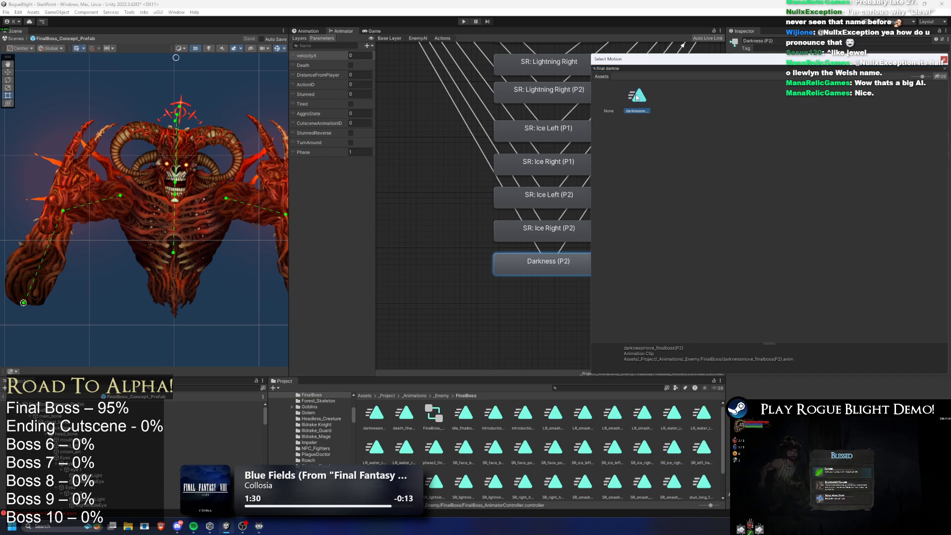
{"action": "key", "text": "Return"}
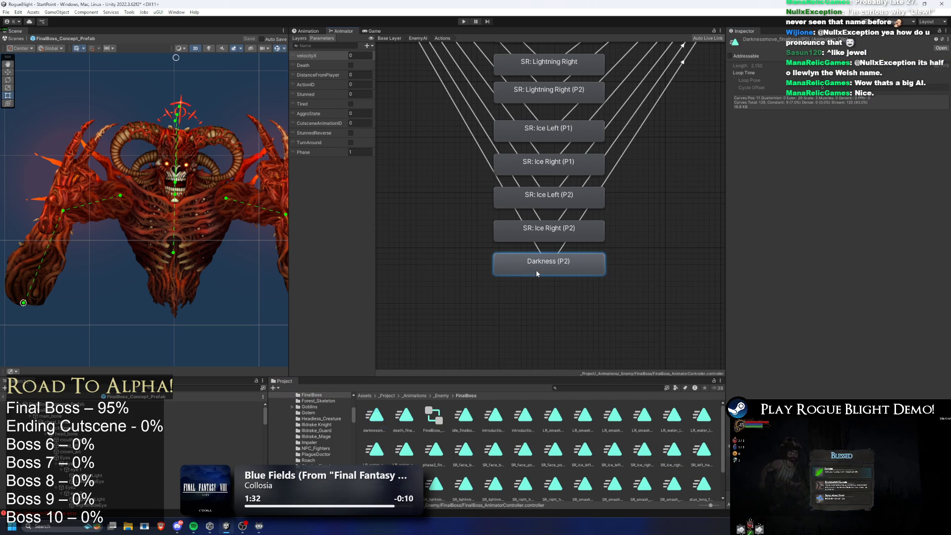
- Check the Any State → Darkness (P2) transition conditions: ActionID 17, Stunned 0, Death false
{"action": "left_click", "coordinate": [474, 146]}
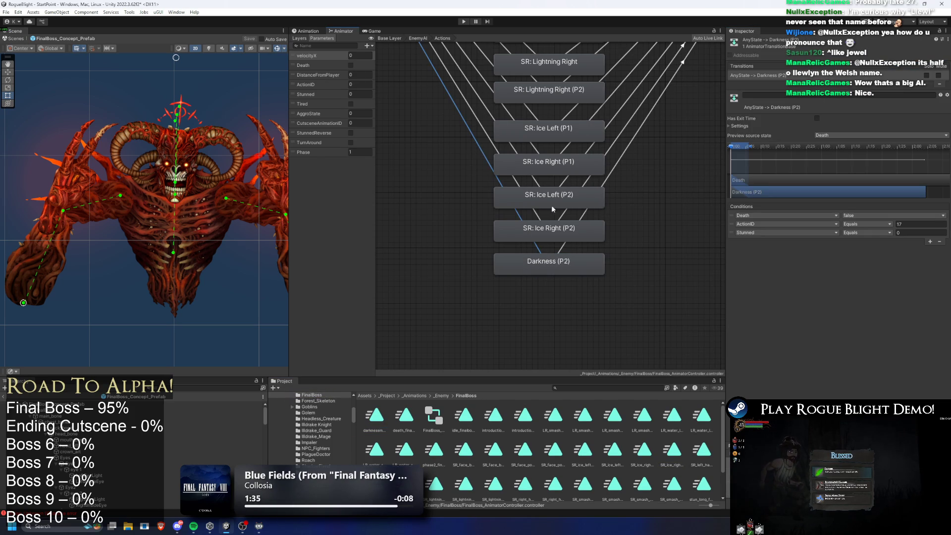
{"action": "left_click", "coordinate": [539, 238]}
{"action": "left_click", "coordinate": [530, 257]}
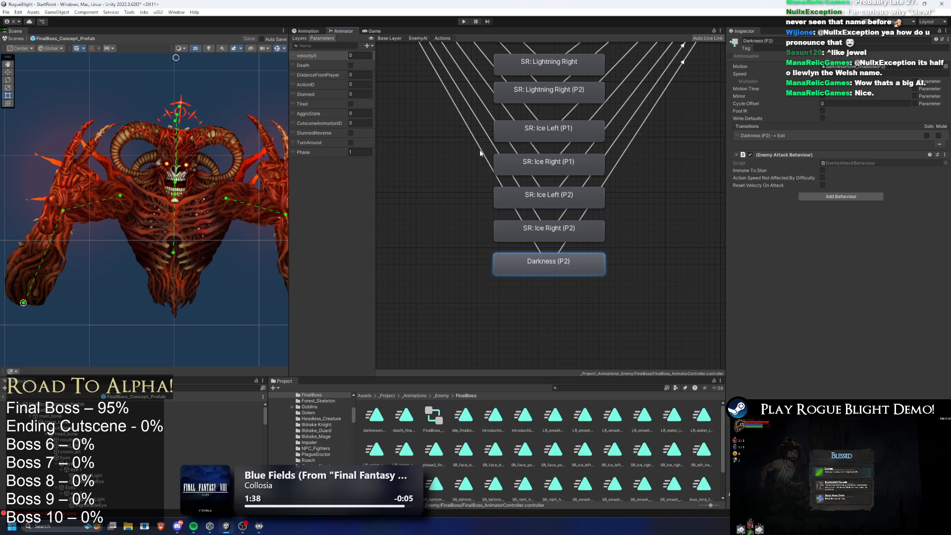
{"action": "left_click", "coordinate": [491, 170]}
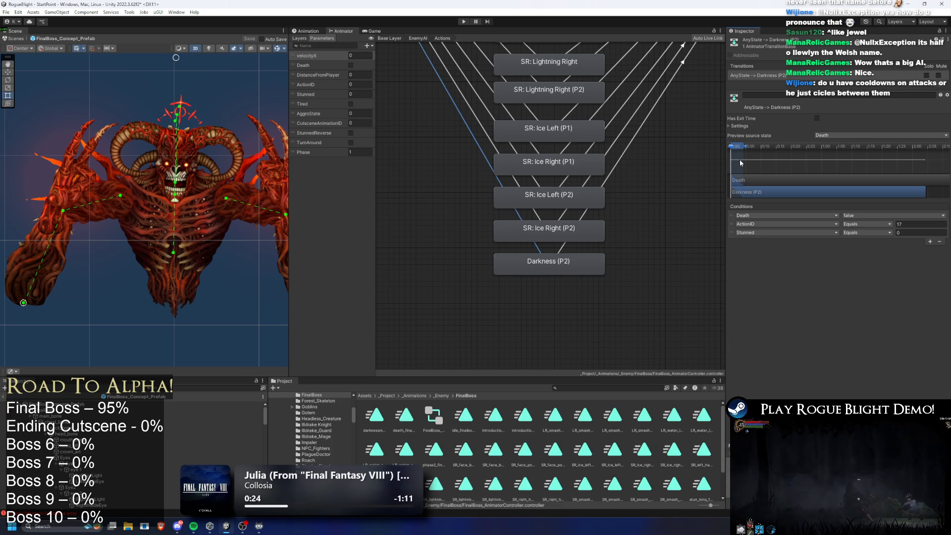
- Zoom the Scene view out and select FinalBoss_Concept_Prefab to view its Enemy Stats
{"action": "scroll", "coordinate": [121, 214], "scroll_direction": "down", "scroll_amount": 1}
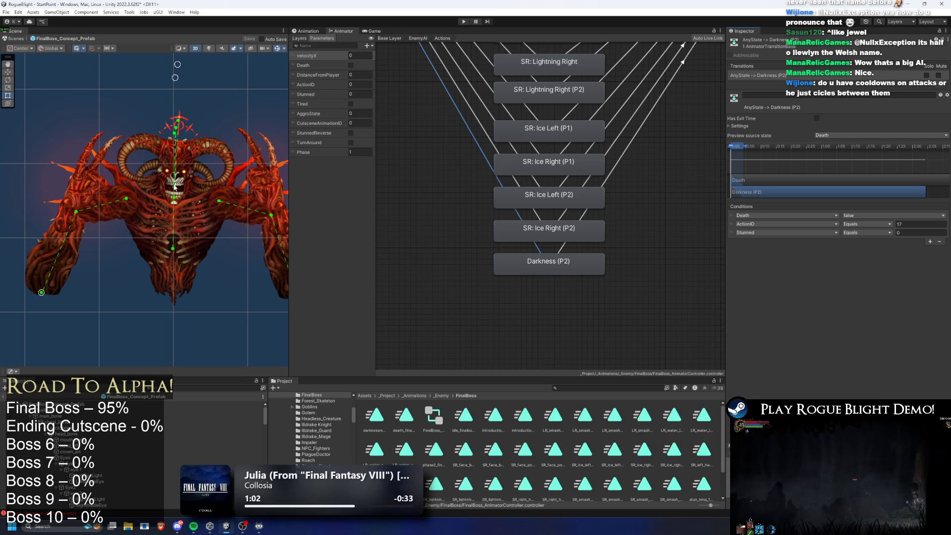
{"action": "left_click", "coordinate": [213, 404]}
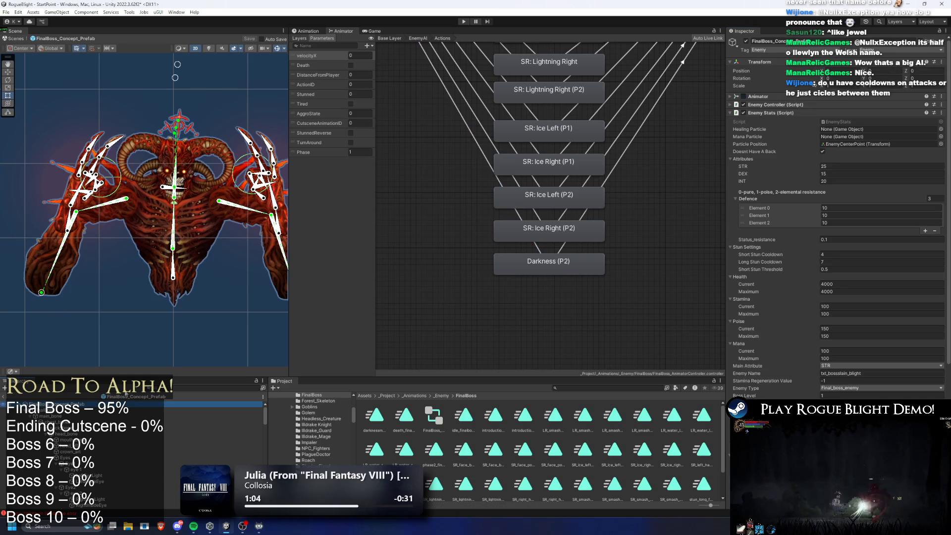
- Collapse the boss prefab's Enemy Stats component, then bring up the Animator graph's context menu
{"action": "left_click", "coordinate": [786, 112]}
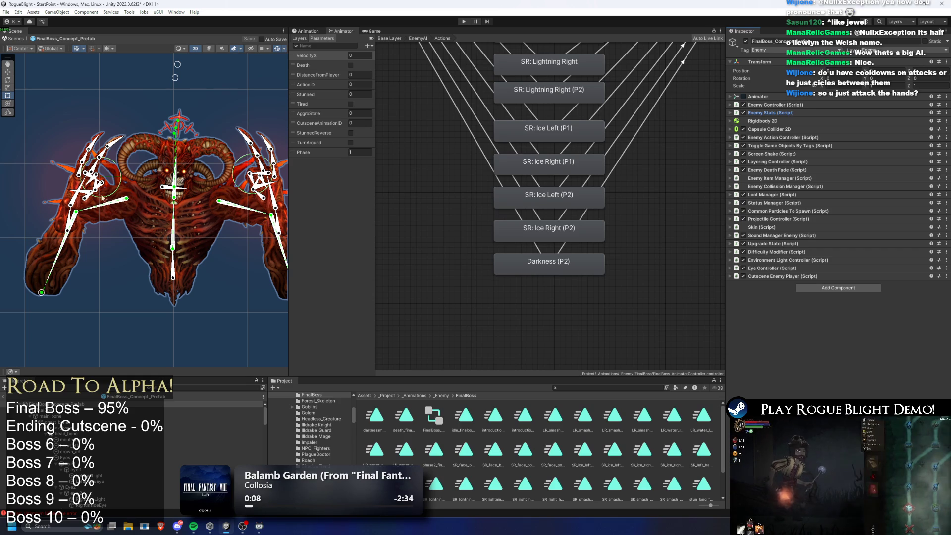
{"action": "left_click_drag", "start_coordinate": [110, 207], "coordinate": [96, 207]}
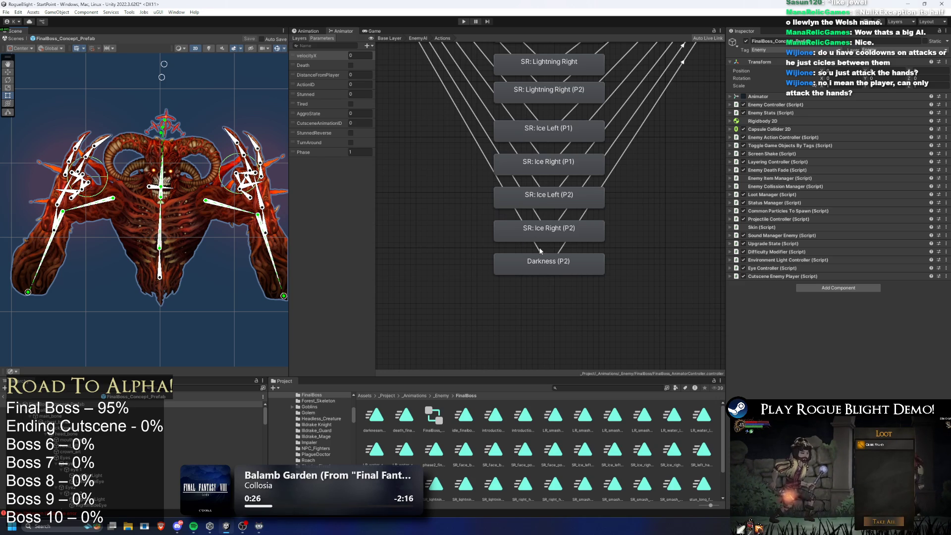
{"action": "right_click", "coordinate": [469, 170]}
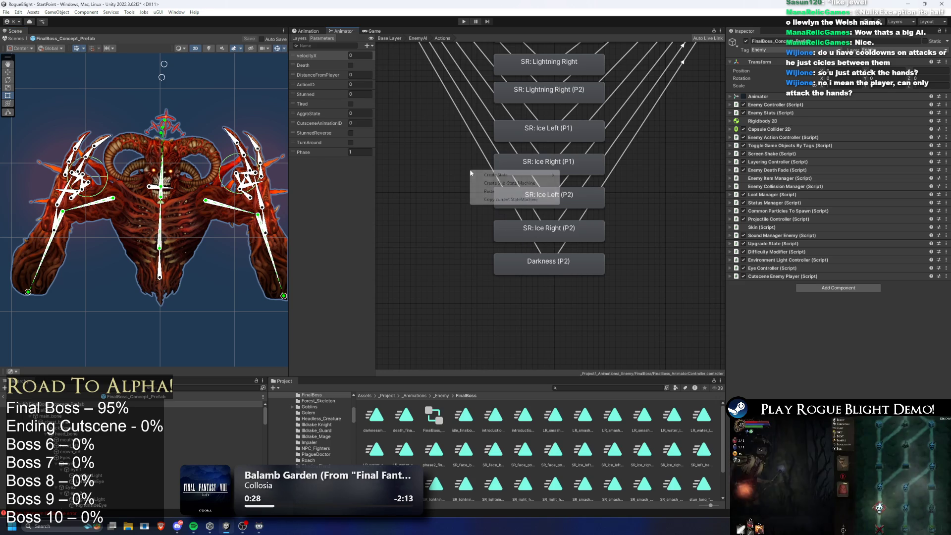
- Dismiss the context menu and select the Any State → Darkness (P2) transition to view its conditions
{"action": "left_click", "coordinate": [442, 151]}
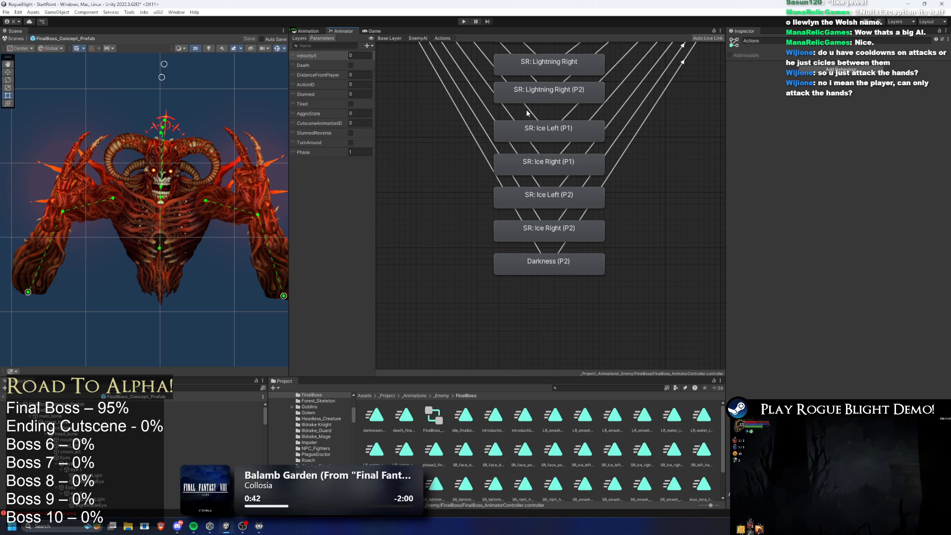
{"action": "mouse_move", "coordinate": [466, 110]}
{"action": "left_mouse_down"}
{"action": "mouse_move", "coordinate": [443, 152]}
{"action": "mouse_move", "coordinate": [465, 165]}
{"action": "left_mouse_up"}
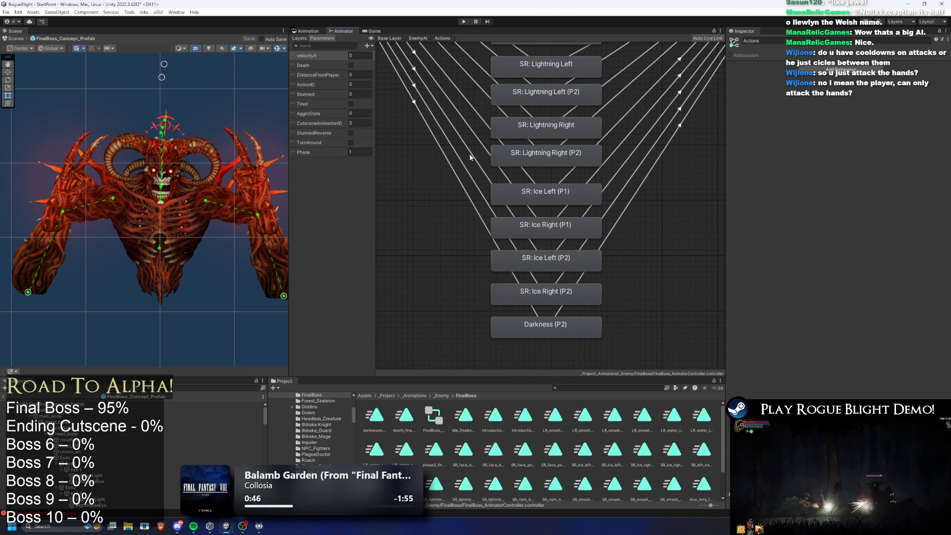
{"action": "left_click", "coordinate": [459, 164]}
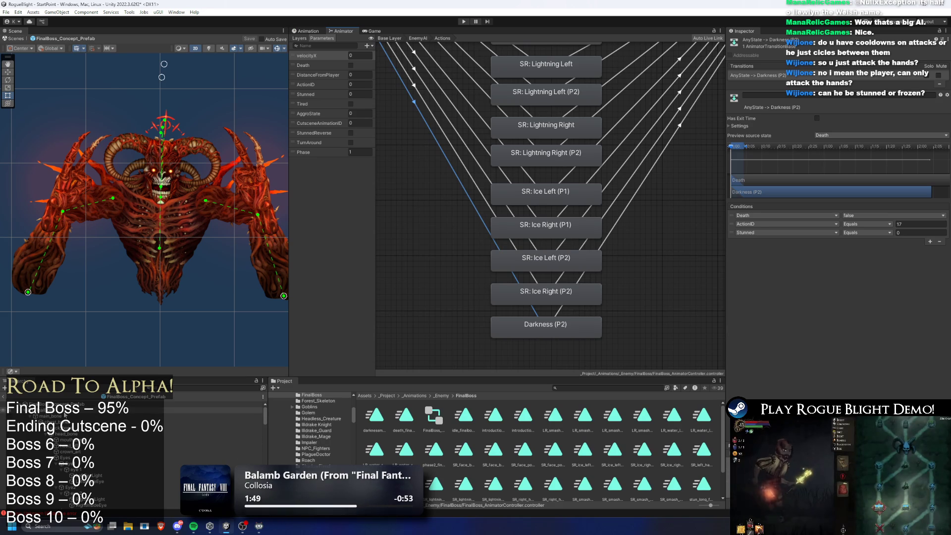
- Select FinalBoss_Concept_Prefab in the Hierarchy to list its components in the Inspector
{"action": "left_click", "coordinate": [59, 404]}
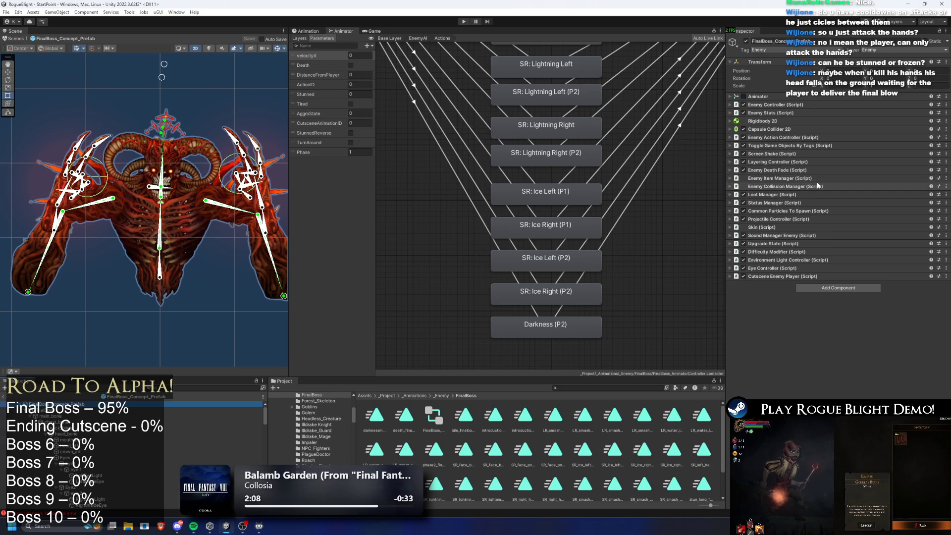
- Set the AnyState → Darkness (P2) transition to require Death false, ActionID 17 and Stunned 0
{"action": "left_click", "coordinate": [547, 335]}
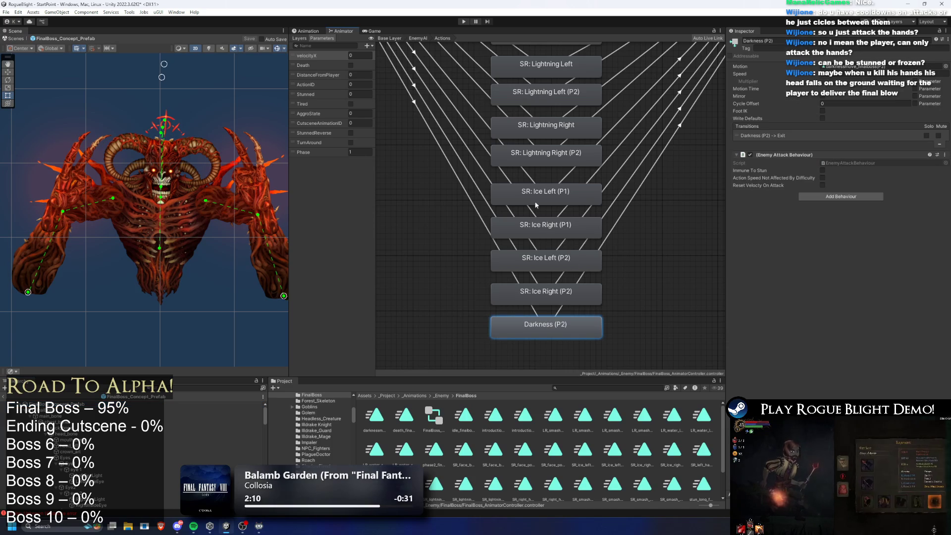
{"action": "left_click", "coordinate": [460, 184]}
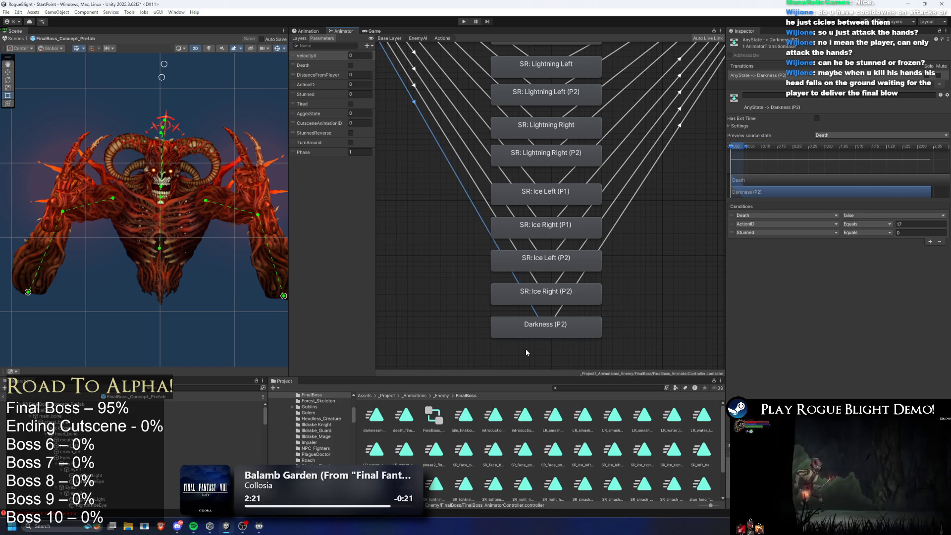
{"action": "left_click", "coordinate": [540, 295]}
{"action": "left_click", "coordinate": [534, 328]}
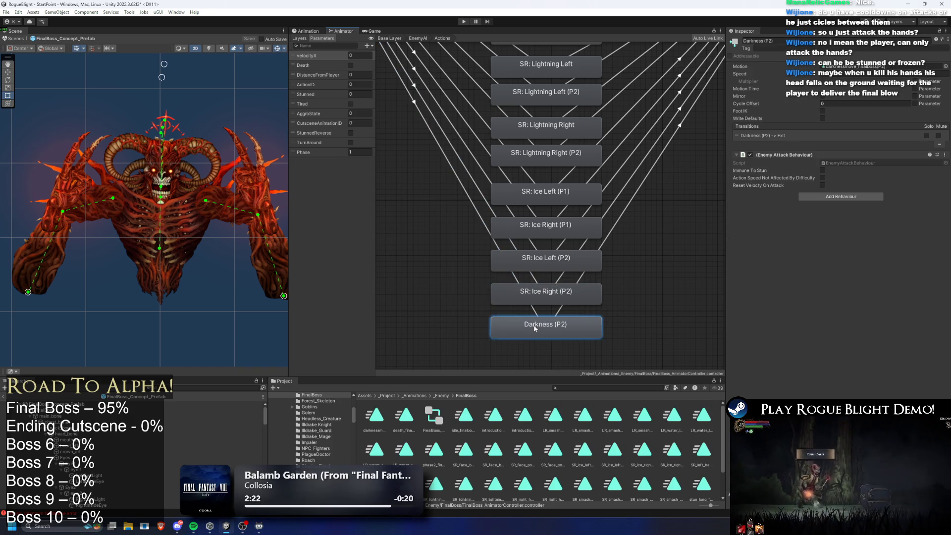
{"action": "left_click", "coordinate": [450, 166]}
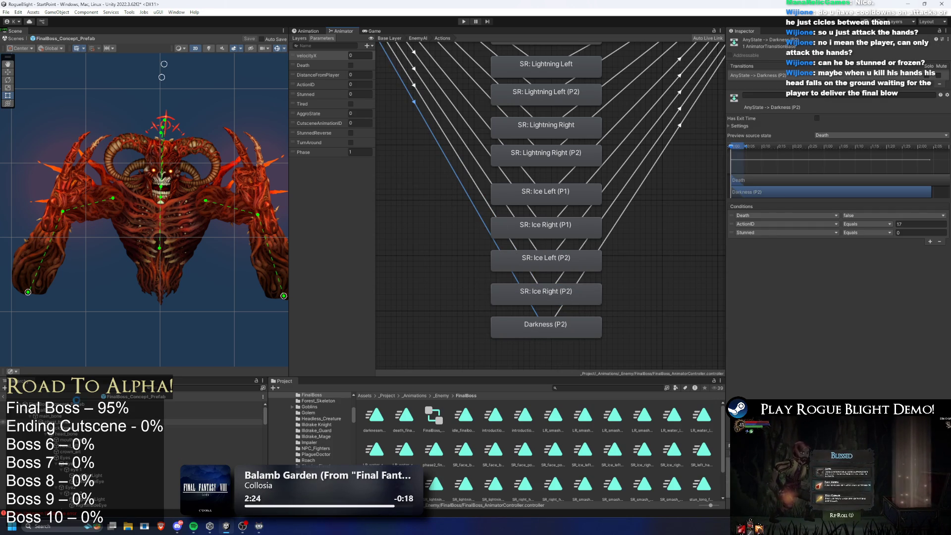
{"action": "left_click", "coordinate": [509, 368]}
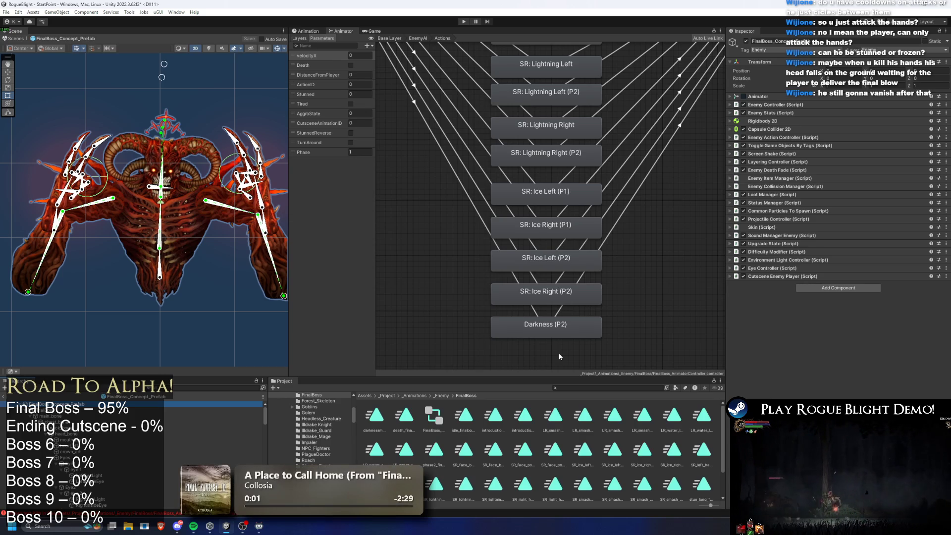
- Compare the overlapping AnyState transitions into SR: Ice Right (P2) and SR: Ice Left (P2)
{"action": "left_click", "coordinate": [498, 328]}
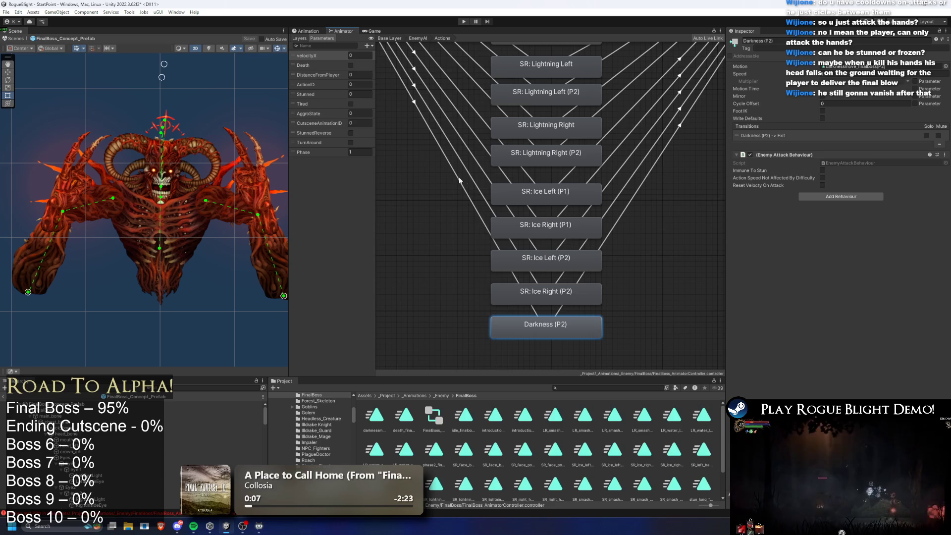
{"action": "left_click", "coordinate": [432, 136]}
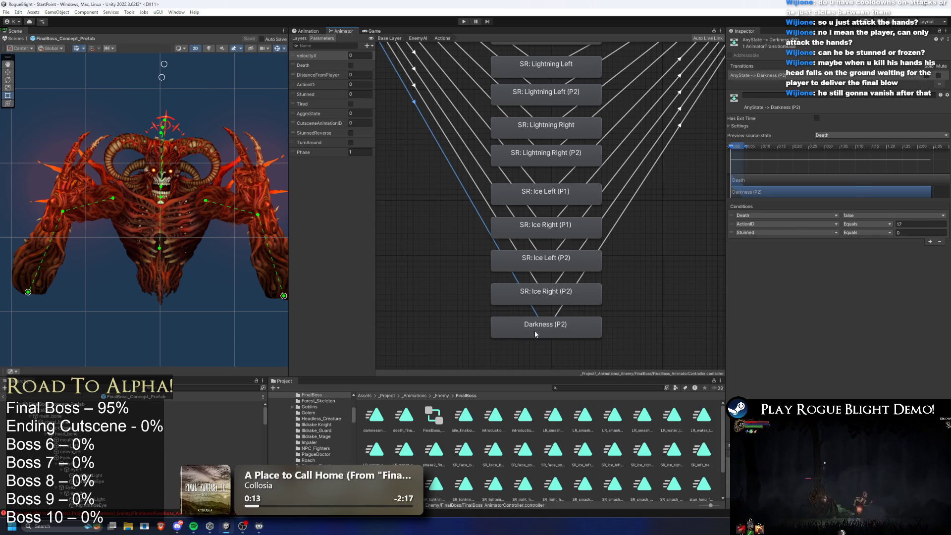
{"action": "left_click", "coordinate": [454, 160]}
{"action": "left_click", "coordinate": [453, 161]}
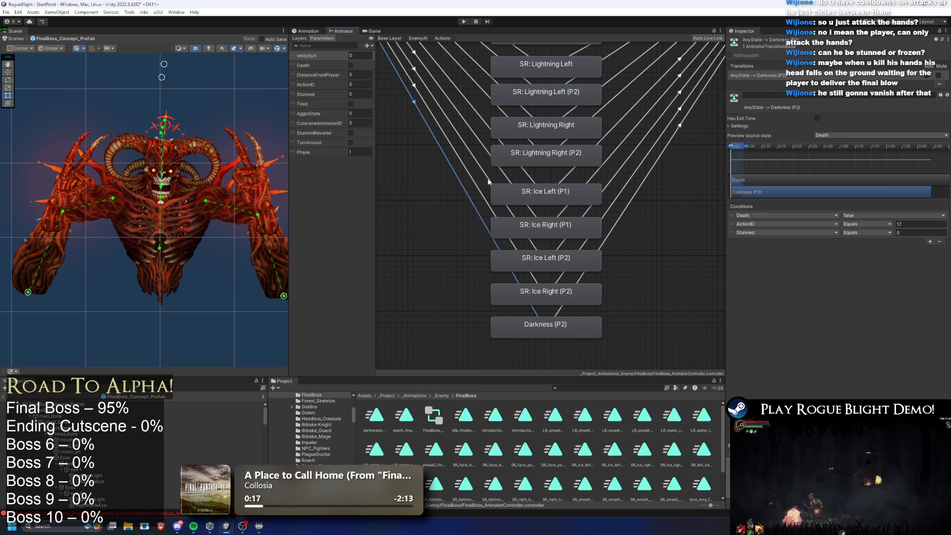
{"action": "left_click", "coordinate": [465, 175]}
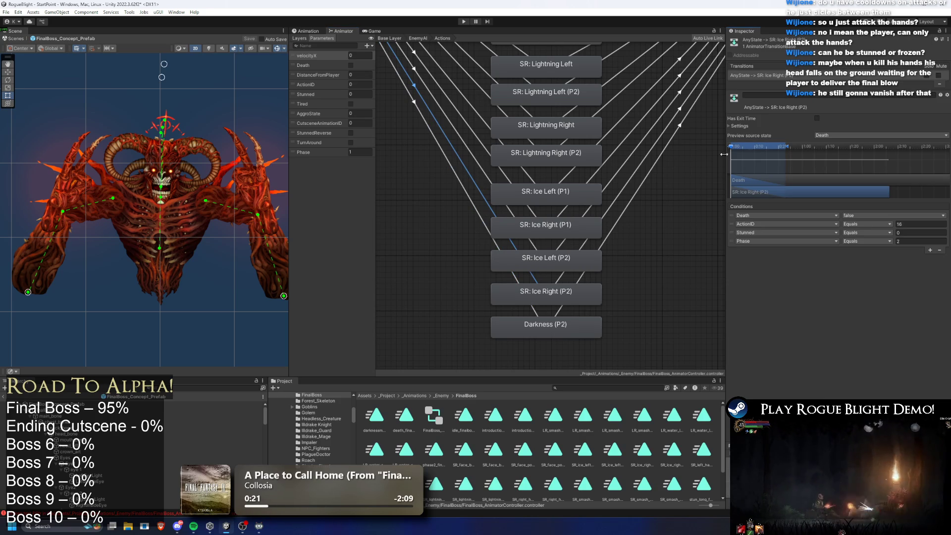
{"action": "left_click", "coordinate": [484, 168]}
- Check the Ice (P1) and Lightning transition conditions and expand the Settings foldout
{"action": "scroll", "coordinate": [475, 178], "scroll_direction": "up", "scroll_amount": 5}
{"action": "left_click", "coordinate": [464, 190]}
{"action": "left_click", "coordinate": [467, 188]}
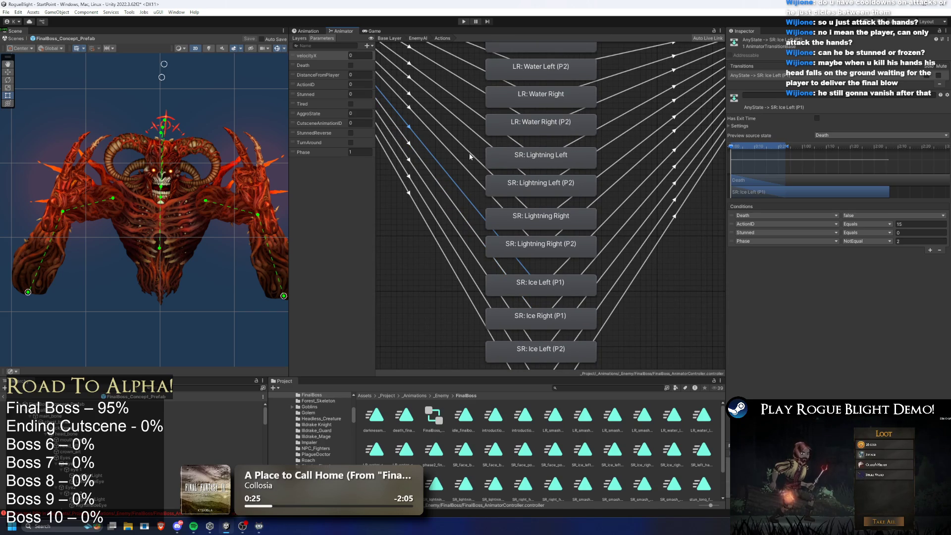
{"action": "left_click", "coordinate": [470, 172]}
{"action": "left_click", "coordinate": [469, 152]}
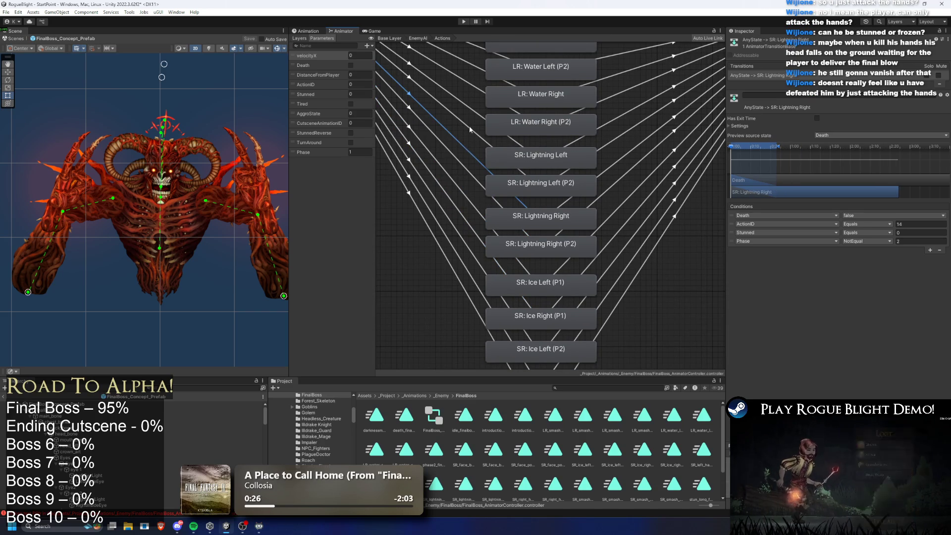
{"action": "scroll", "coordinate": [470, 130], "scroll_direction": "up", "scroll_amount": 4}
{"action": "left_click", "coordinate": [481, 173]}
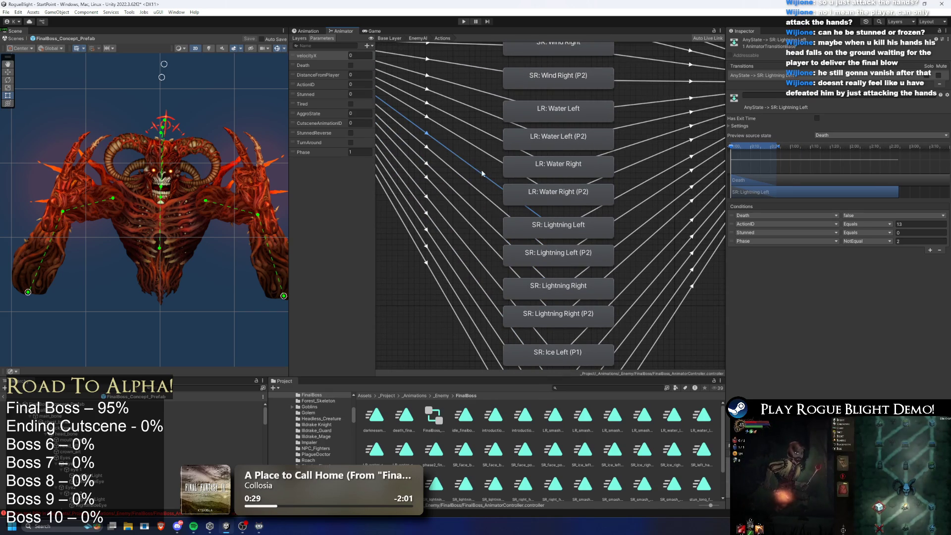
{"action": "scroll", "coordinate": [482, 173], "scroll_direction": "up", "scroll_amount": 3}
{"action": "left_click", "coordinate": [739, 126]}
- Check conditions on the Water, Wind, smash earth and SR smash hand transitions
{"action": "left_click", "coordinate": [455, 180]}
{"action": "left_click", "coordinate": [456, 163]}
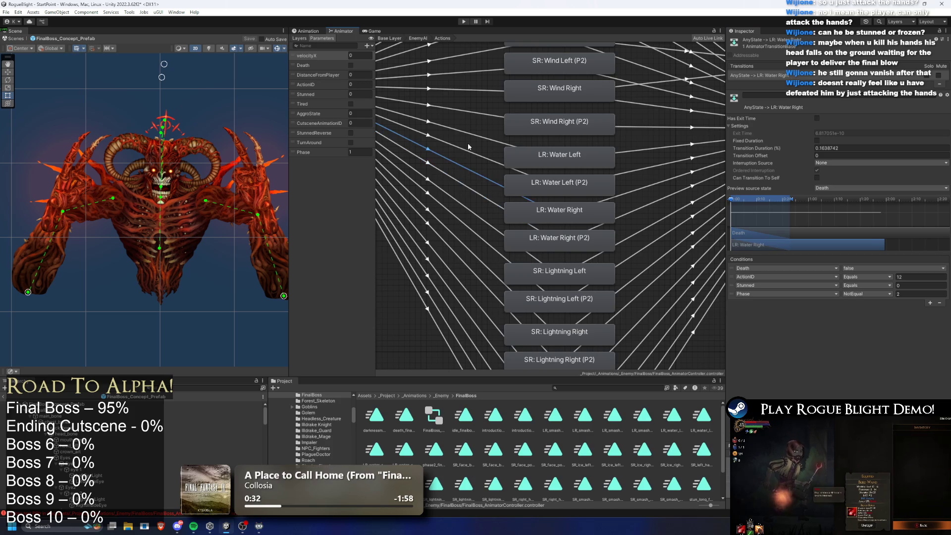
{"action": "left_click", "coordinate": [451, 117]}
{"action": "scroll", "coordinate": [456, 149], "scroll_direction": "up", "scroll_amount": 3}
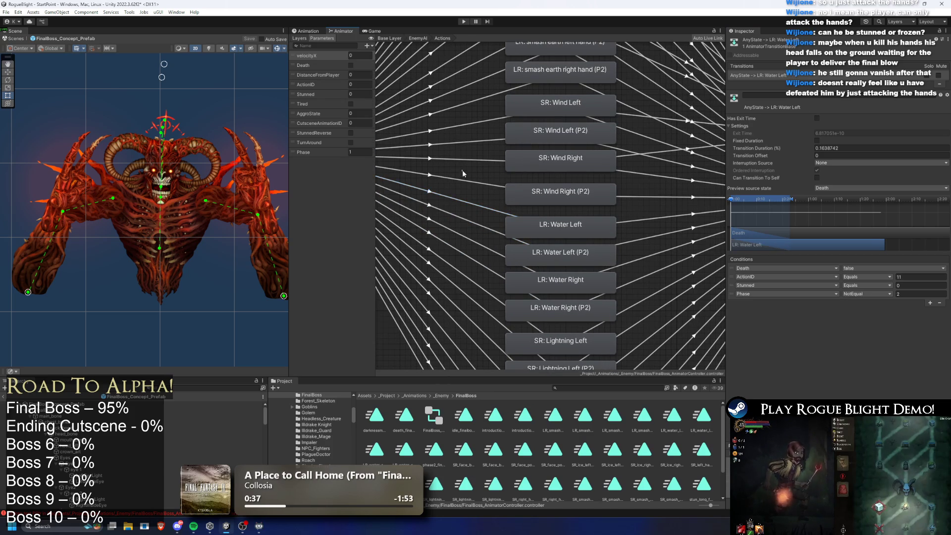
{"action": "left_click", "coordinate": [464, 161]}
{"action": "scroll", "coordinate": [468, 156], "scroll_direction": "up", "scroll_amount": 3}
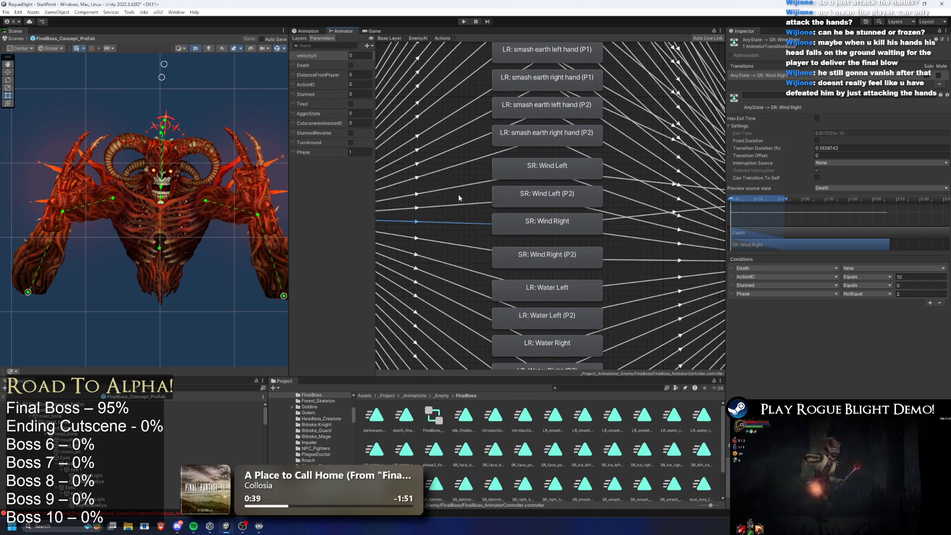
{"action": "left_click", "coordinate": [452, 183]}
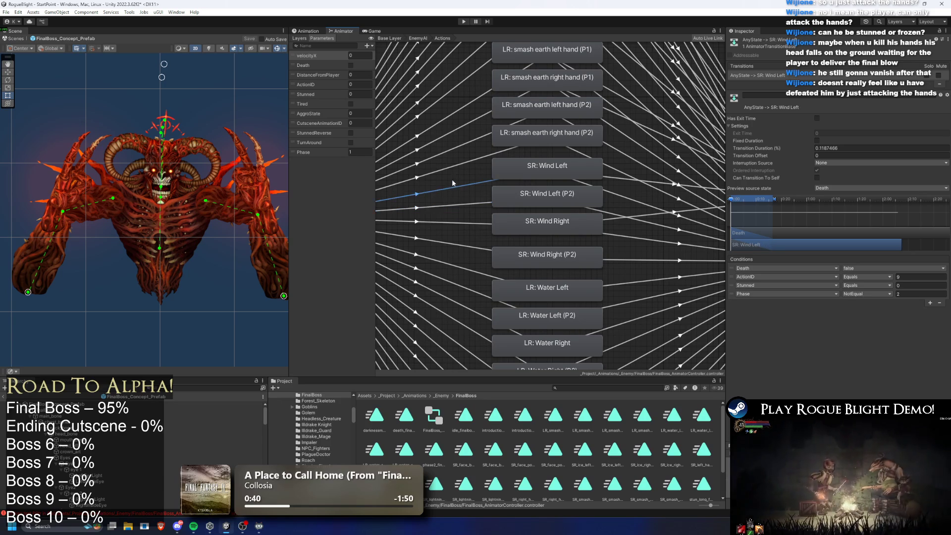
{"action": "left_click", "coordinate": [453, 165]}
{"action": "left_click", "coordinate": [447, 155]}
{"action": "scroll", "coordinate": [451, 149], "scroll_direction": "up", "scroll_amount": 5}
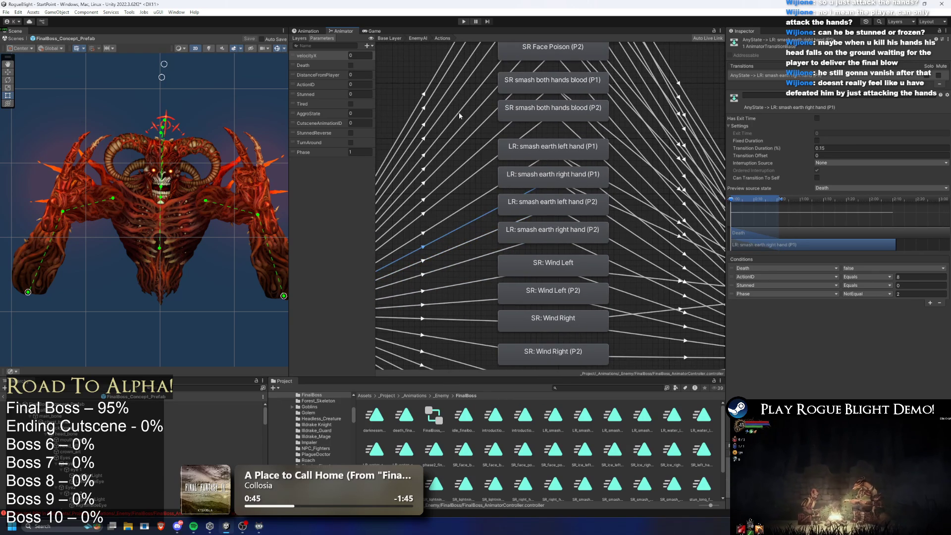
{"action": "left_click", "coordinate": [444, 75]}
{"action": "left_click", "coordinate": [439, 71]}
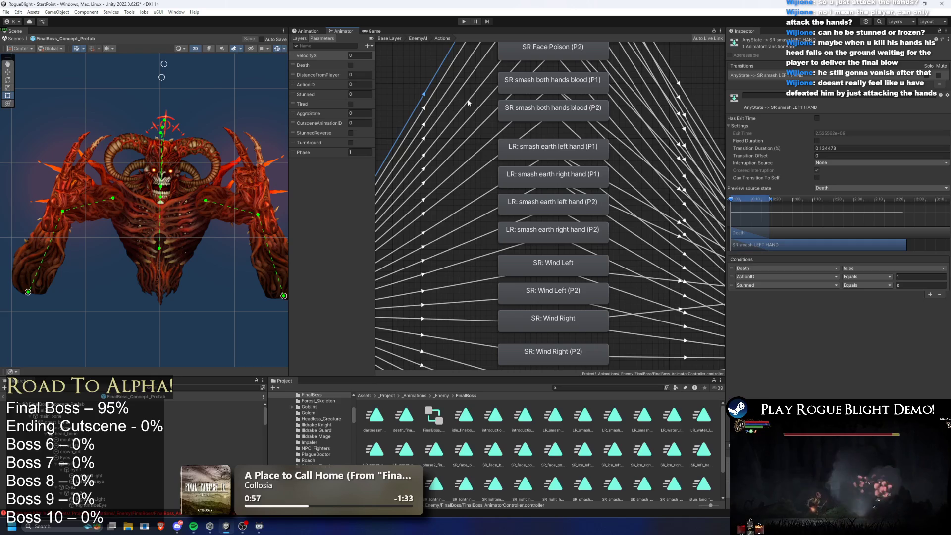
- Set the SR smash LEFT HAND transition duration to 0.05 with Fixed Duration unchecked
{"action": "scroll", "coordinate": [670, 117], "scroll_direction": "up", "scroll_amount": 2}
{"action": "left_click", "coordinate": [798, 141]}
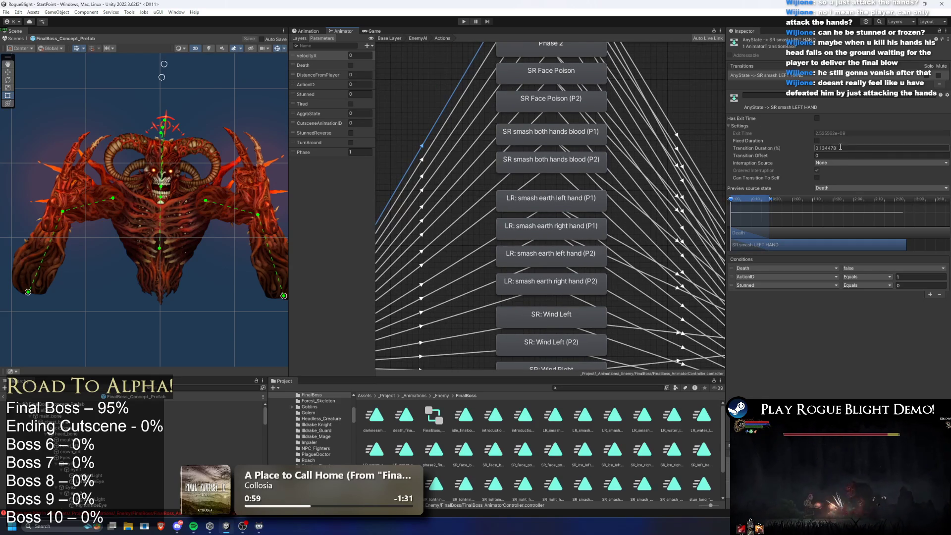
{"action": "type", "text": "0.1"}
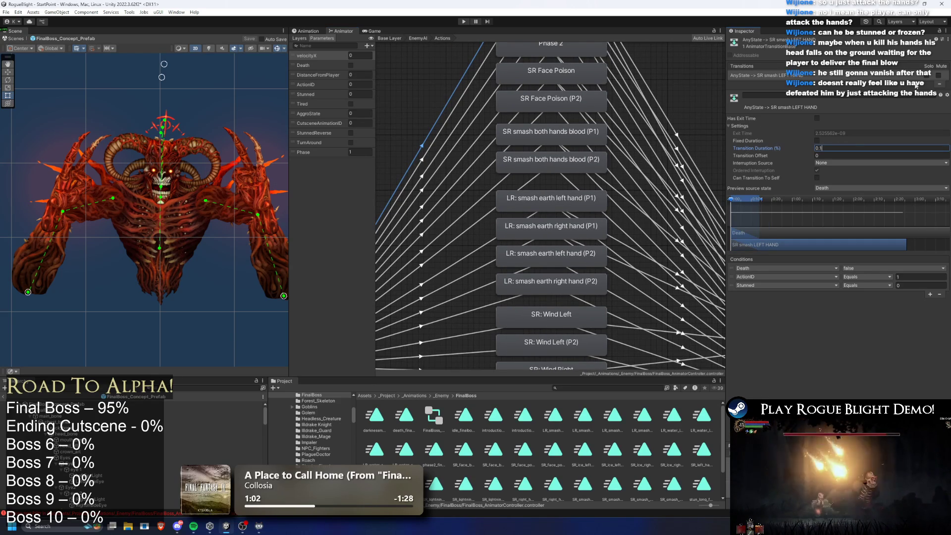
{"action": "left_click", "coordinate": [816, 140]}
{"action": "left_click", "coordinate": [819, 148]}
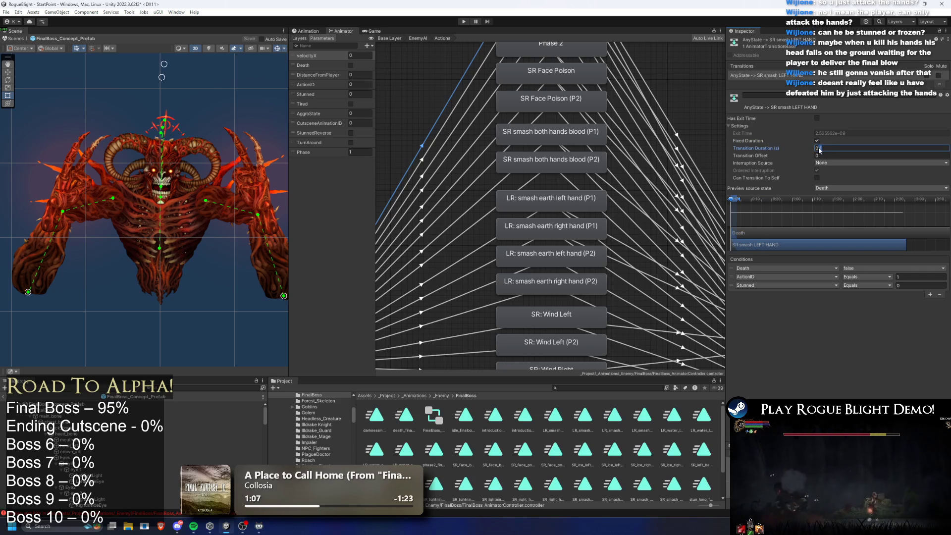
{"action": "left_click", "coordinate": [816, 140]}
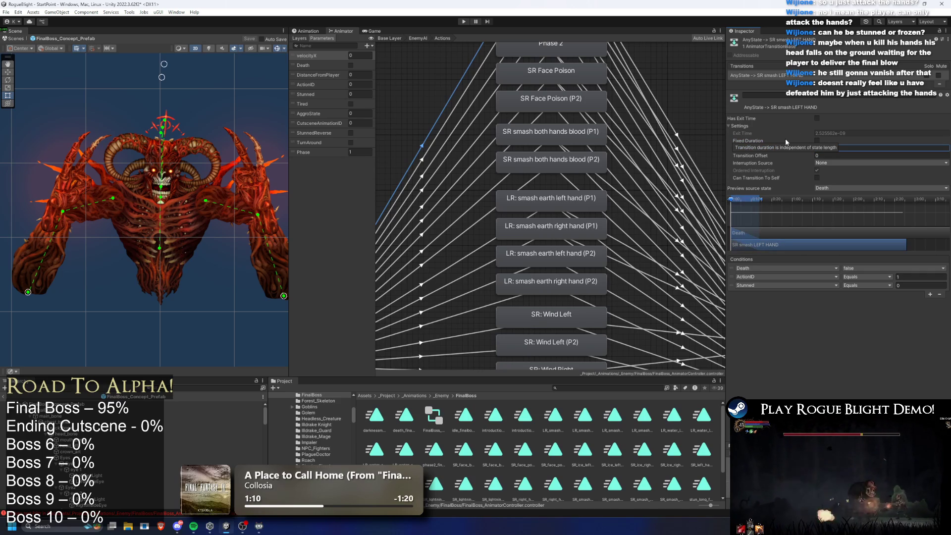
{"action": "type", "text": "0.05"}
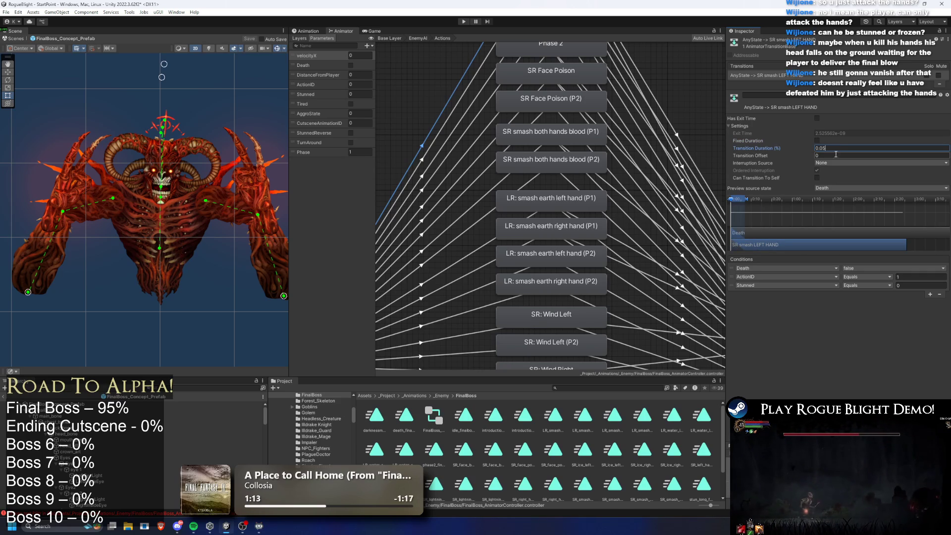
- Give the SR Face Breath (P2) transition 0.1 and the Phase 2 transition 0.05 durations
{"action": "left_click", "coordinate": [468, 85]}
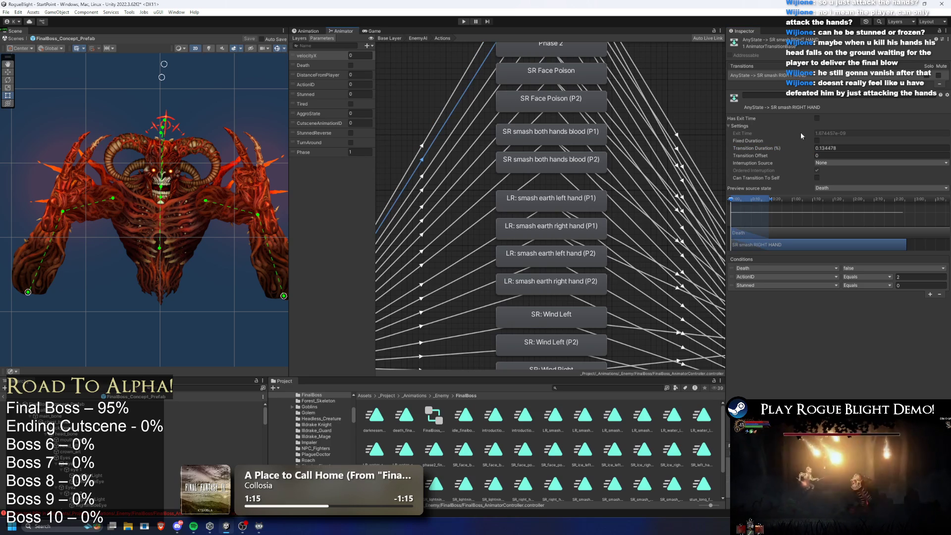
{"action": "left_click", "coordinate": [470, 105]}
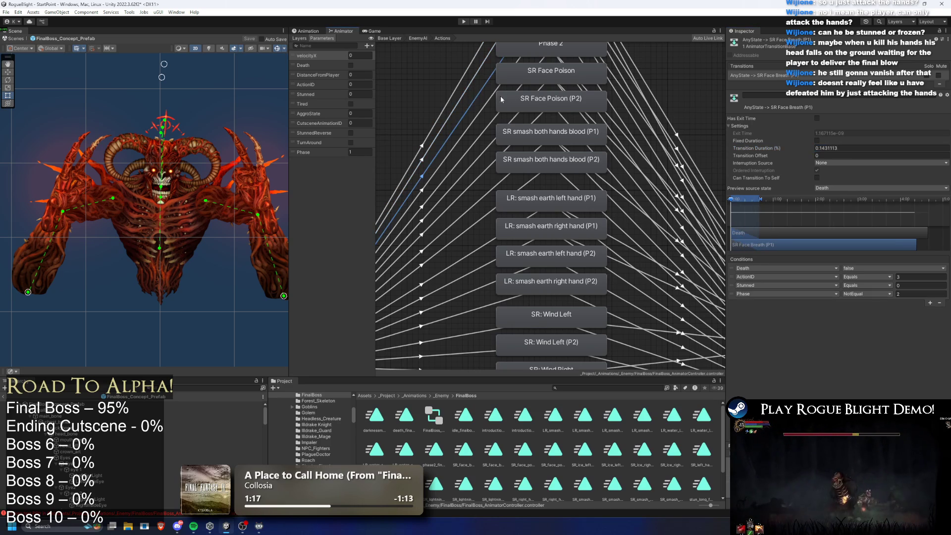
{"action": "left_click", "coordinate": [483, 110]}
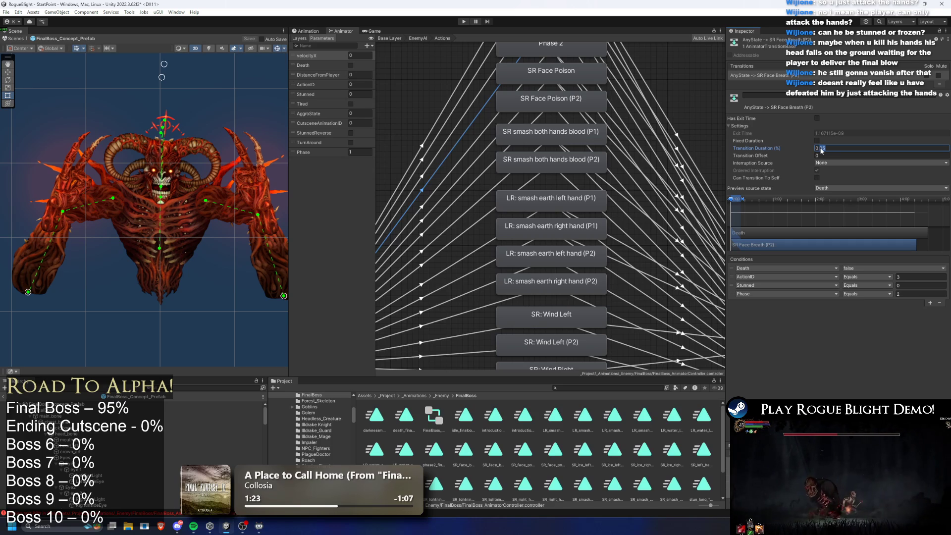
{"action": "type", "text": "0.1"}
{"action": "left_click", "coordinate": [484, 131]}
{"action": "left_click", "coordinate": [857, 149]}
{"action": "type", "text": "0.05"}
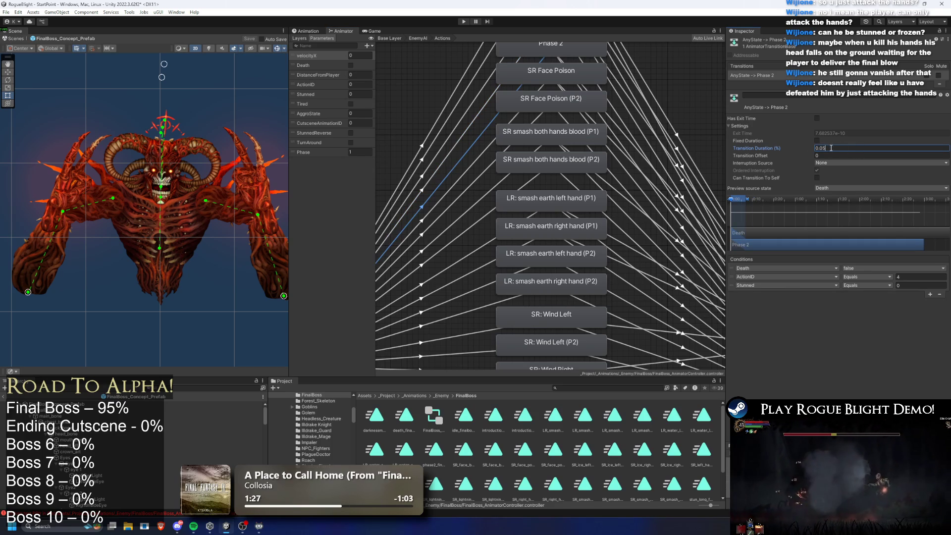
- Set the SR Face Poison and SR smash both hands blood (P1) transition durations to 0.1
{"action": "left_click", "coordinate": [479, 155]}
{"action": "left_click", "coordinate": [845, 150]}
{"action": "type", "text": "0.05"}
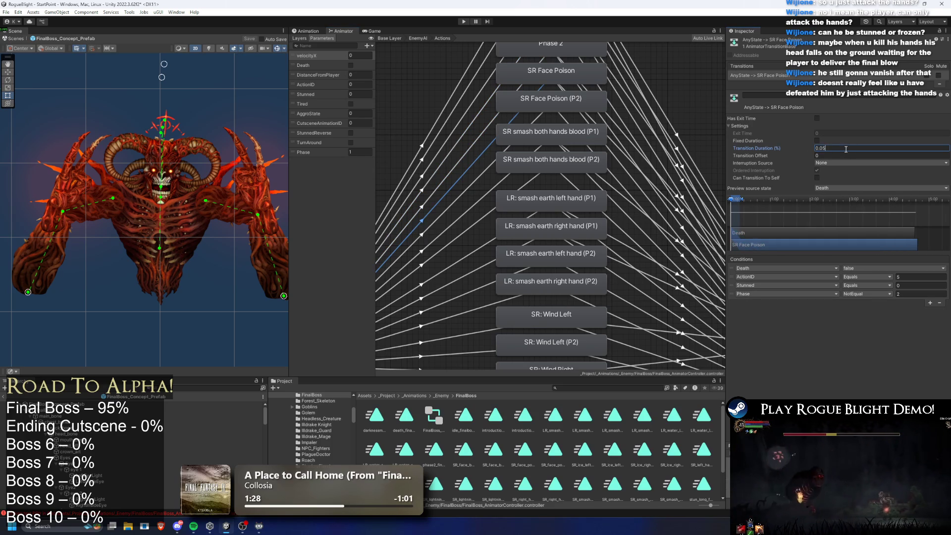
{"action": "type", "text": "0.1"}
{"action": "left_click", "coordinate": [485, 176]}
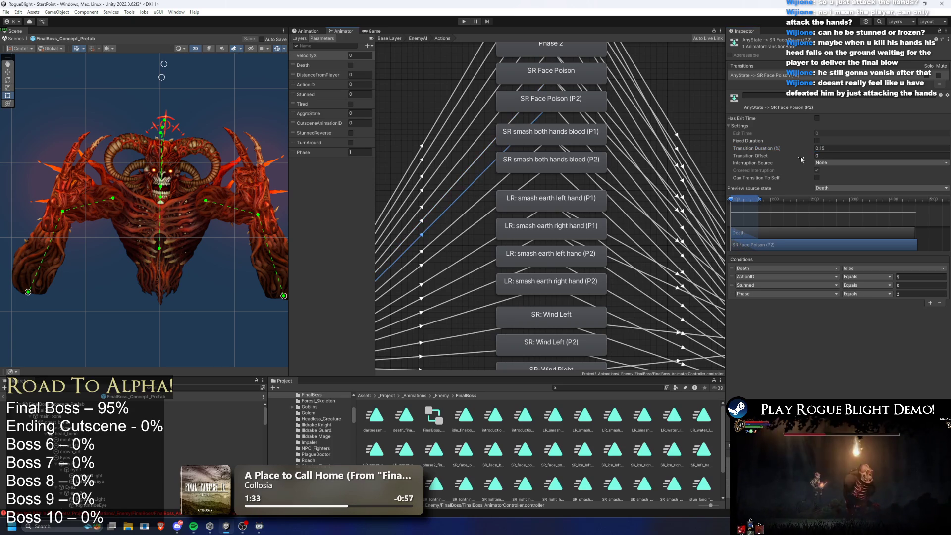
{"action": "left_click", "coordinate": [471, 207]}
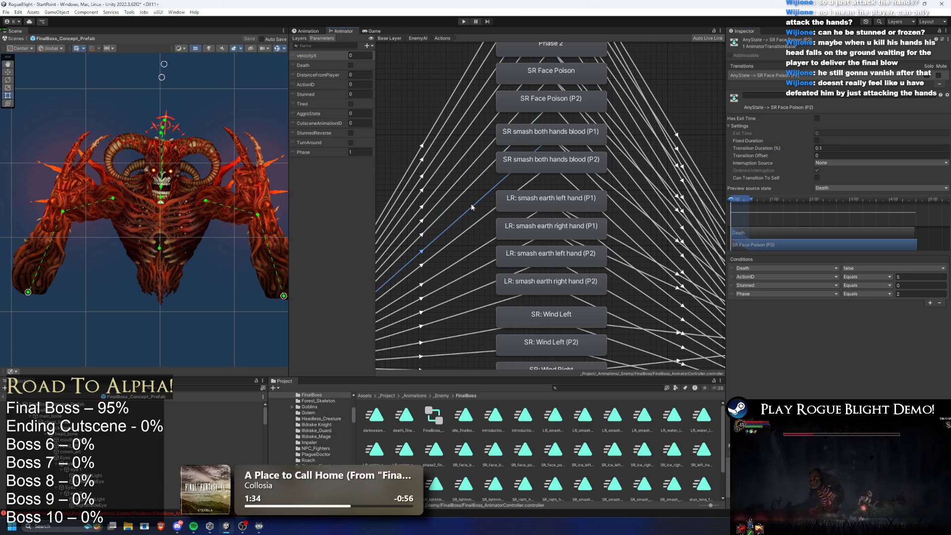
{"action": "left_click", "coordinate": [852, 146]}
{"action": "type", "text": "0.1"}
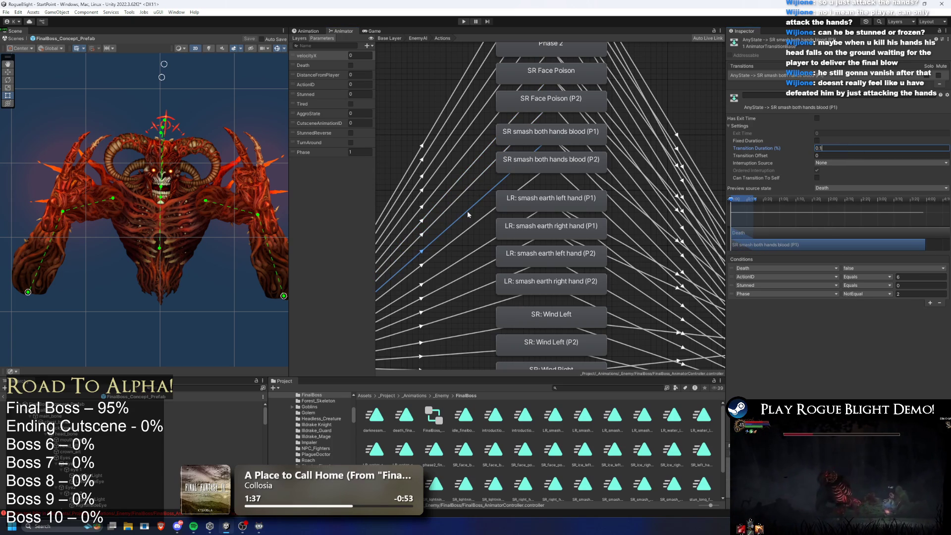
- Set the LR: smash earth left hand (P1) transition duration to 0.05
{"action": "left_click", "coordinate": [483, 215]}
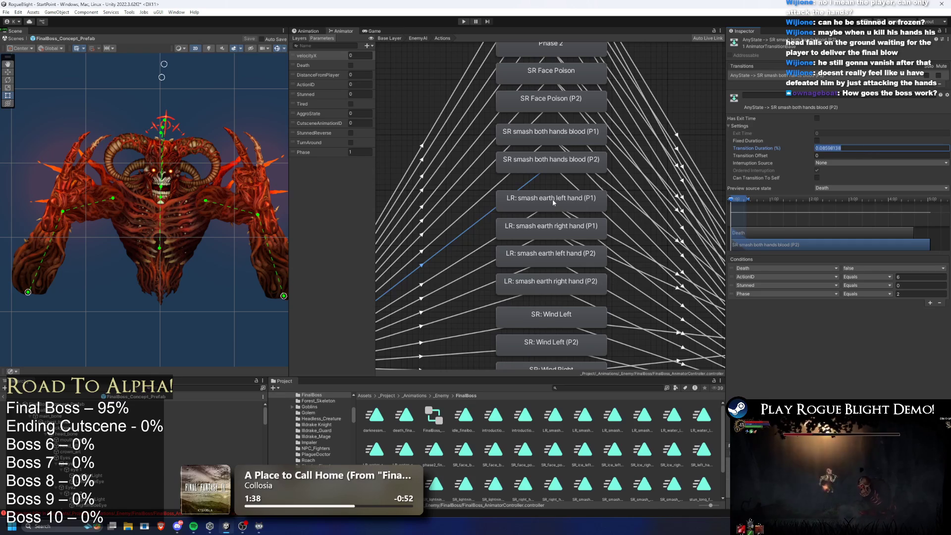
{"action": "left_click", "coordinate": [483, 245]}
{"action": "left_click_drag", "start_coordinate": [483, 245], "coordinate": [506, 194]}
{"action": "left_click", "coordinate": [853, 147]}
{"action": "type", "text": "0.05"}
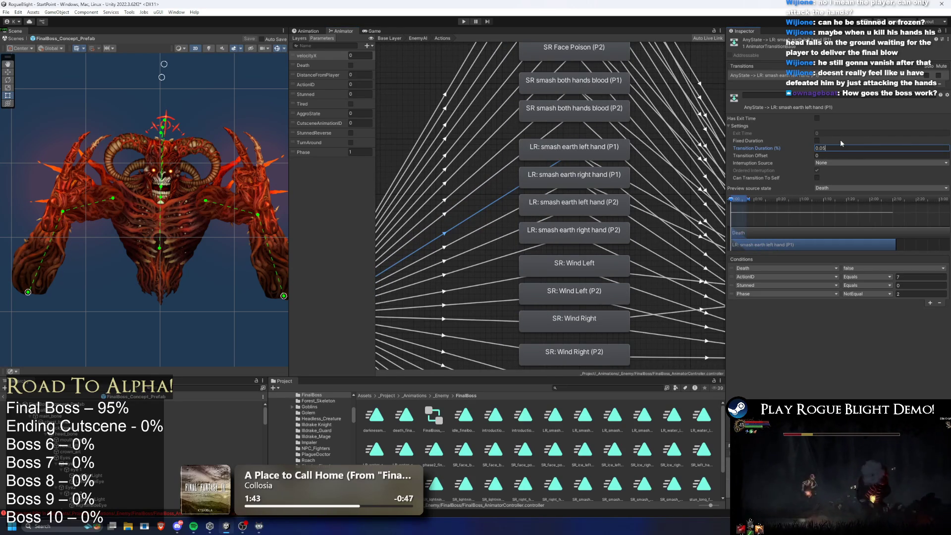
{"action": "left_click", "coordinate": [482, 226]}
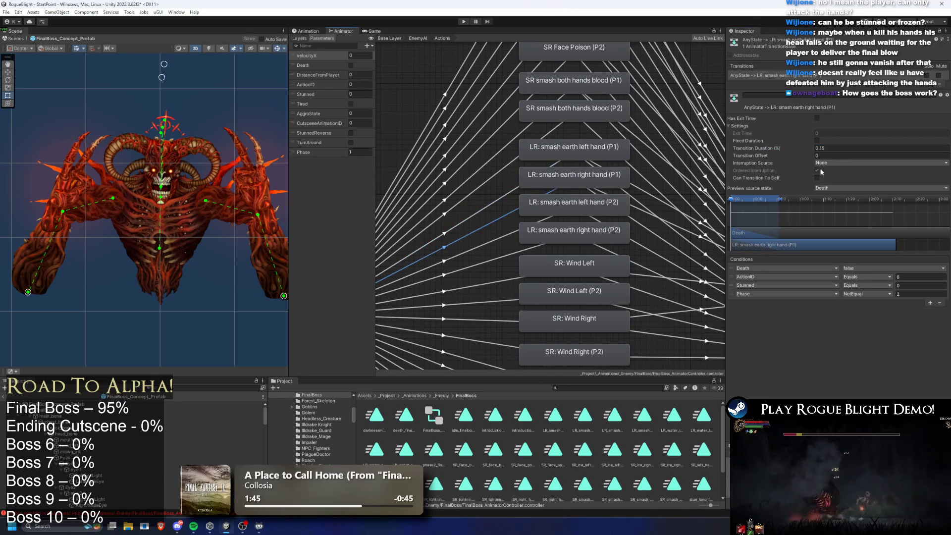
- Set smash earth right hand (P1), left hand (P2) and right hand (P2) durations to 0.05
{"action": "left_click", "coordinate": [866, 148]}
{"action": "type", "text": "0.05"}
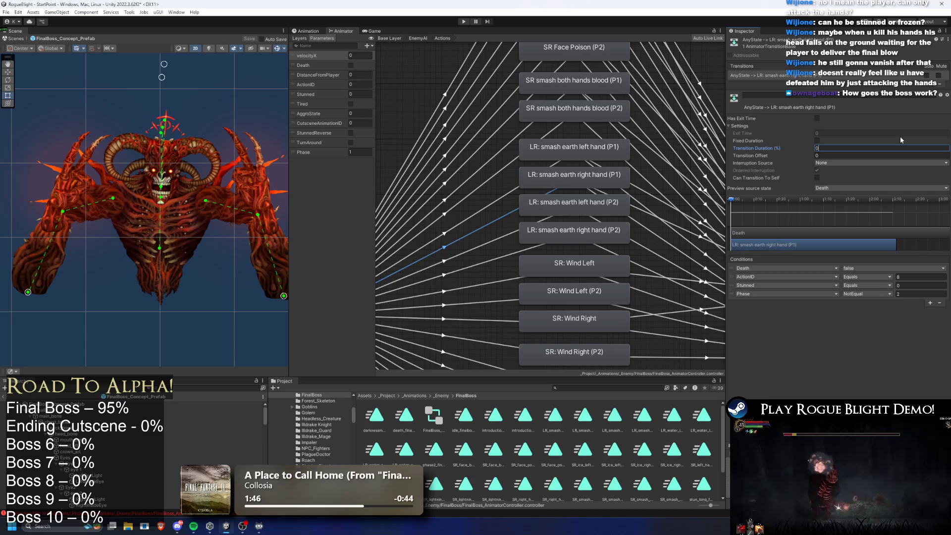
{"action": "left_click", "coordinate": [506, 235]}
{"action": "left_click", "coordinate": [848, 148]}
{"action": "type", "text": "0.05"}
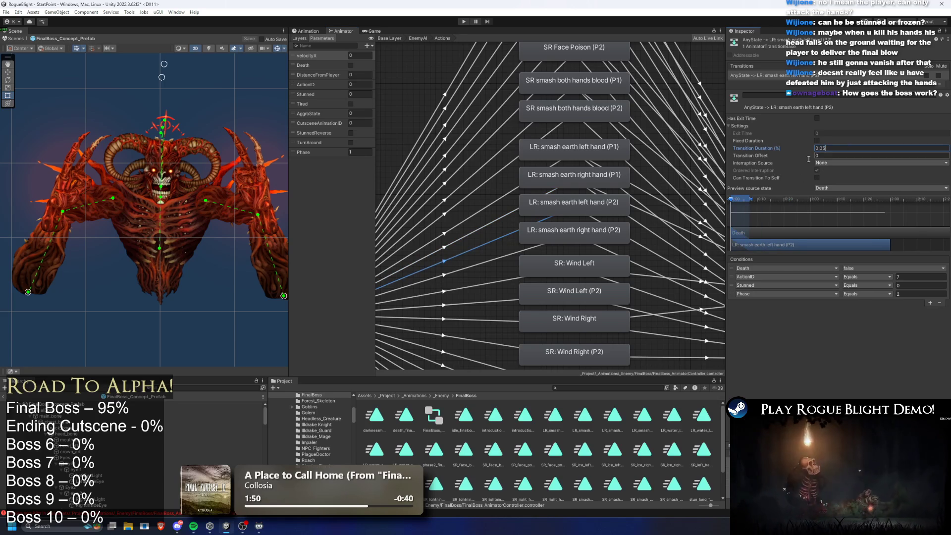
{"action": "left_click", "coordinate": [483, 263]}
{"action": "left_click", "coordinate": [841, 149]}
{"action": "type", "text": "0.05"}
- Set the SR: Wind Left and Wind Left (P2) transition durations to 0.05
{"action": "left_click", "coordinate": [483, 282]}
{"action": "scroll", "coordinate": [498, 189], "scroll_direction": "down", "scroll_amount": 3}
{"action": "left_click", "coordinate": [848, 148]}
{"action": "type", "text": "0.05"}
{"action": "left_click", "coordinate": [476, 231]}
{"action": "left_click", "coordinate": [836, 149]}
{"action": "type", "text": "0.05"}
- Set the SR: Wind Right and Wind Right (P2) transition durations to 0.05
{"action": "left_click", "coordinate": [482, 244]}
{"action": "left_click", "coordinate": [857, 148]}
{"action": "type", "text": "0.05"}
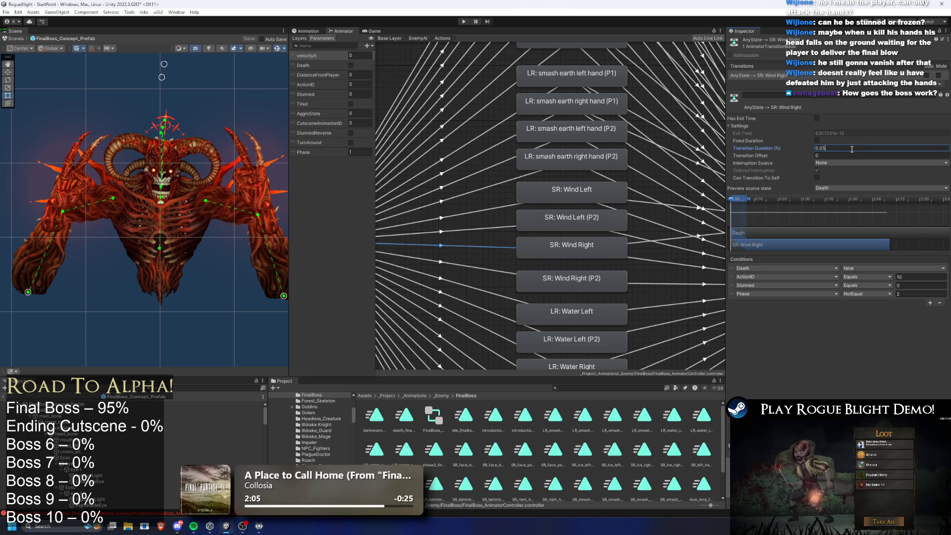
{"action": "left_click", "coordinate": [488, 269]}
{"action": "left_click", "coordinate": [823, 148]}
{"action": "type", "text": "0.05"}
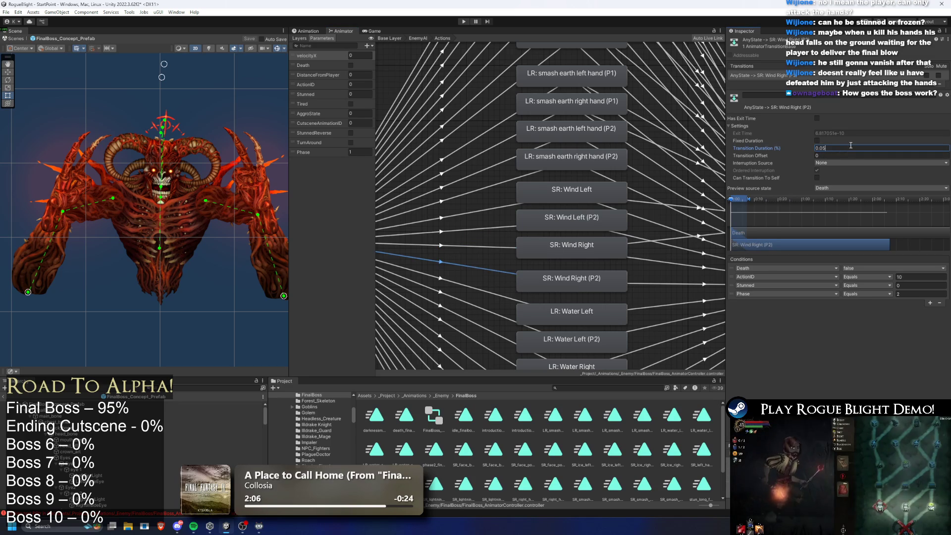
{"action": "left_click", "coordinate": [484, 290]}
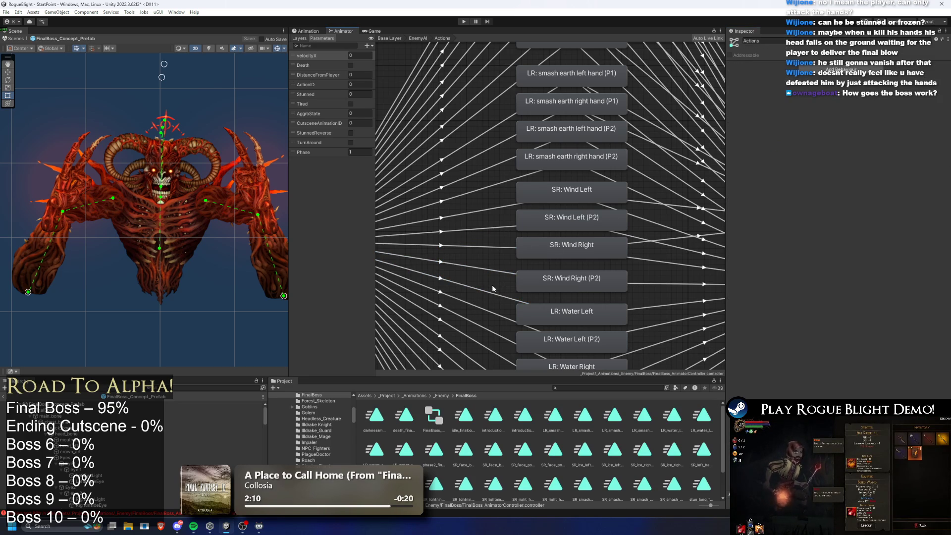
- Set the LR: Water Left and LR: Water Right transition durations to 0.05
{"action": "left_click", "coordinate": [489, 294]}
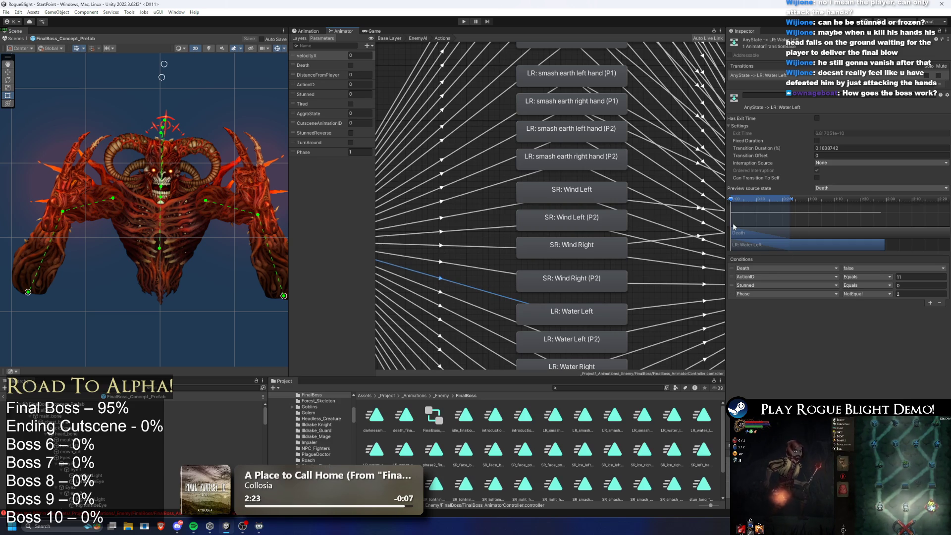
{"action": "left_click_drag", "start_coordinate": [785, 202], "coordinate": [761, 206]}
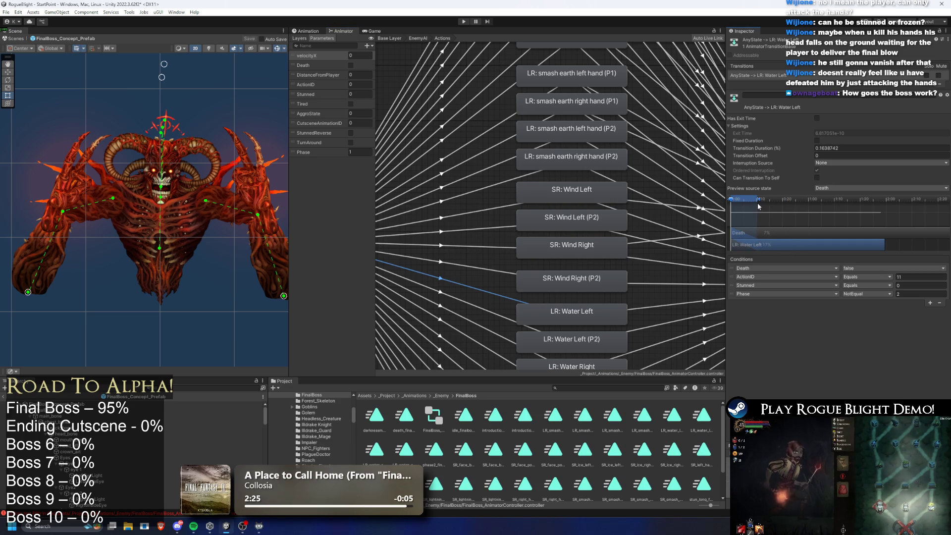
{"action": "left_click", "coordinate": [838, 148]}
{"action": "type", "text": "0.05"}
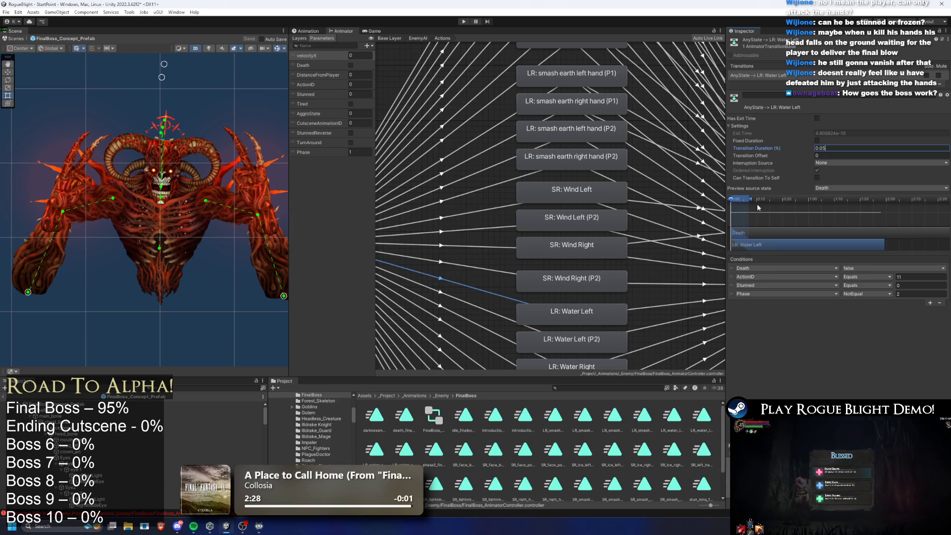
{"action": "left_click_drag", "start_coordinate": [455, 301], "coordinate": [492, 204]}
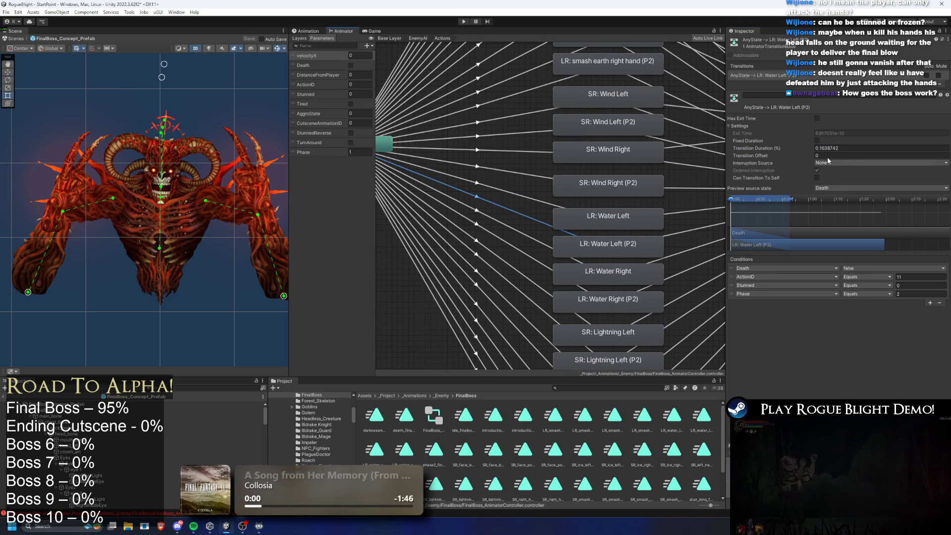
{"action": "left_click", "coordinate": [493, 220]}
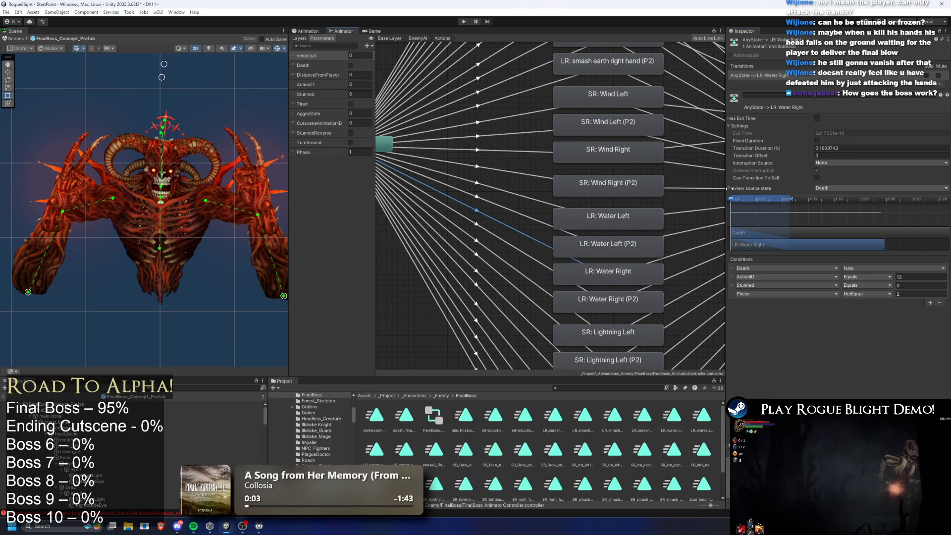
{"action": "left_click", "coordinate": [842, 148]}
{"action": "type", "text": "0.05"}
{"action": "left_click", "coordinate": [509, 243]}
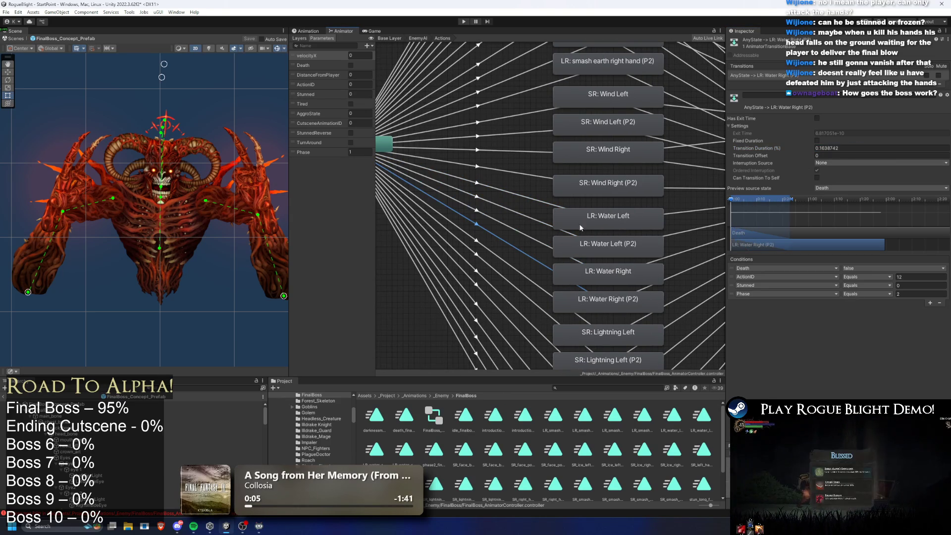
- Set Lightning Left, Lightning Right and Lightning Right (P2) transition durations to 0.05
{"action": "left_click", "coordinate": [500, 256]}
{"action": "left_click", "coordinate": [848, 148]}
{"action": "type", "text": "0.05"}
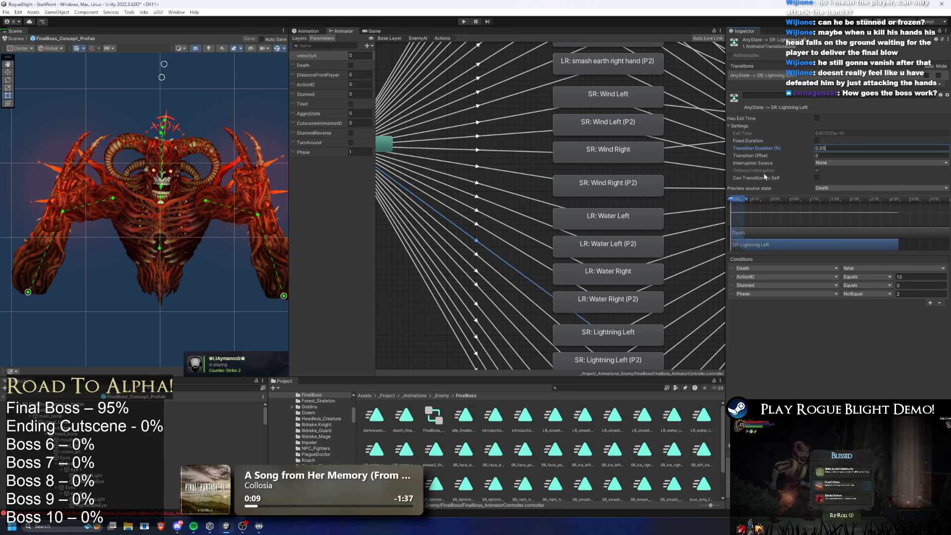
{"action": "left_click", "coordinate": [479, 260]}
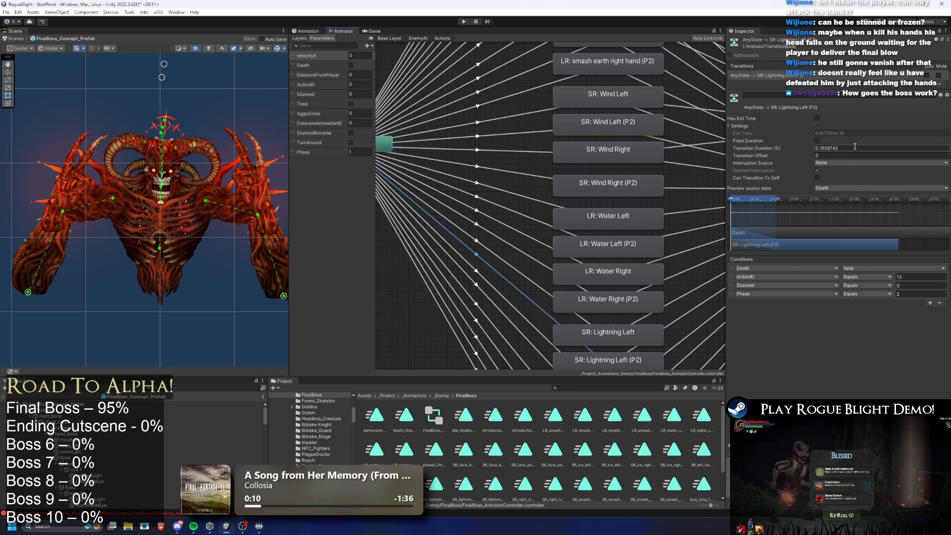
{"action": "left_click", "coordinate": [497, 294]}
{"action": "left_click", "coordinate": [847, 147]}
{"action": "type", "text": "0.05"}
{"action": "left_click", "coordinate": [489, 290]}
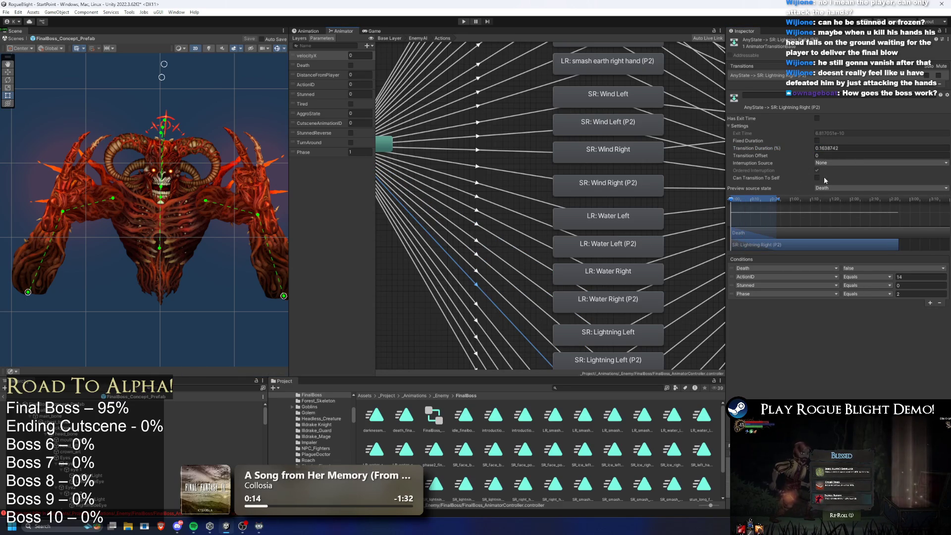
{"action": "left_click", "coordinate": [849, 144]}
{"action": "type", "text": "0.05"}
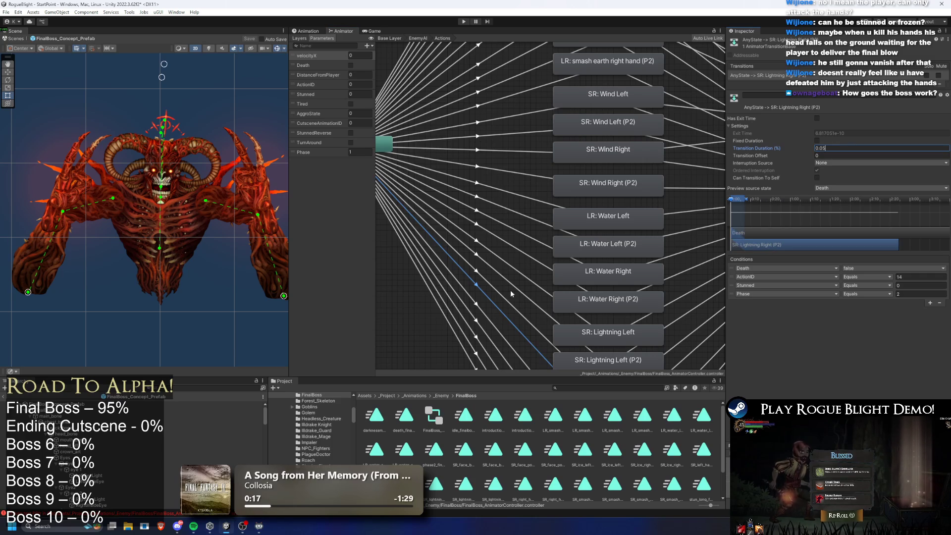
- Review the Ice transitions and set the Darkness (P2) transition duration to 0.05
{"action": "scroll", "coordinate": [489, 319], "scroll_direction": "down", "scroll_amount": 3}
{"action": "left_click", "coordinate": [511, 238]}
{"action": "left_click", "coordinate": [502, 245]}
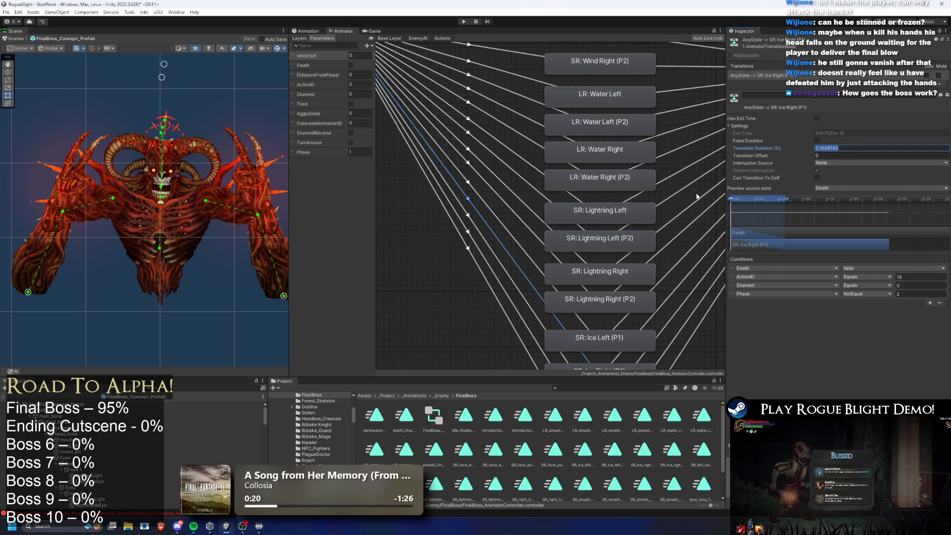
{"action": "left_click", "coordinate": [492, 254]}
{"action": "left_click", "coordinate": [501, 284]}
{"action": "left_click", "coordinate": [499, 283]}
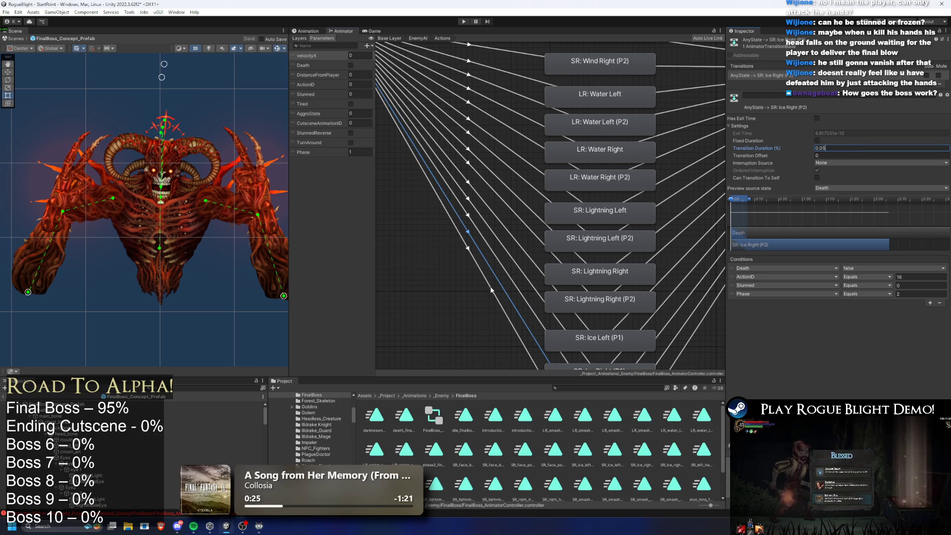
{"action": "double_click", "coordinate": [827, 148]}
{"action": "type", "text": "0.05"}
{"action": "key", "text": "Return"}
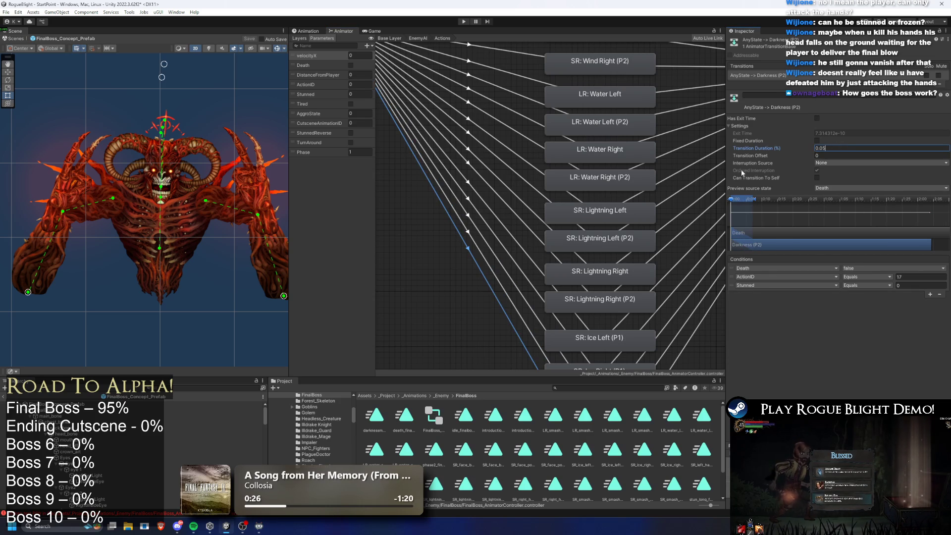
{"action": "scroll", "coordinate": [562, 224], "scroll_direction": "down", "scroll_amount": 5}
{"action": "scroll", "coordinate": [562, 225], "scroll_direction": "up", "scroll_amount": 5}
{"action": "left_click", "coordinate": [531, 306]}
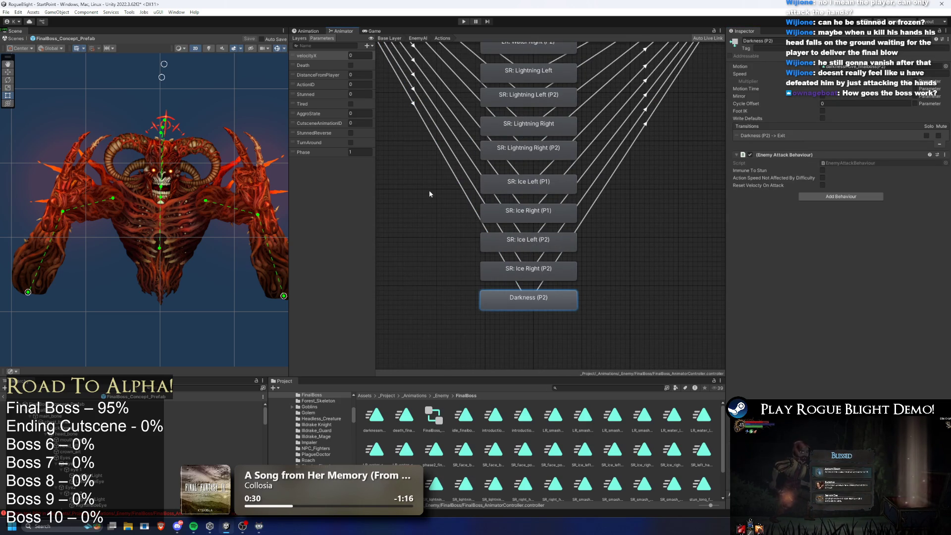
{"action": "left_click", "coordinate": [468, 197]}
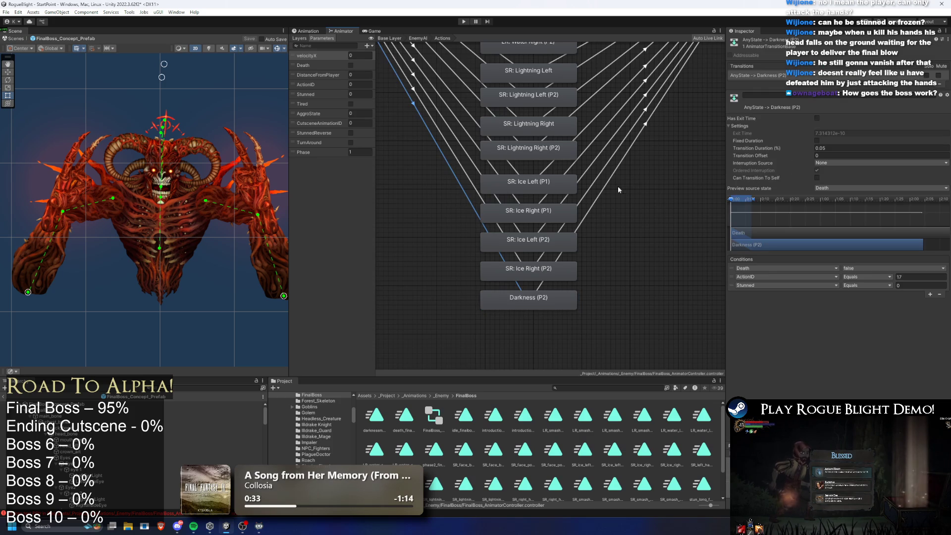
{"action": "left_click", "coordinate": [462, 181]}
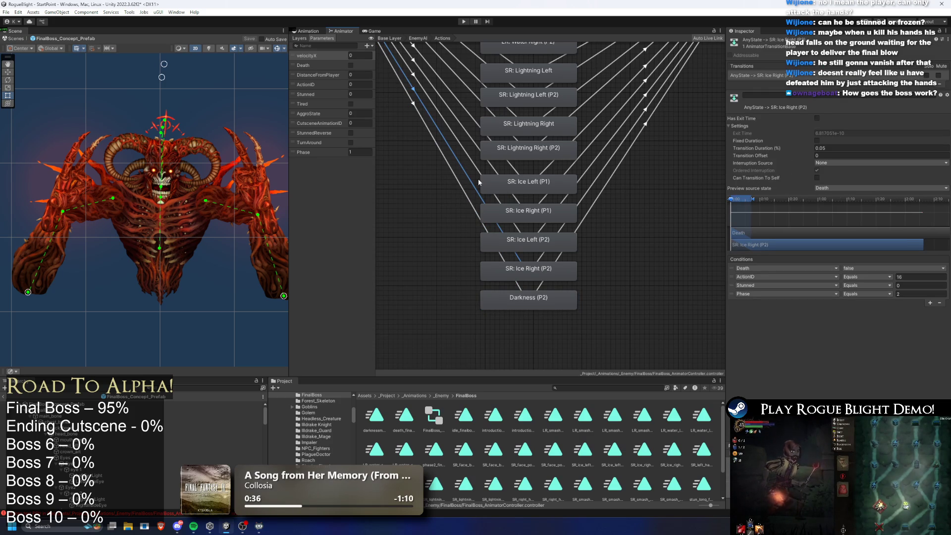
{"action": "left_click", "coordinate": [459, 189]}
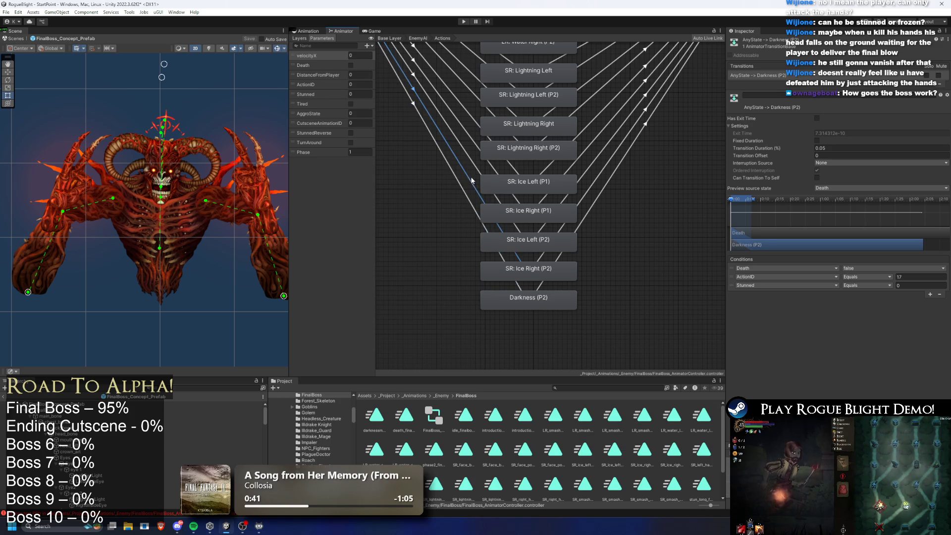
{"action": "left_click", "coordinate": [473, 177]}
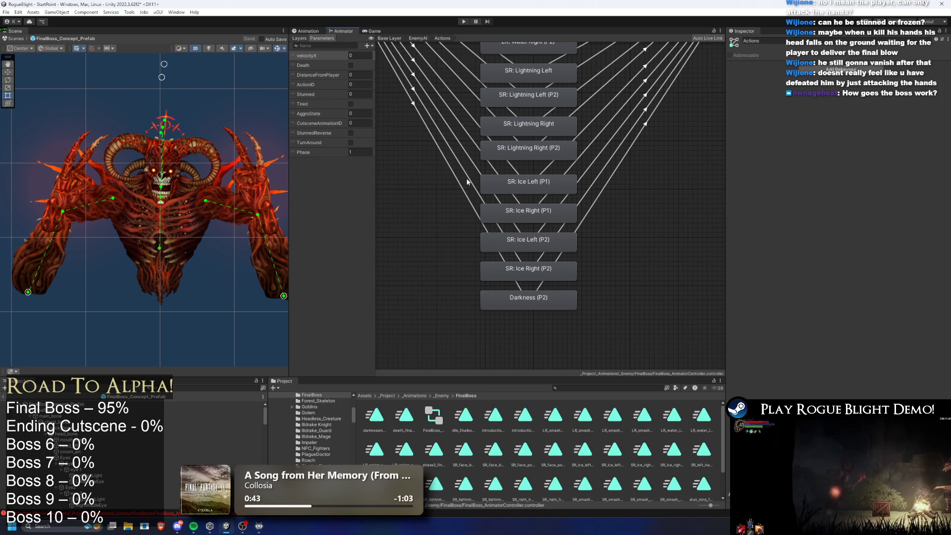
{"action": "left_click", "coordinate": [461, 186]}
{"action": "left_click", "coordinate": [530, 303]}
{"action": "double_click", "coordinate": [529, 299]}
{"action": "left_click", "coordinate": [470, 161]}
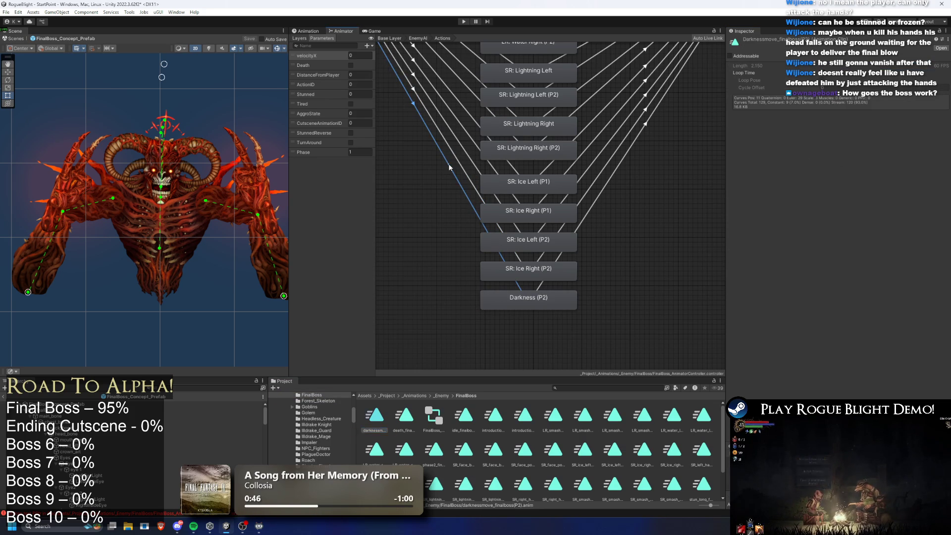
{"action": "left_click", "coordinate": [444, 172]}
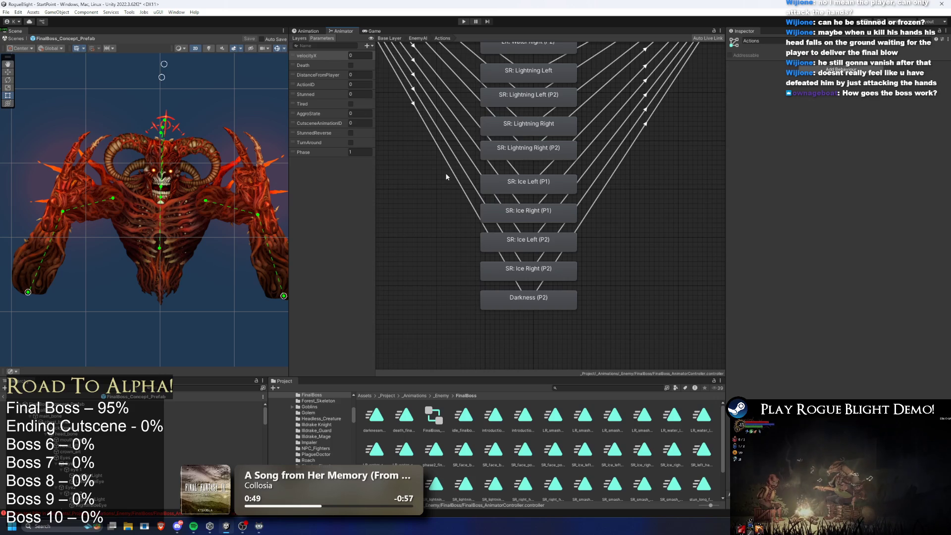
{"action": "left_click", "coordinate": [444, 172]}
{"action": "scroll", "coordinate": [445, 172], "scroll_direction": "down", "scroll_amount": 5}
{"action": "left_click", "coordinate": [233, 404]}
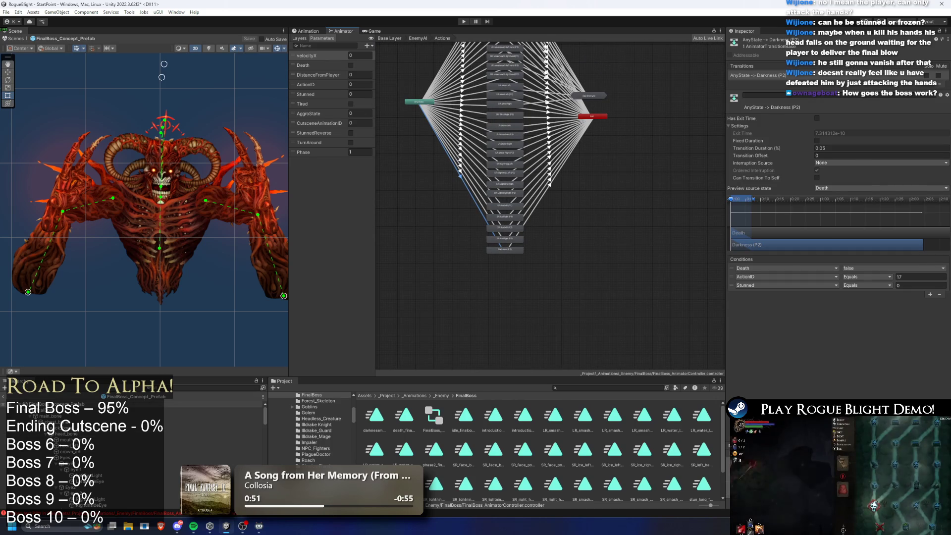
{"action": "left_click", "coordinate": [467, 23]}
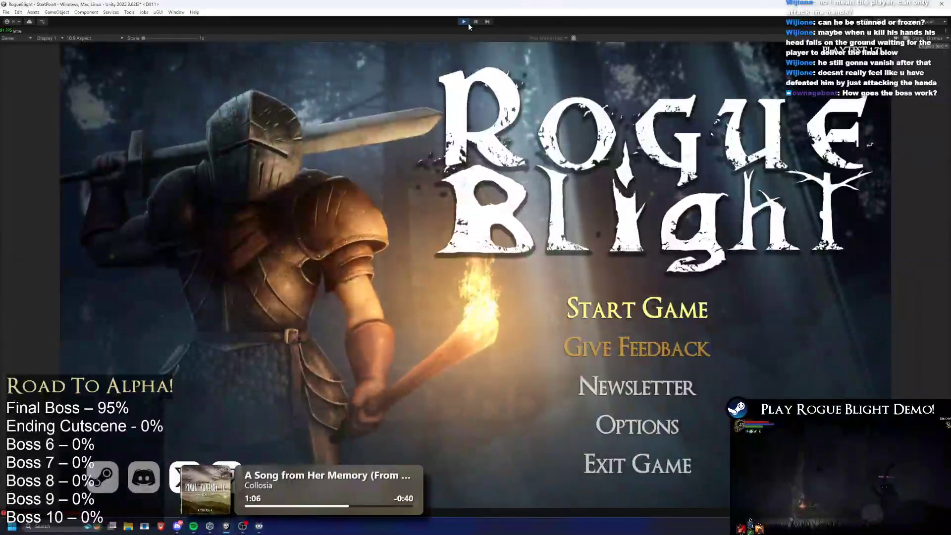
- Start a new run at the merchant with Story Mode difficulty lowered from 6 to 4
{"action": "key", "text": "Return"}
{"action": "key", "text": "Return"}
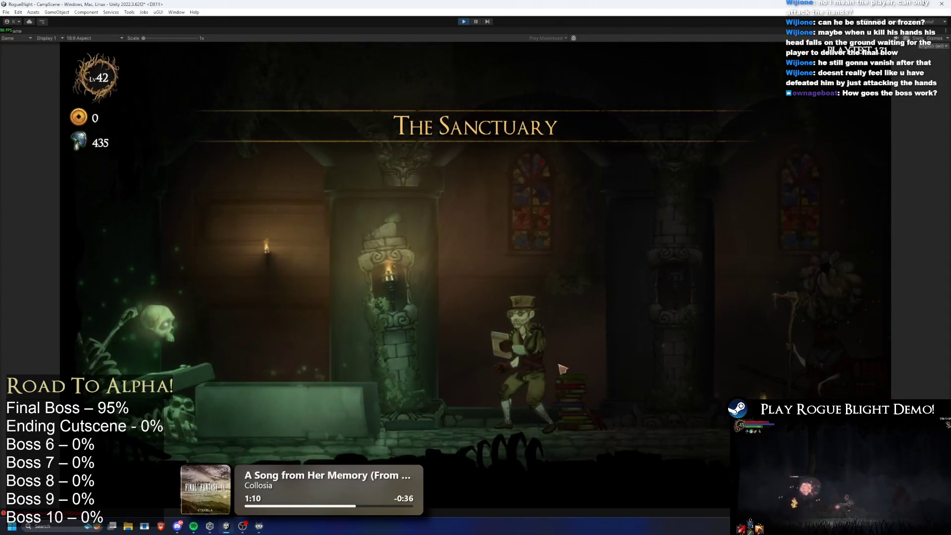
{"action": "key", "text": "e"}
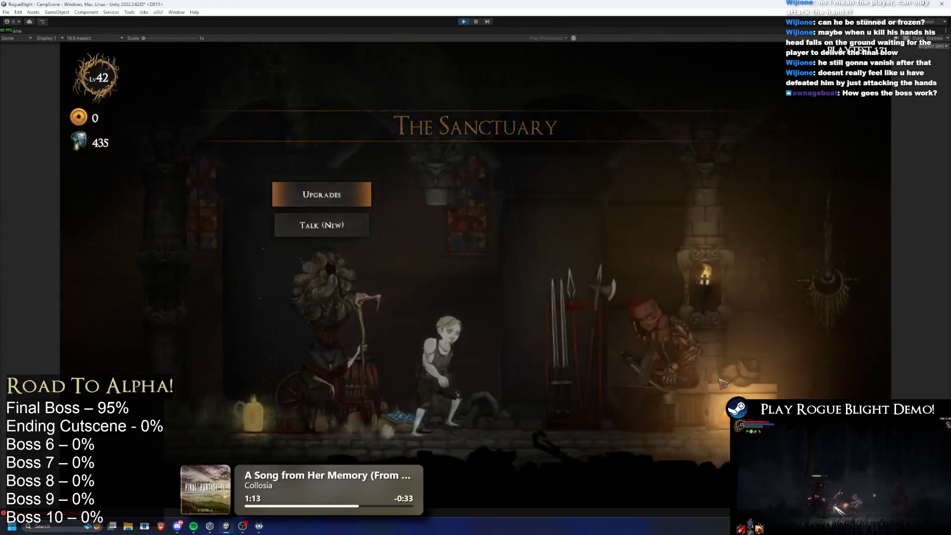
{"action": "key", "text": "d"}
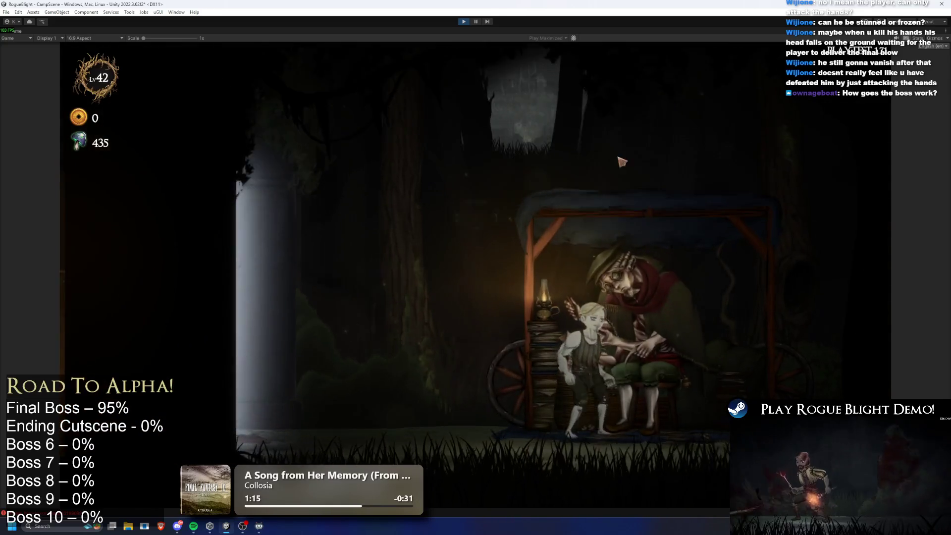
{"action": "key", "text": "e"}
{"action": "key", "text": "a"}
{"action": "key", "text": "a"}
{"action": "key", "text": "s"}
{"action": "key", "text": "e"}
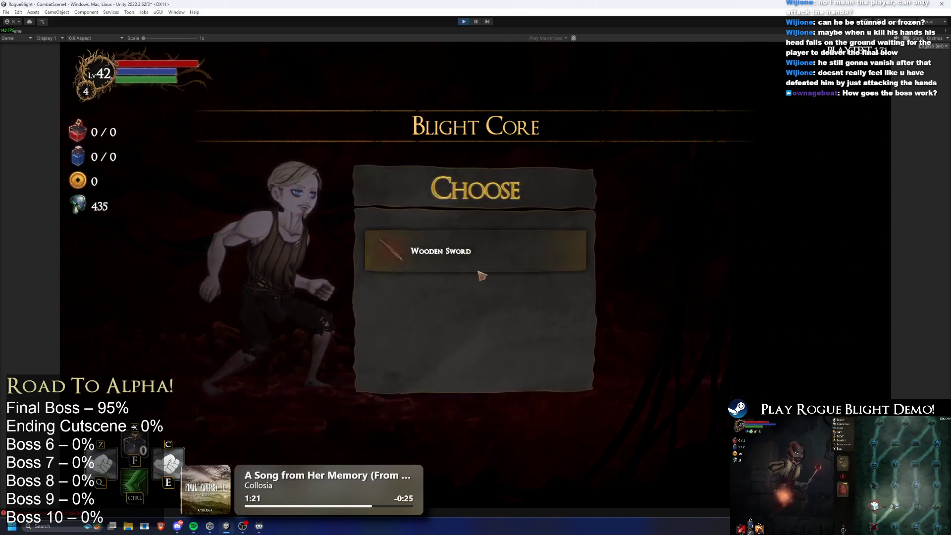
{"action": "key", "text": "Tab"}
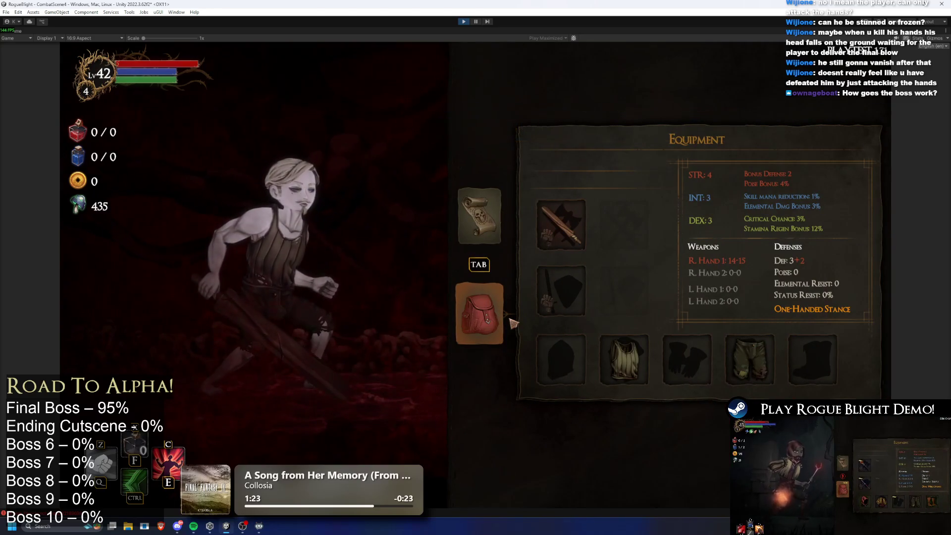
- Equip the Fire Sword, a torch in the left hand and Knight's Armor
{"action": "left_click", "coordinate": [561, 225]}
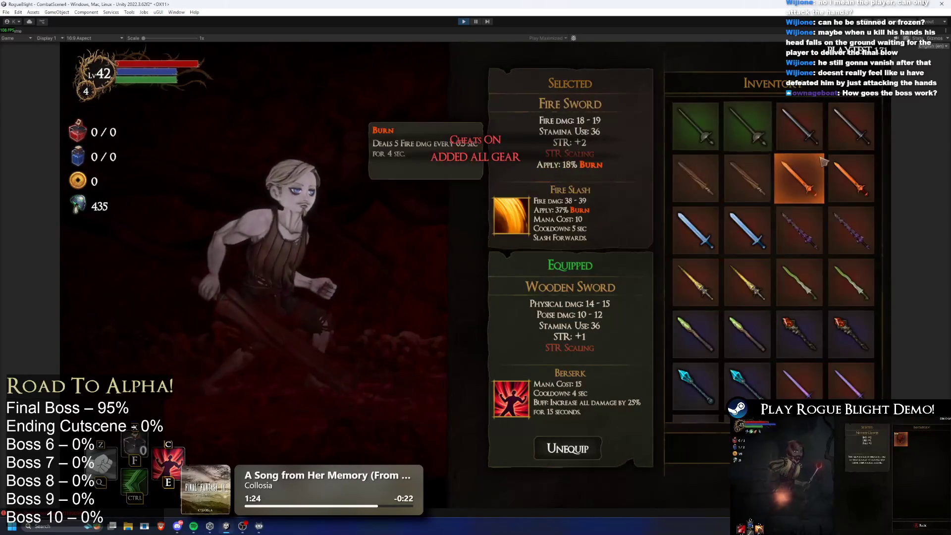
{"action": "left_click", "coordinate": [796, 170]}
{"action": "left_click", "coordinate": [574, 290]}
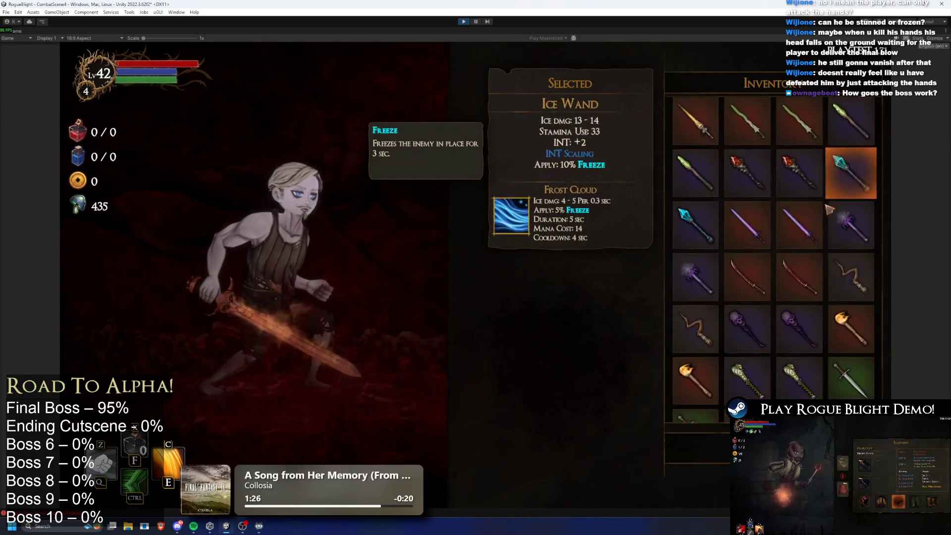
{"action": "left_click", "coordinate": [849, 291]}
{"action": "left_click", "coordinate": [559, 344]}
{"action": "left_click", "coordinate": [711, 186]}
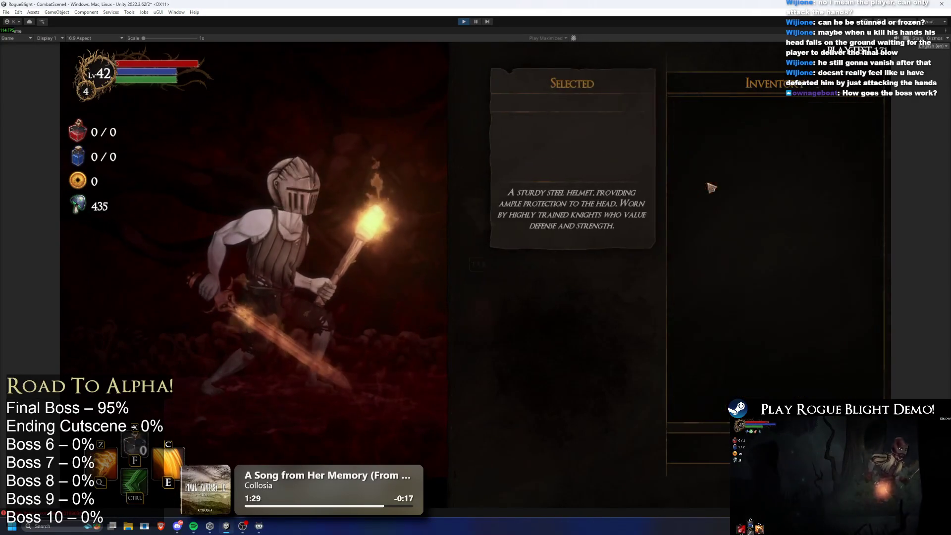
{"action": "left_click", "coordinate": [561, 359]}
{"action": "left_click", "coordinate": [681, 179]}
- Equip Thief's Gloves, trousers and Knight's Boots, then travel to the Boss encounter
{"action": "left_click", "coordinate": [689, 360]}
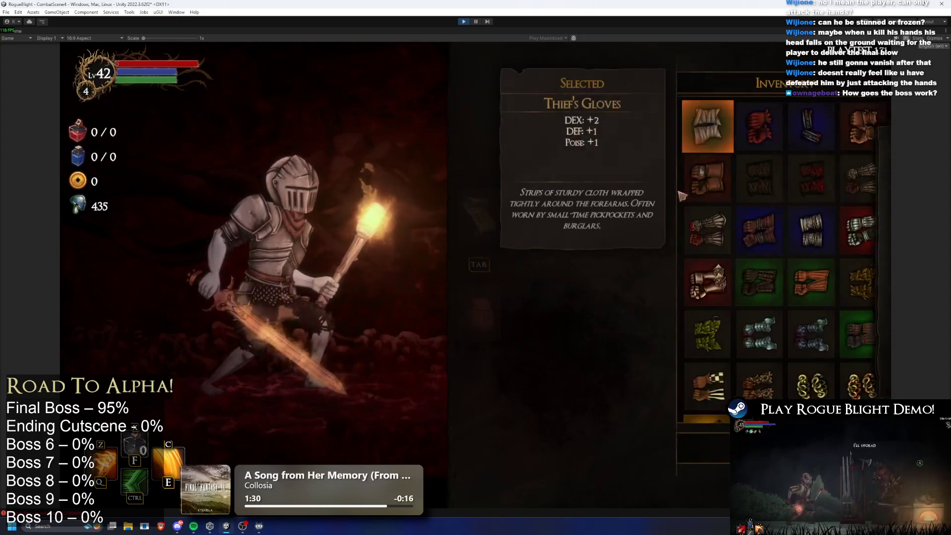
{"action": "left_click", "coordinate": [691, 346]}
{"action": "left_click", "coordinate": [753, 360]}
{"action": "left_click", "coordinate": [703, 193]}
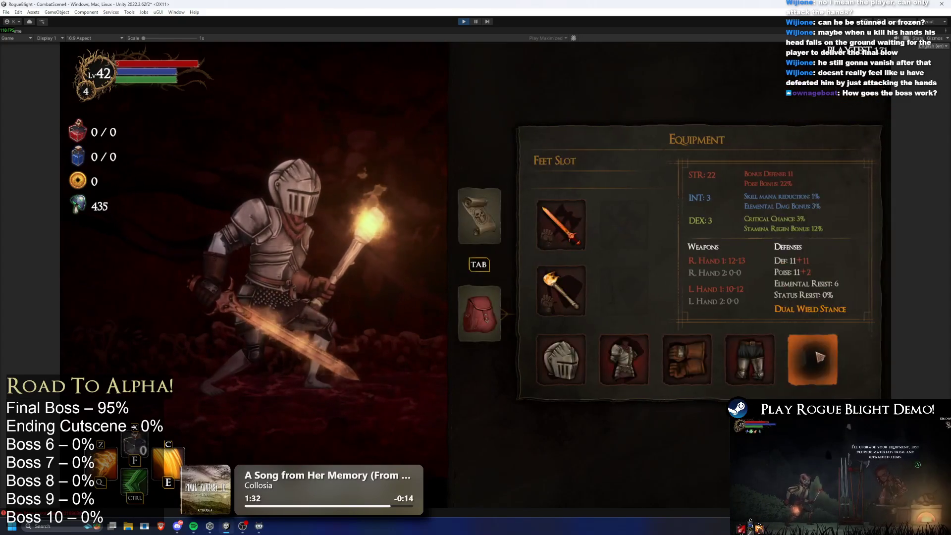
{"action": "left_click", "coordinate": [819, 359]}
{"action": "left_click", "coordinate": [704, 192]}
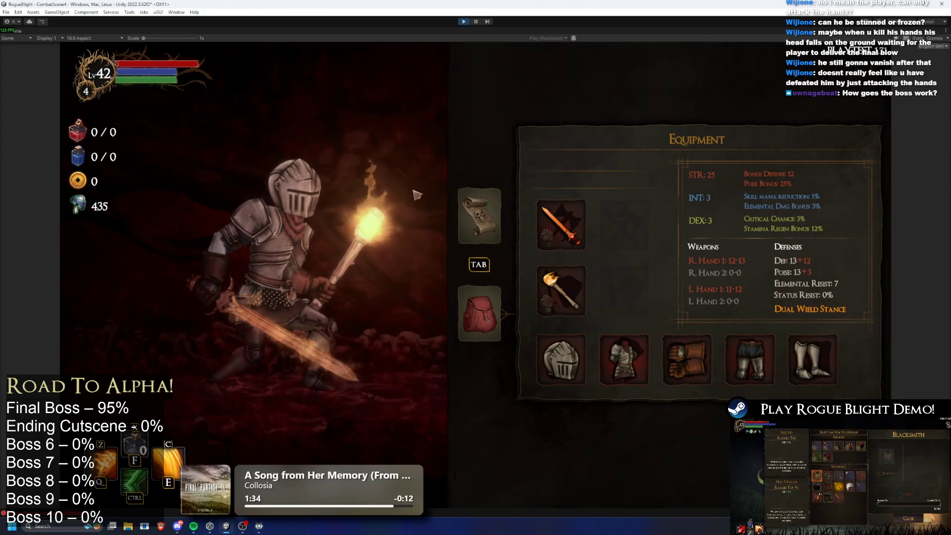
{"action": "left_click", "coordinate": [486, 219]}
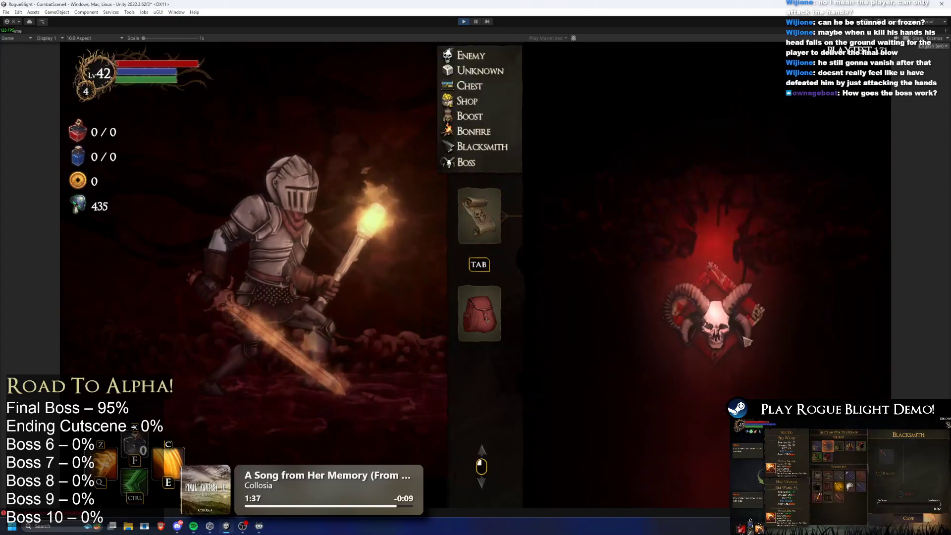
{"action": "left_click", "coordinate": [475, 162]}
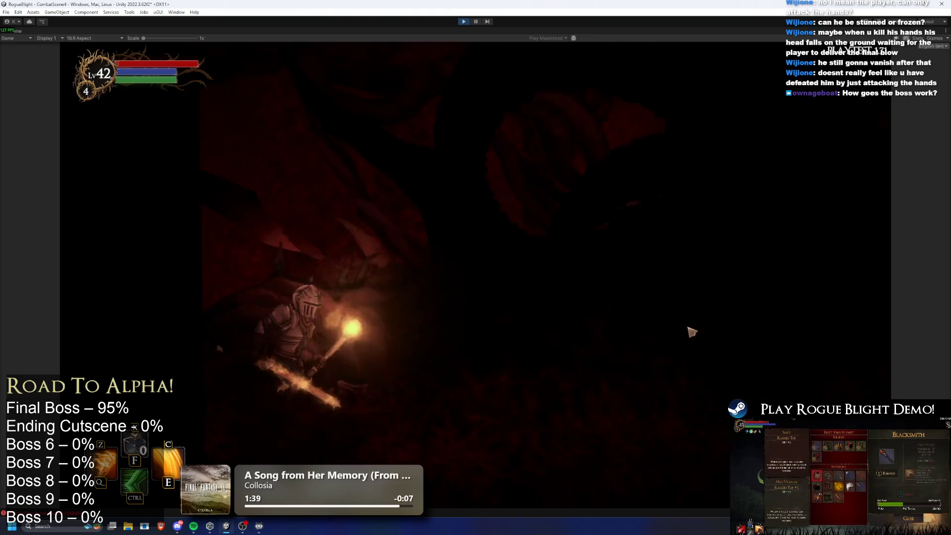
- Walk the knight toward the boss, jump up and land a first strike
{"action": "key", "text": "a"}
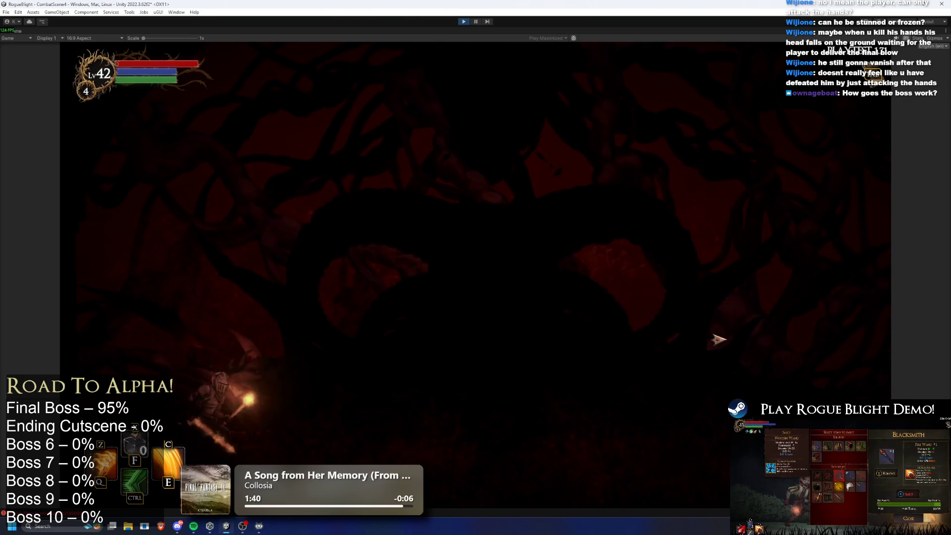
{"action": "key", "text": "d"}
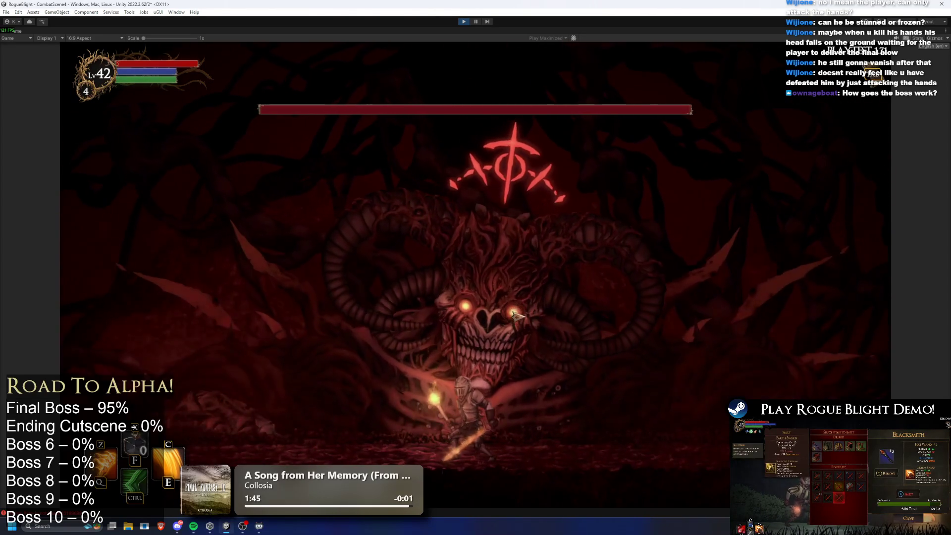
{"action": "key", "text": "a"}
{"action": "key", "text": "space"}
{"action": "left_click", "coordinate": [231, 338]}
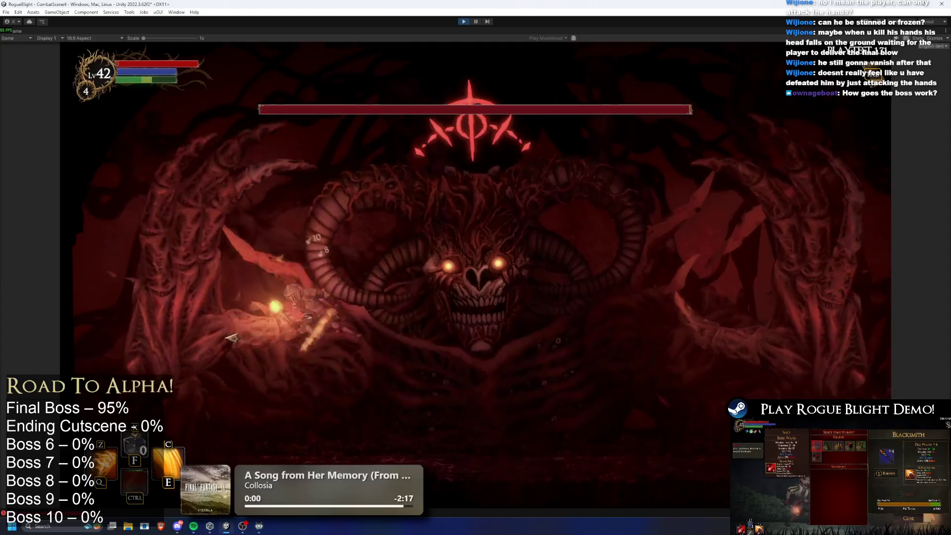
{"action": "key", "text": "d"}
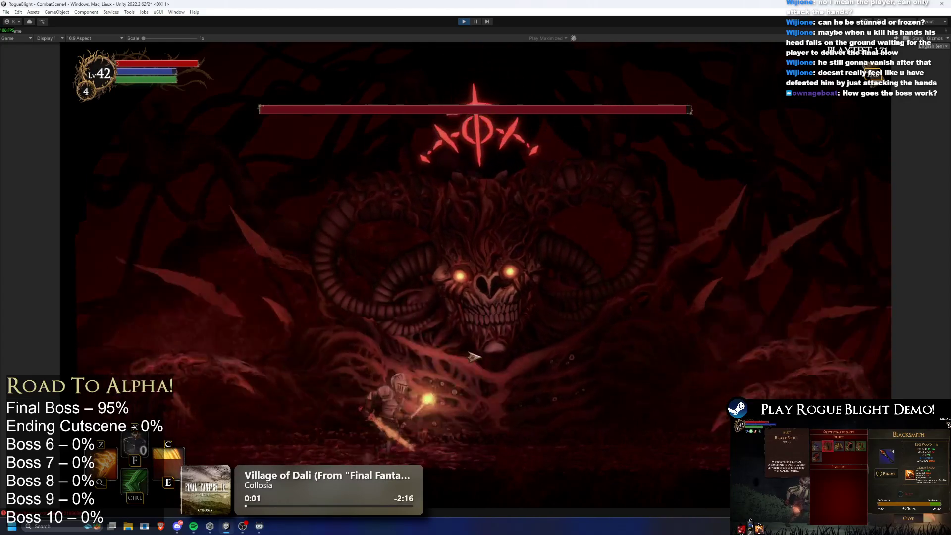
- Run back and forth across the arena, dashing to evade the boss and slashing at it
{"action": "key", "text": "a"}
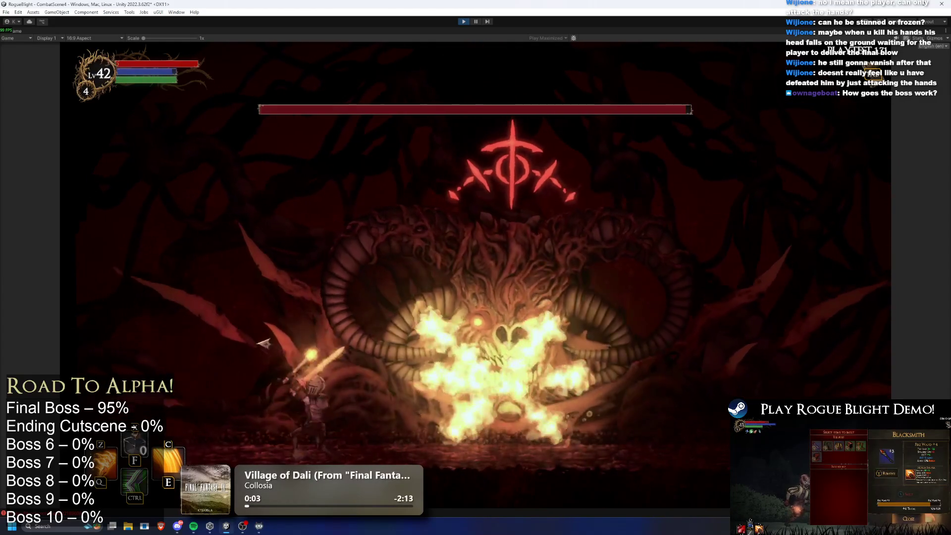
{"action": "key", "text": "d"}
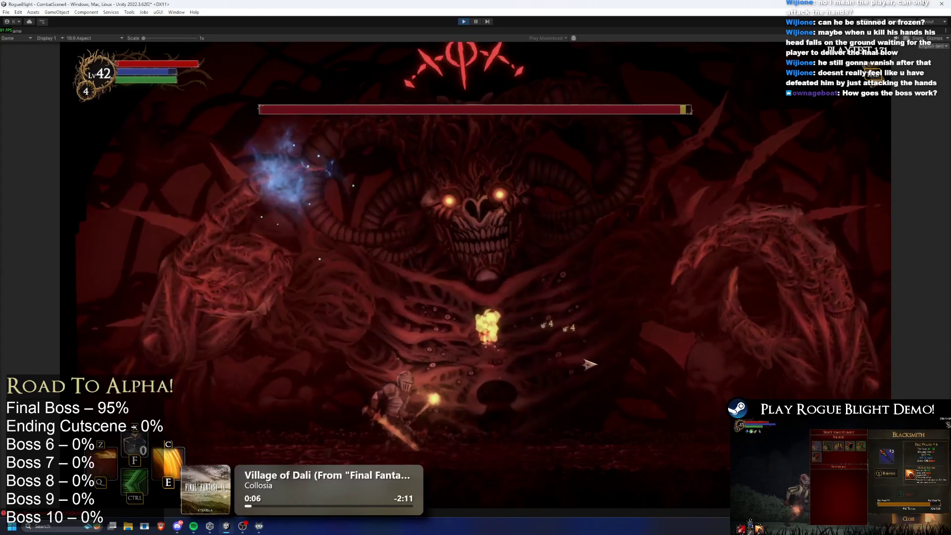
{"action": "key", "text": "a"}
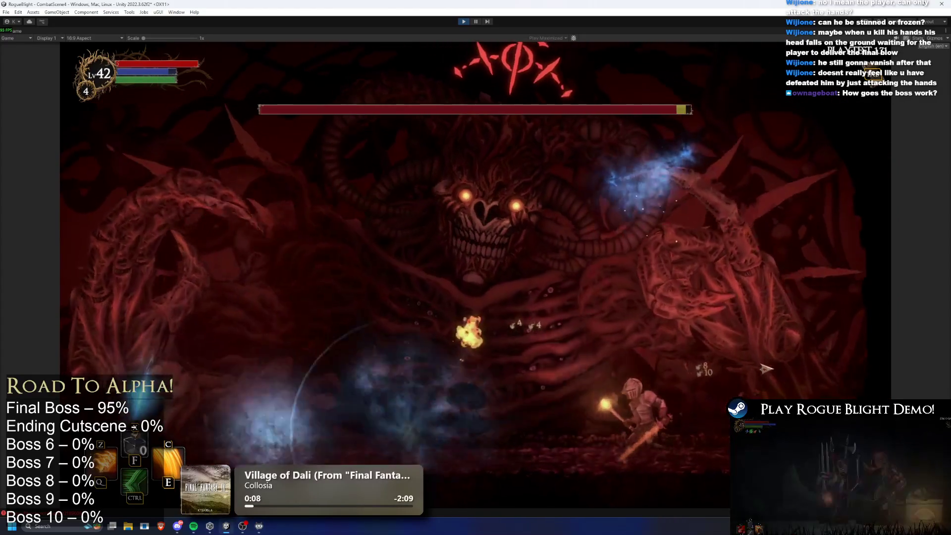
{"action": "key", "text": "d"}
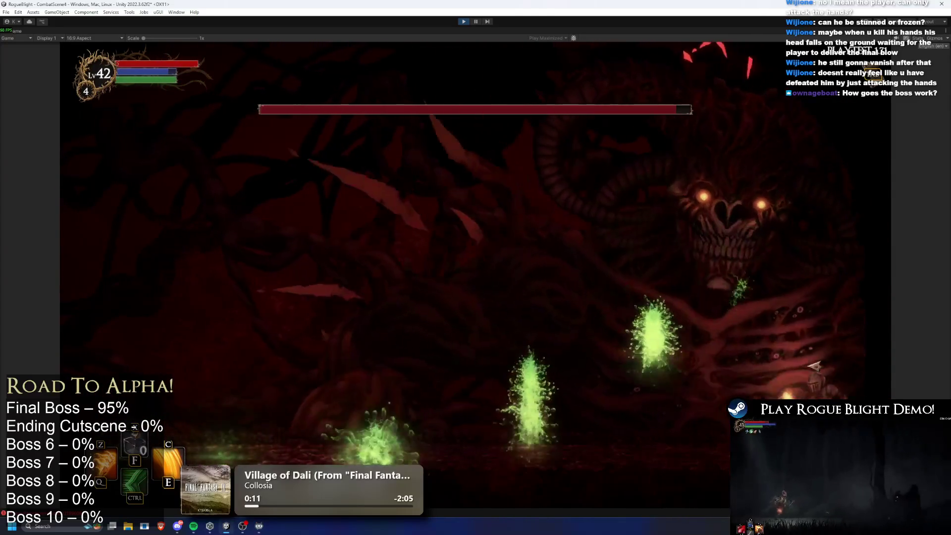
{"action": "key", "text": "ctrl"}
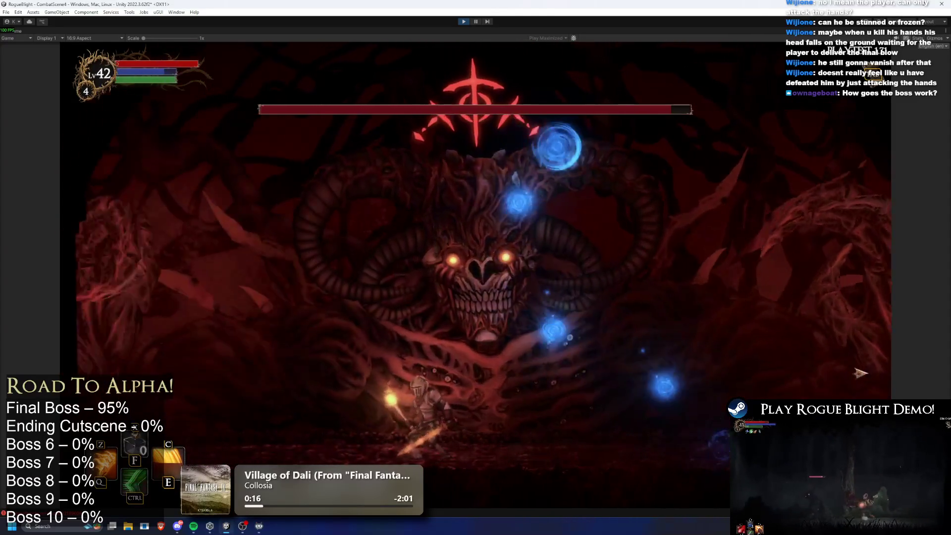
{"action": "key", "text": "d"}
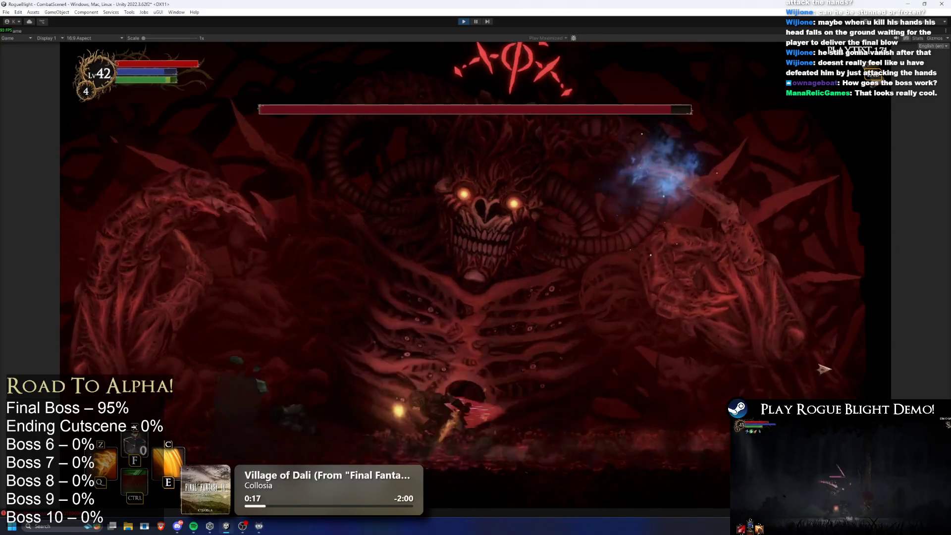
{"action": "key", "text": "d"}
{"action": "key", "text": "a"}
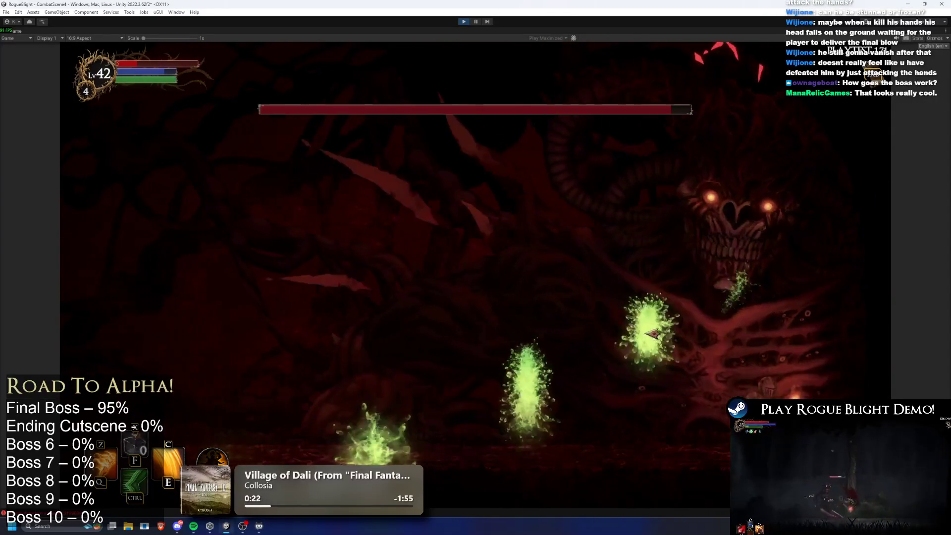
- Enable cheats with F1, hit the boss for 30 and 25 damage, then dash and jump away
{"action": "key", "text": "F1"}
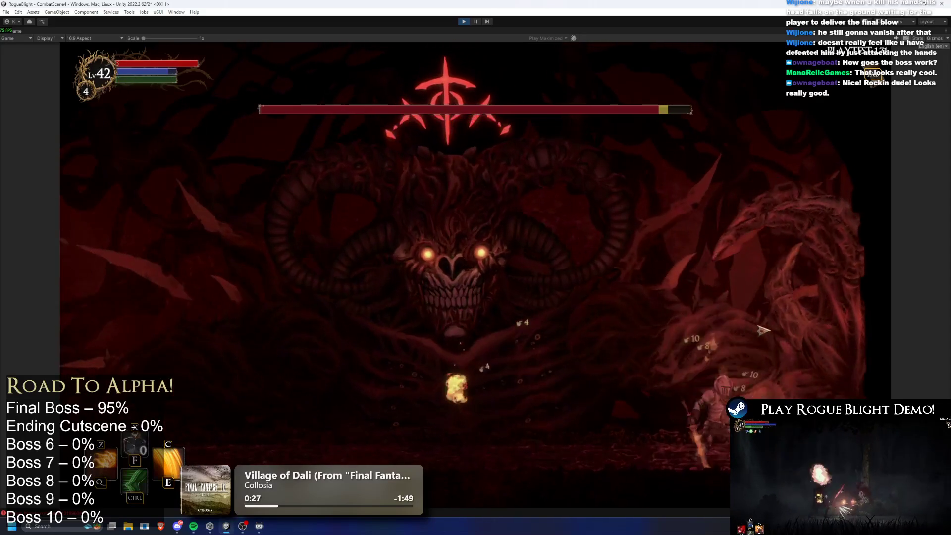
{"action": "left_click", "coordinate": [742, 334]}
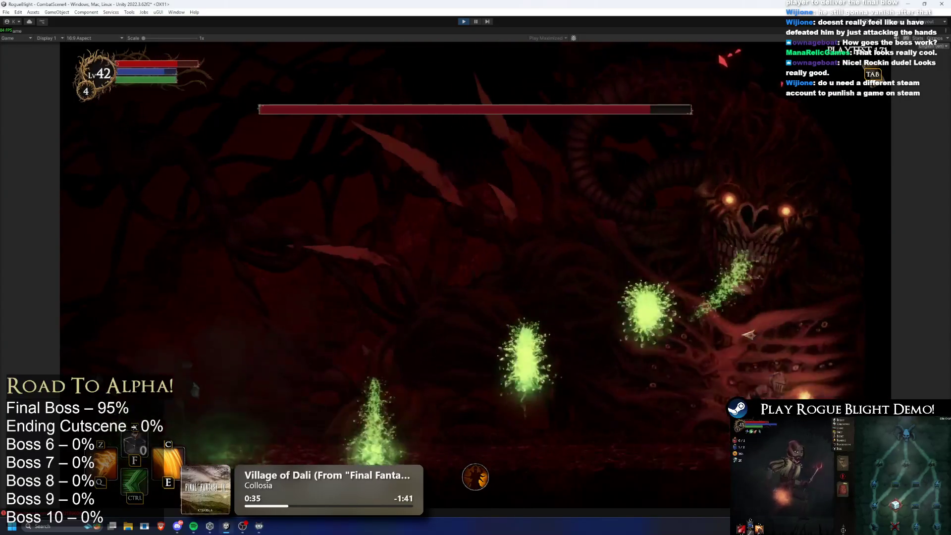
{"action": "left_click", "coordinate": [775, 328]}
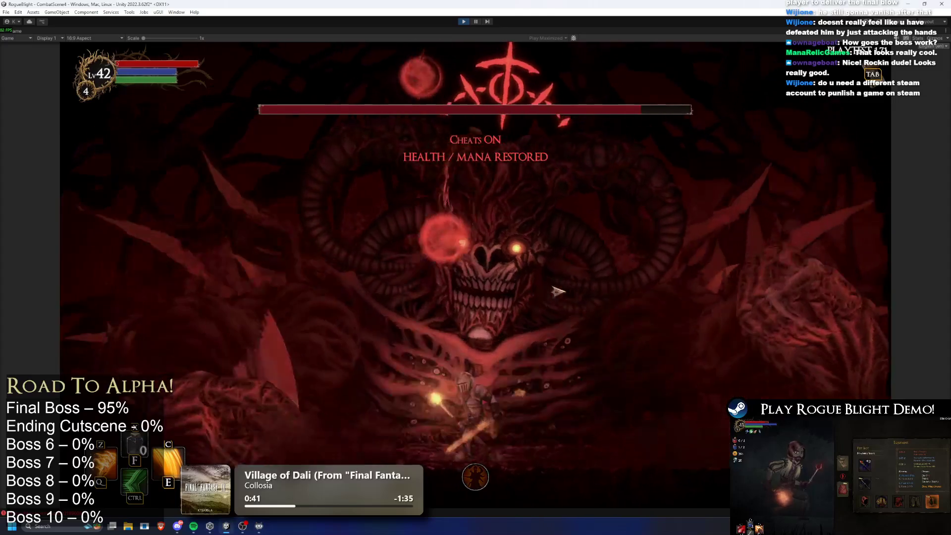
{"action": "key", "text": "ctrl"}
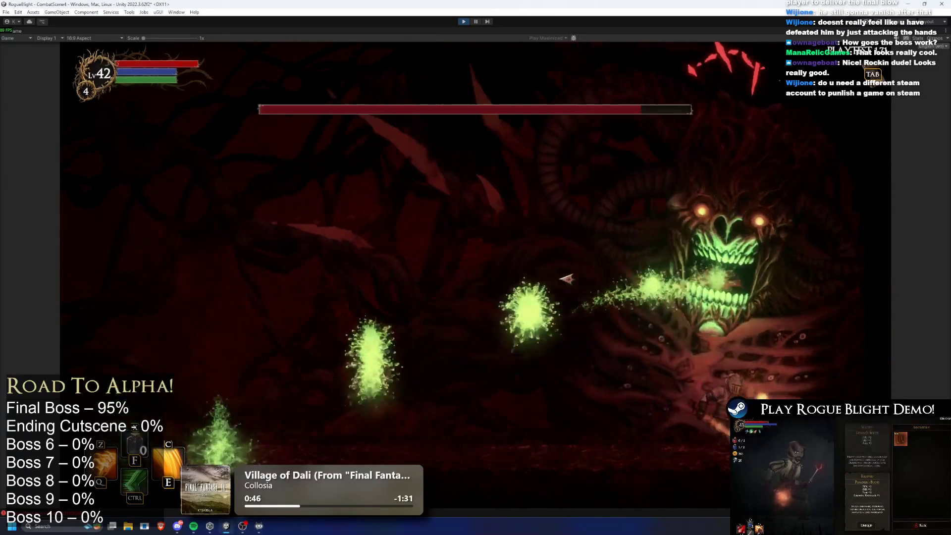
{"action": "key", "text": "ctrl"}
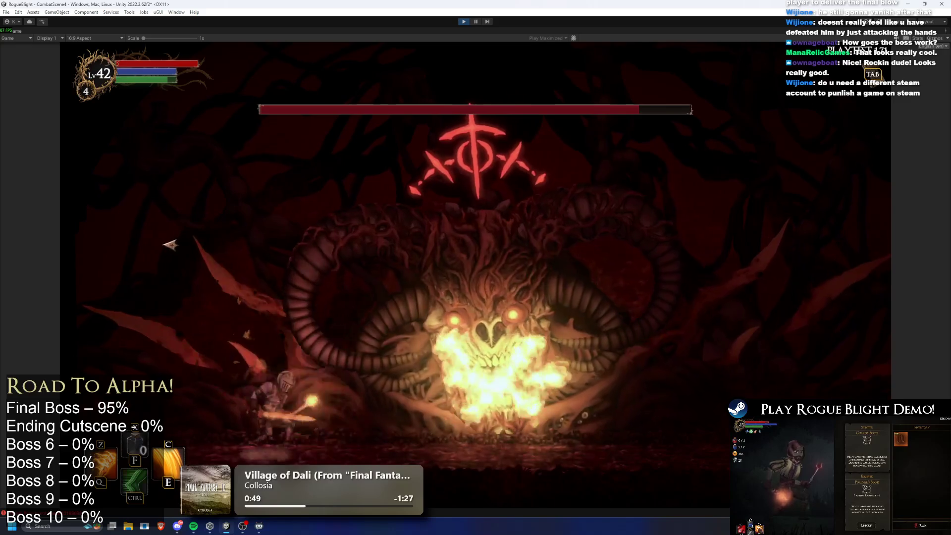
{"action": "key", "text": "space"}
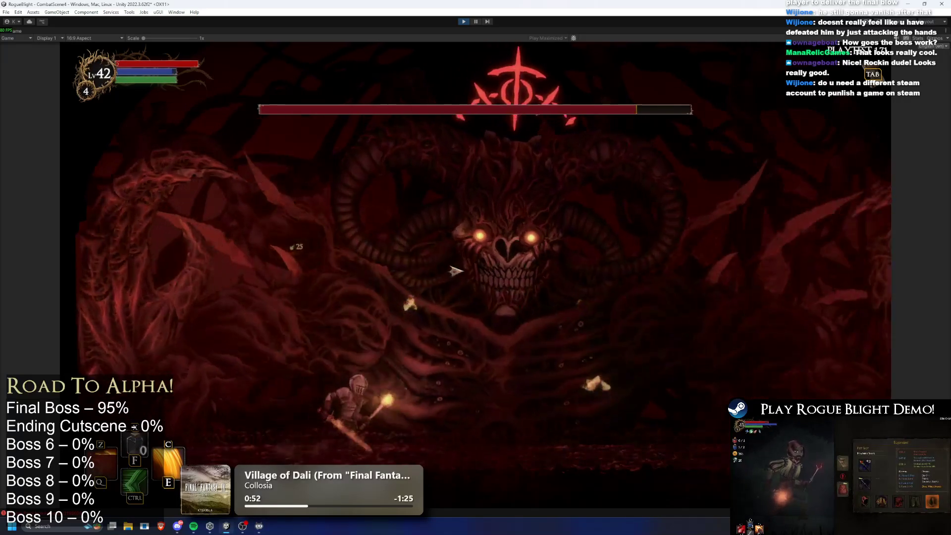
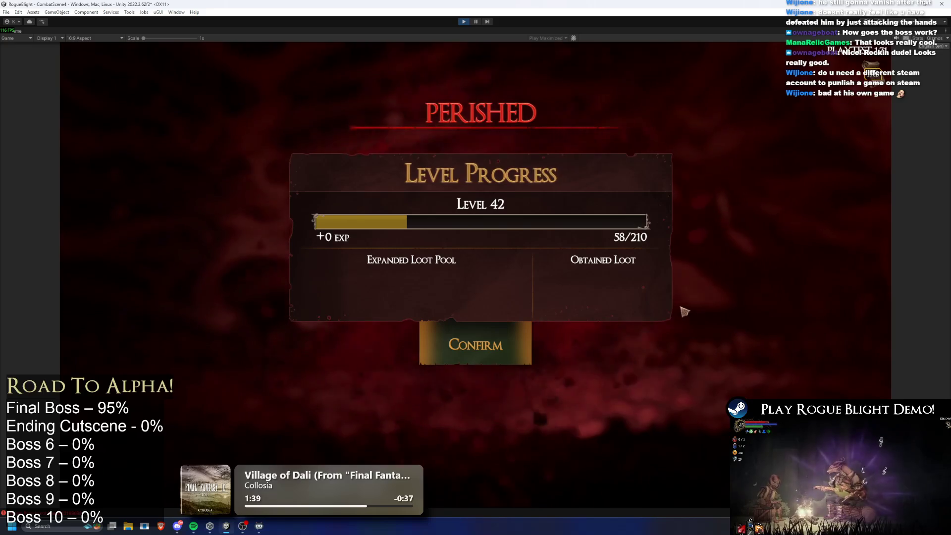
- Dismiss the level progress results and walk to the map NPC, closing its blessing list
{"action": "left_click", "coordinate": [485, 327]}
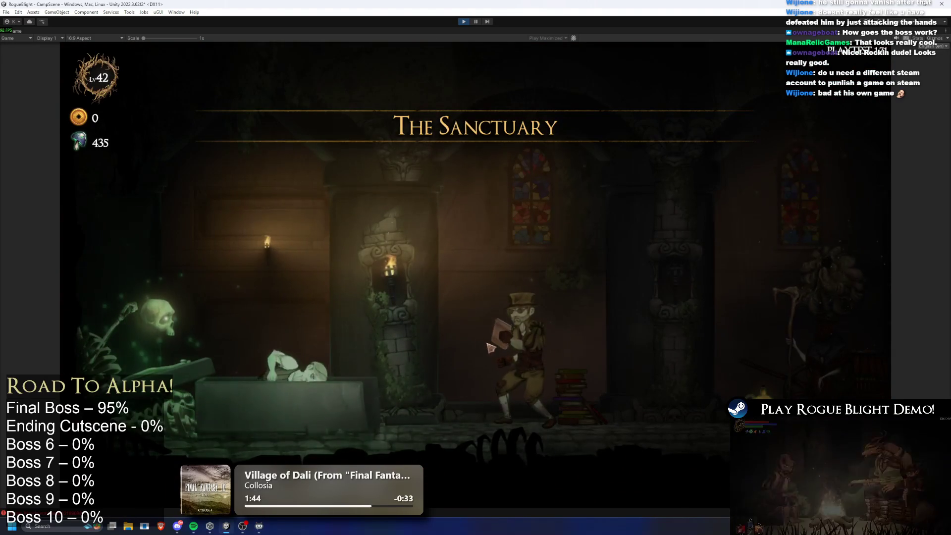
{"action": "key", "text": "d"}
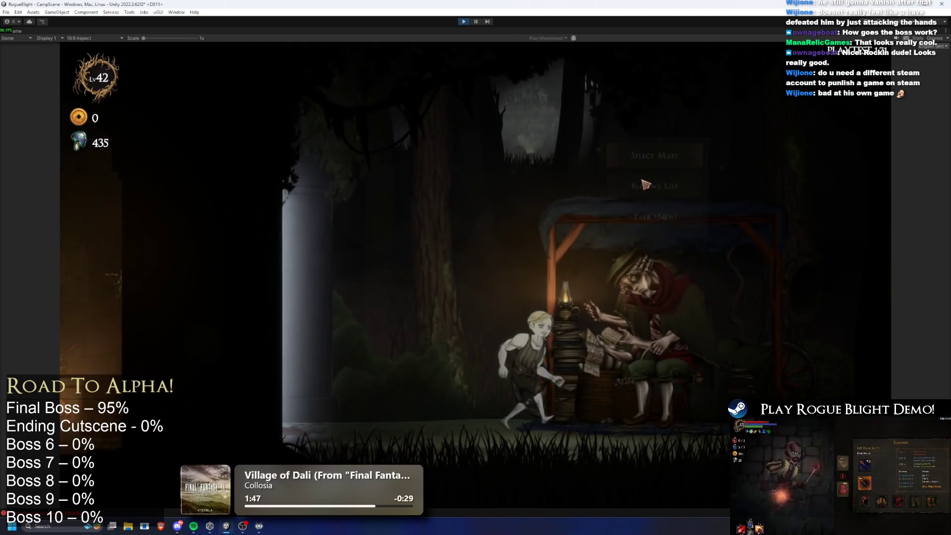
{"action": "key", "text": "e"}
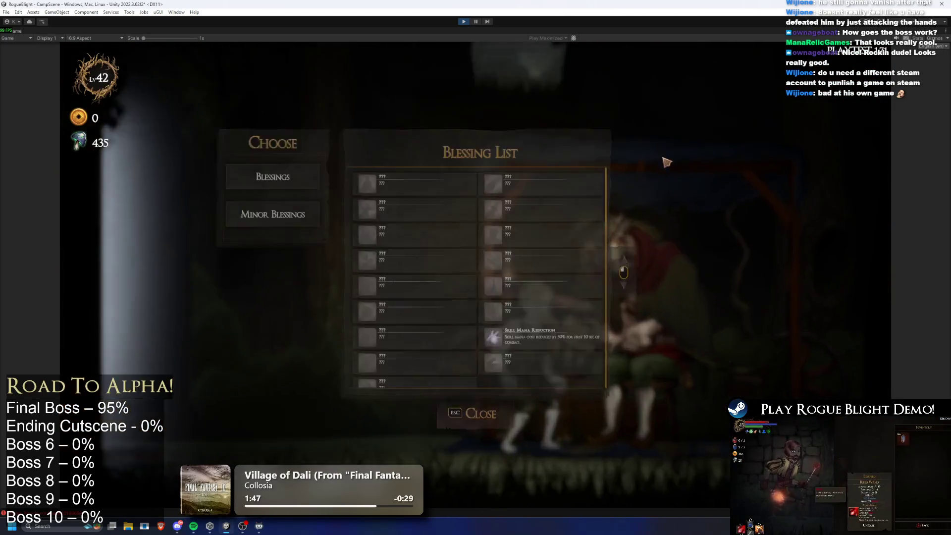
{"action": "left_click", "coordinate": [504, 468]}
- Start a Story Mode map with difficulty lowered from 6 to 4
{"action": "left_click", "coordinate": [662, 93]}
{"action": "left_click", "coordinate": [515, 208]}
{"action": "left_click", "coordinate": [514, 208]}
{"action": "left_click", "coordinate": [551, 238]}
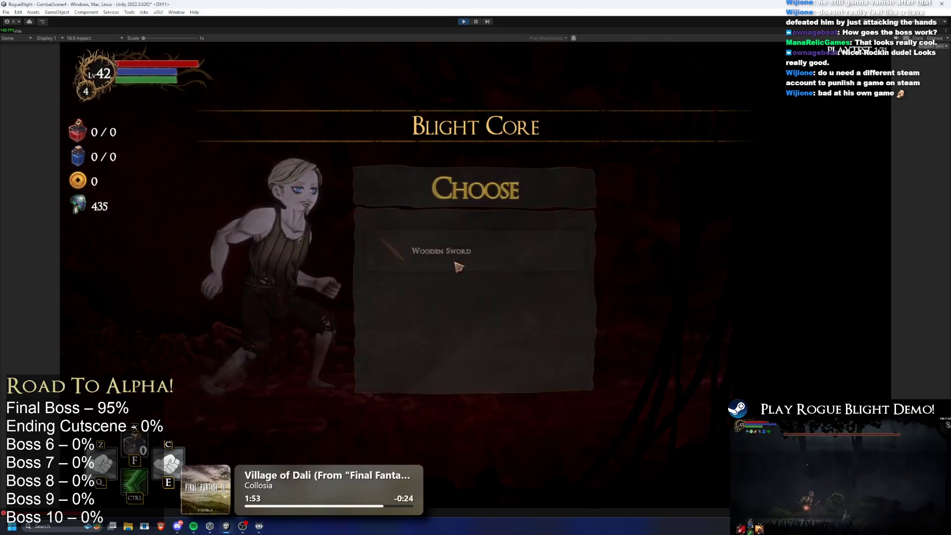
- Take the Wooden Sword, then equip the fire sword in the right hand and a torch in the left
{"action": "left_click", "coordinate": [478, 246]}
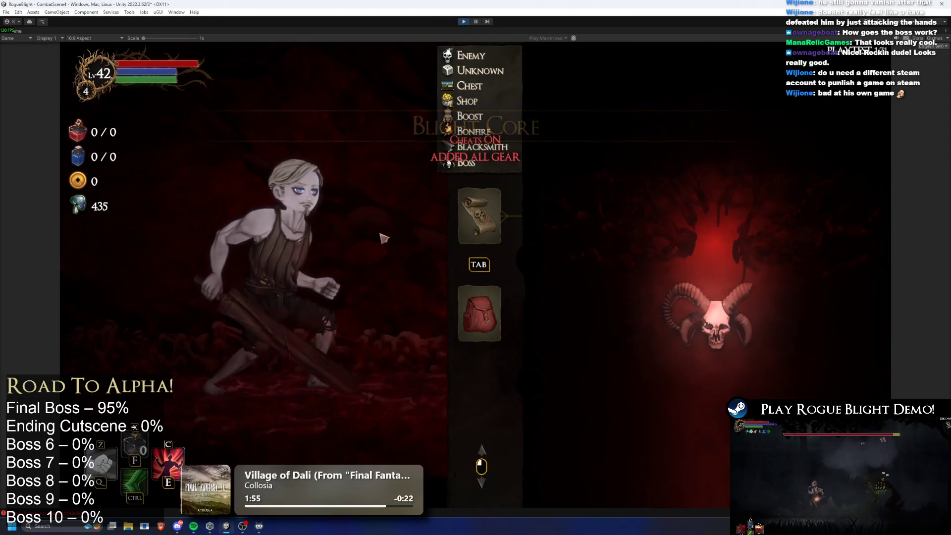
{"action": "key", "text": "Tab"}
{"action": "left_click", "coordinate": [559, 231]}
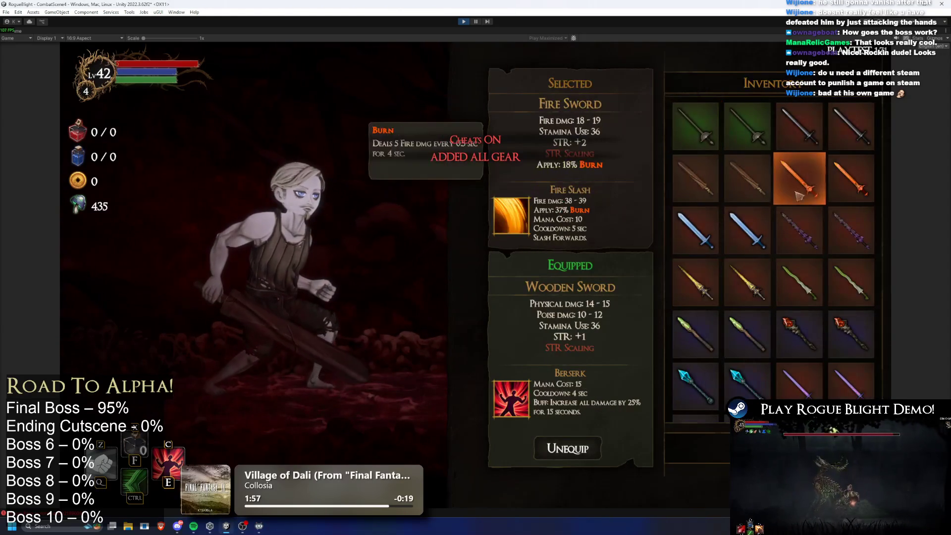
{"action": "left_click", "coordinate": [790, 188]}
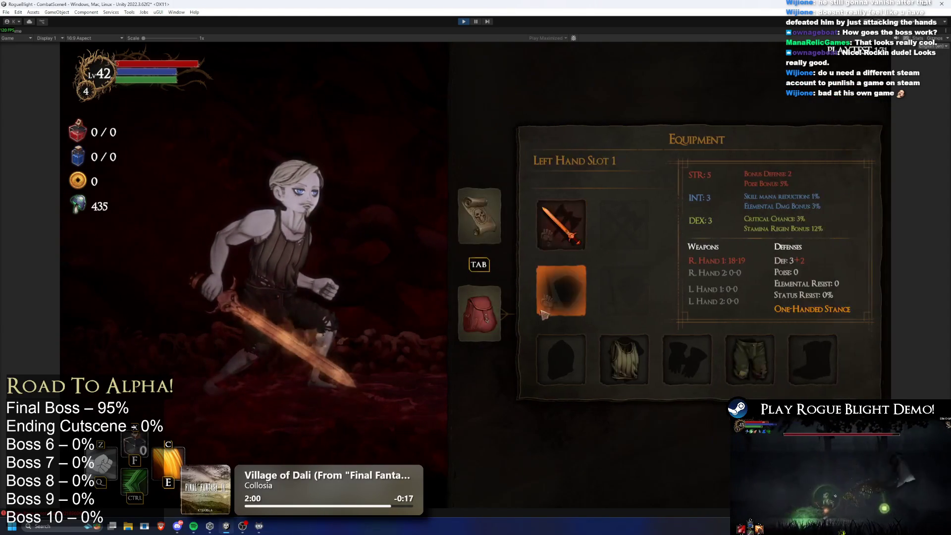
{"action": "left_click", "coordinate": [568, 299]}
{"action": "left_click", "coordinate": [850, 227]}
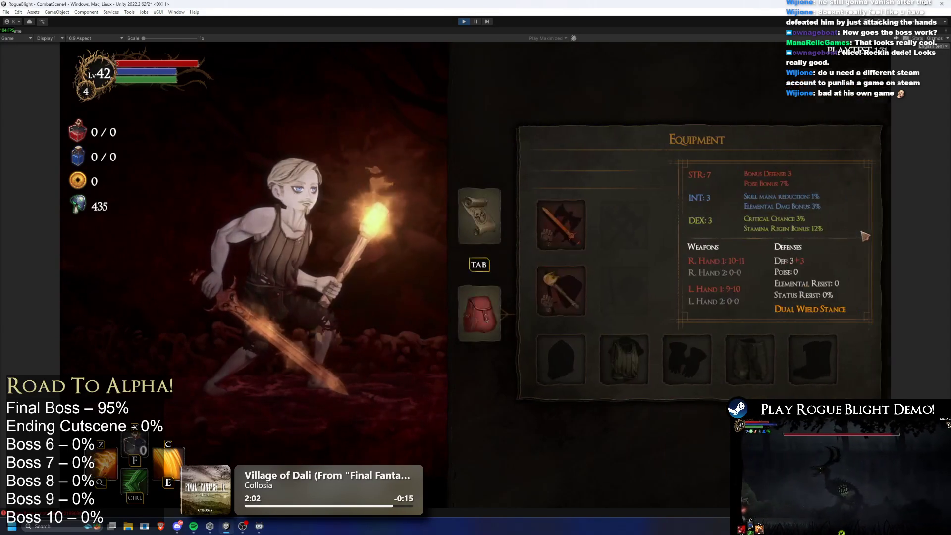
- Equip the Knight's Helmet, Knight's Armor and Knight's Glove
{"action": "left_click", "coordinate": [561, 359]}
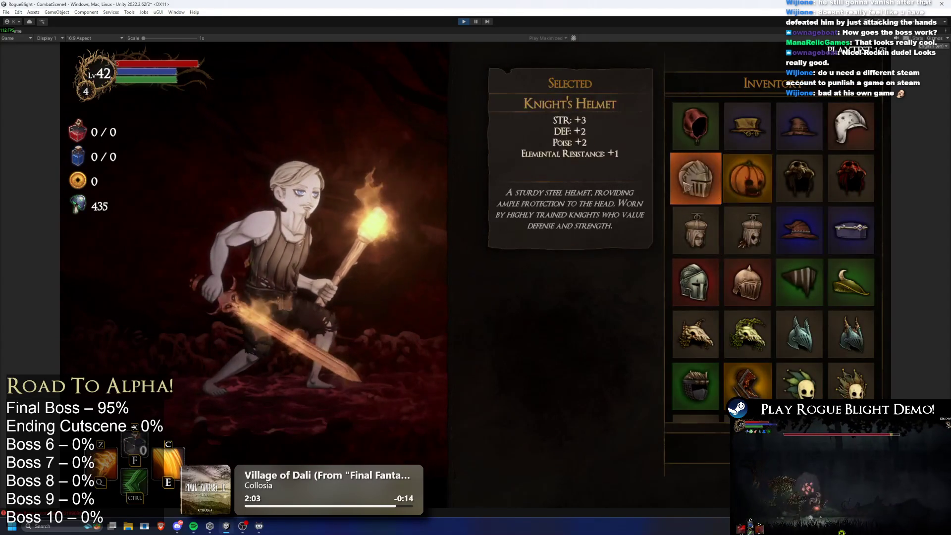
{"action": "left_click", "coordinate": [693, 176]}
{"action": "left_click", "coordinate": [624, 359]}
{"action": "left_click", "coordinate": [693, 118]}
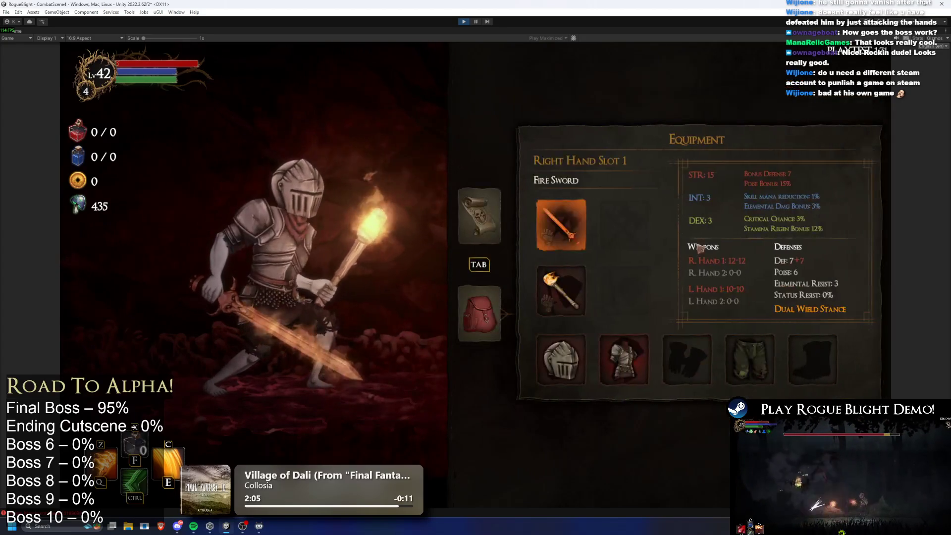
{"action": "left_click", "coordinate": [711, 344]}
{"action": "left_click", "coordinate": [694, 176]}
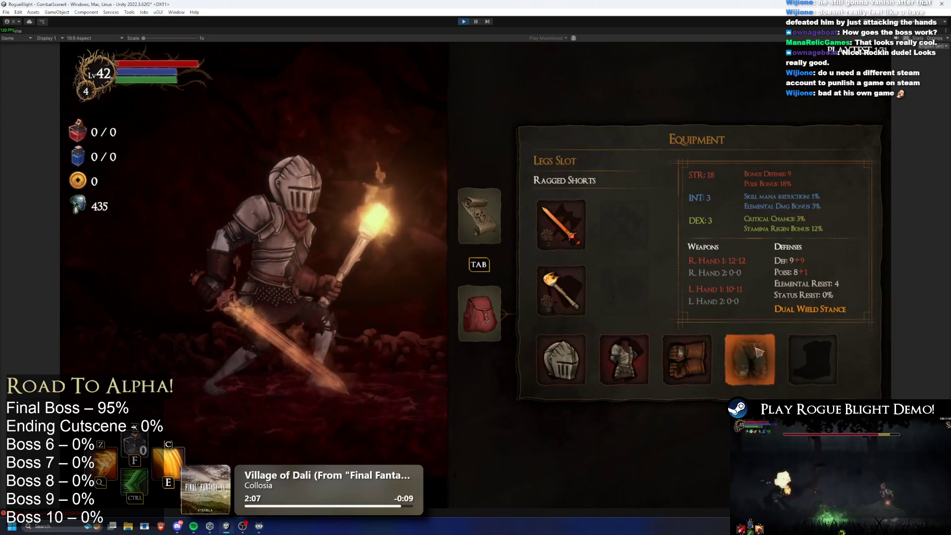
- Equip the Knight's Leggings and steel boots, close the menu and move right
{"action": "left_click", "coordinate": [750, 359]}
{"action": "left_click", "coordinate": [686, 189]}
{"action": "left_click", "coordinate": [812, 359]}
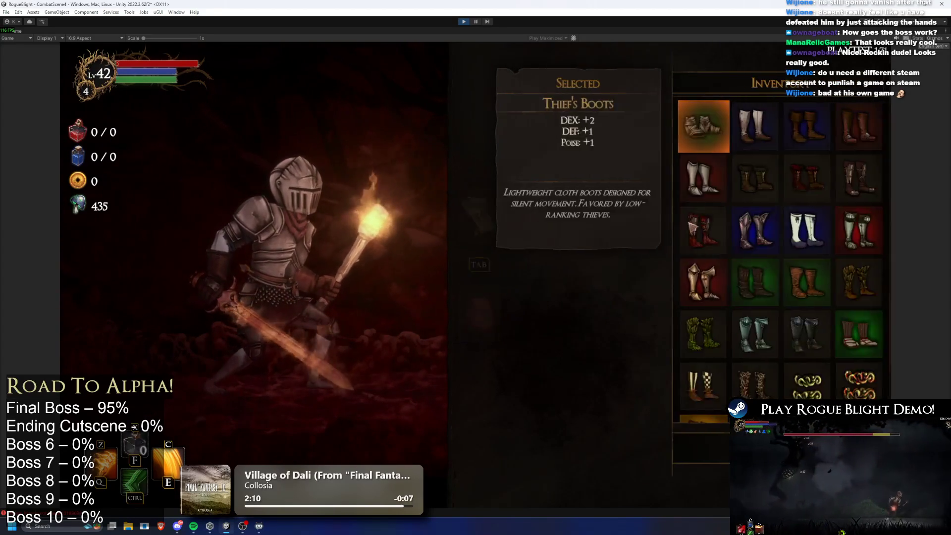
{"action": "left_click", "coordinate": [700, 121]}
{"action": "key", "text": "Tab"}
{"action": "key", "text": "Escape"}
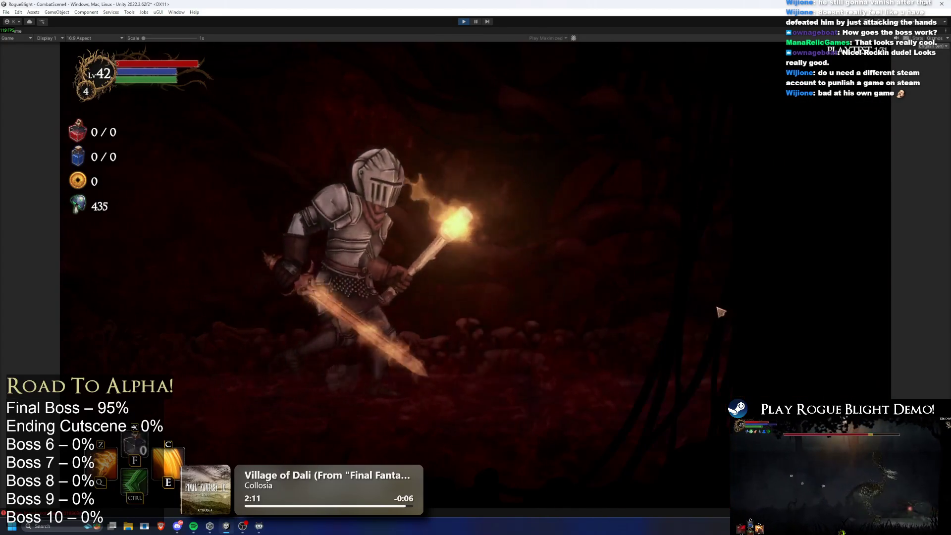
{"action": "key", "text": "d"}
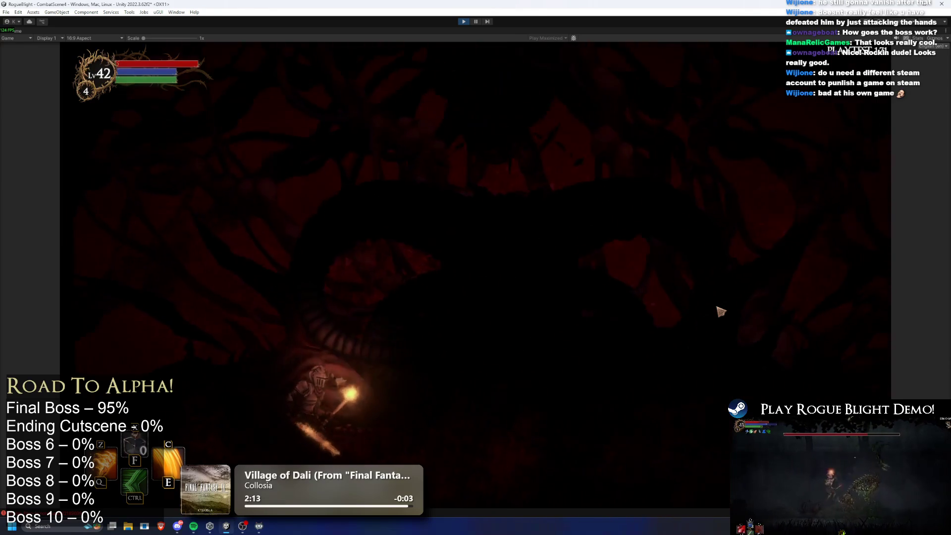
- Fight the FinalBoss with a dash, a skill, sword attacks and a jump onto its face
{"action": "key", "text": "ctrl"}
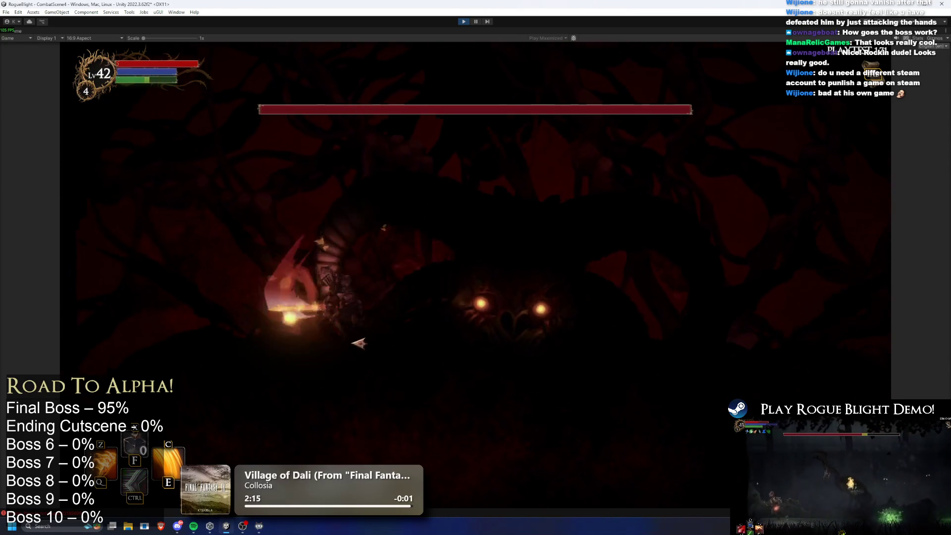
{"action": "key", "text": "c"}
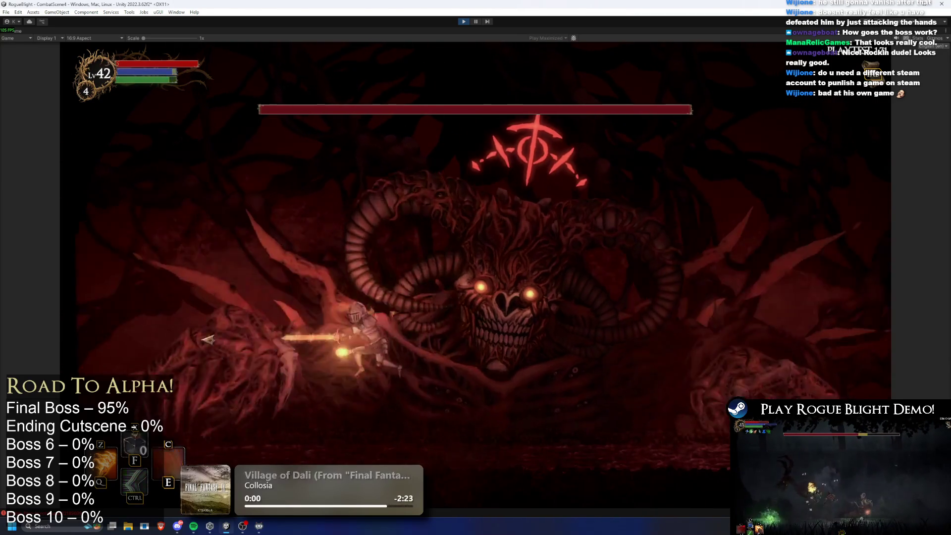
{"action": "key", "text": "a"}
{"action": "left_click", "coordinate": [275, 325]}
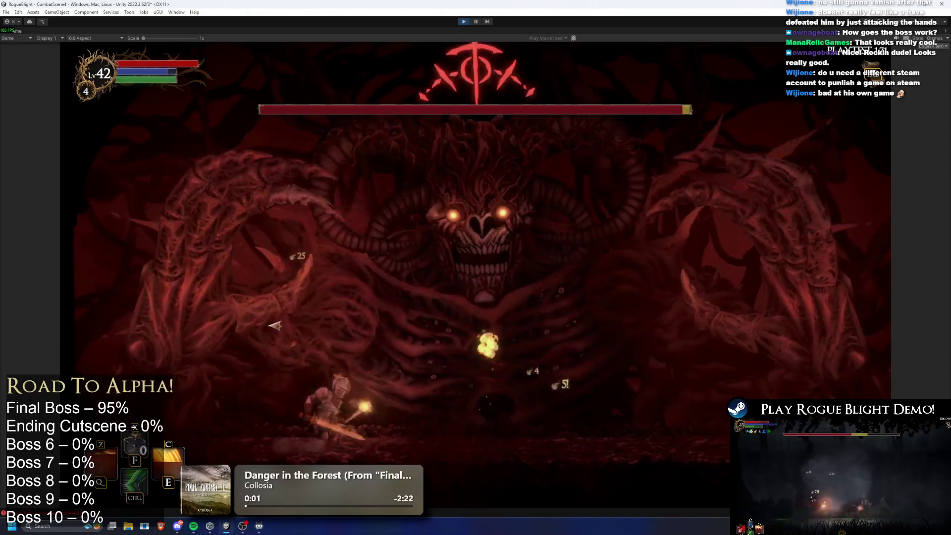
{"action": "key", "text": "d"}
{"action": "left_click", "coordinate": [331, 322]}
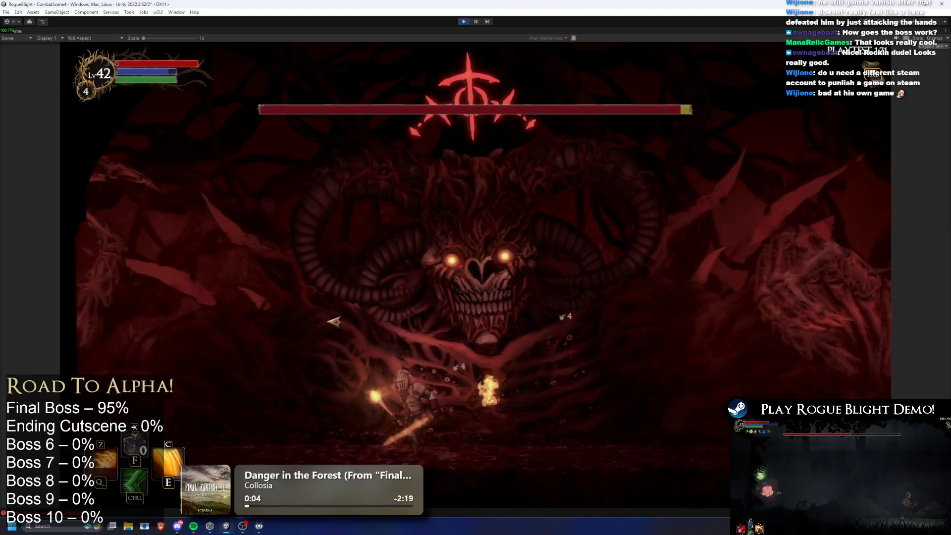
{"action": "key", "text": "space"}
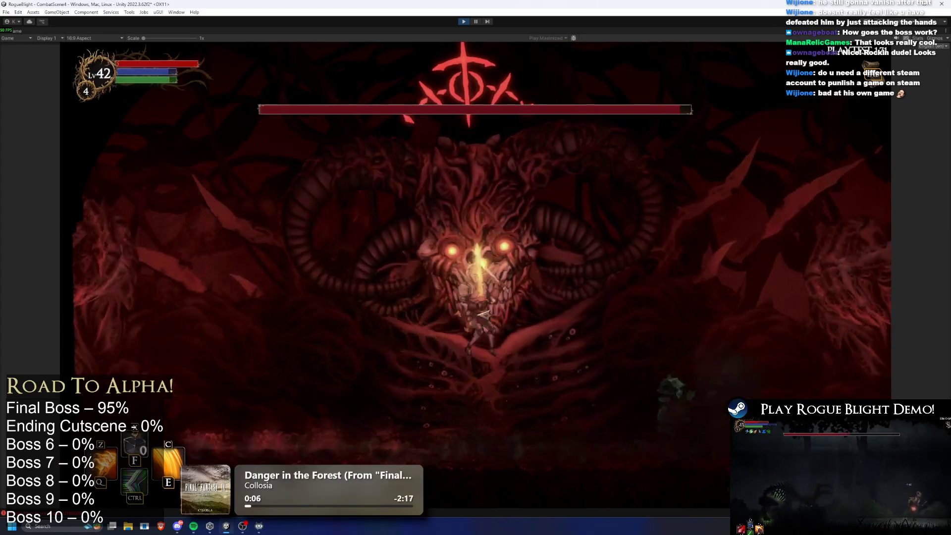
{"action": "key", "text": "a"}
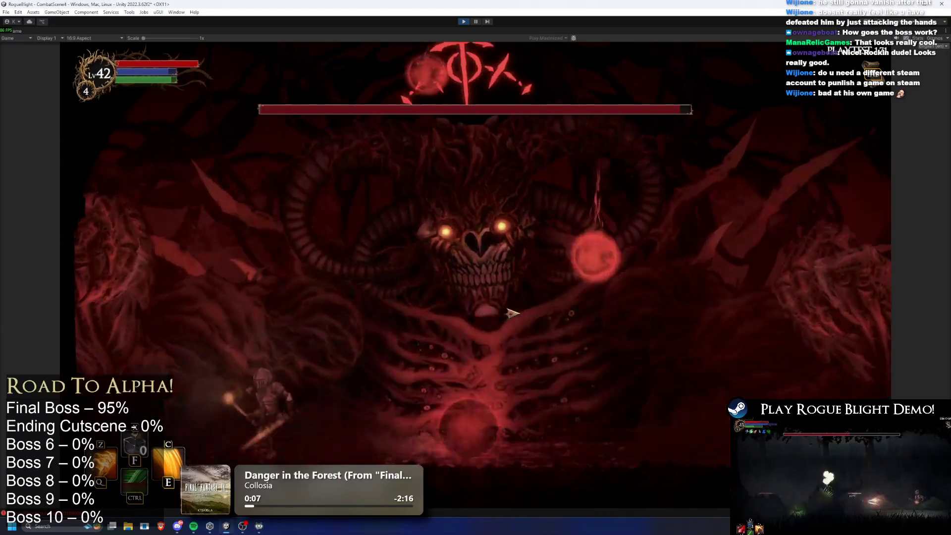
{"action": "key", "text": "d"}
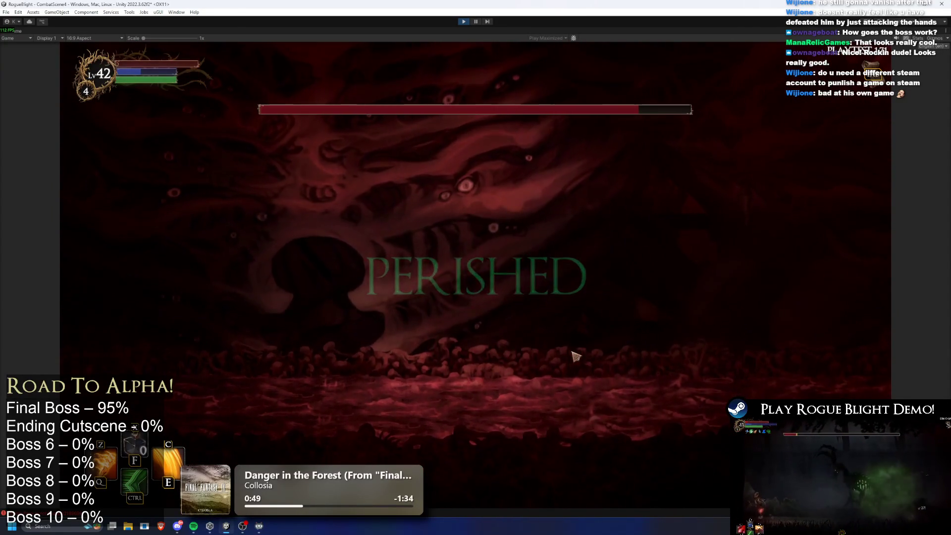
- Dismiss the results, walk to the map NPC and start Story Mode at difficulty 4
{"action": "left_click", "coordinate": [462, 347]}
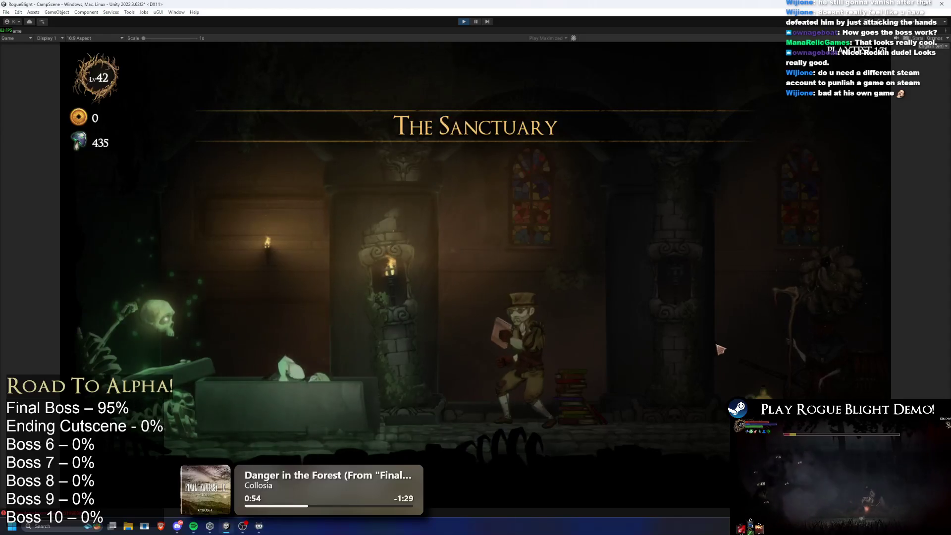
{"action": "key", "text": "d"}
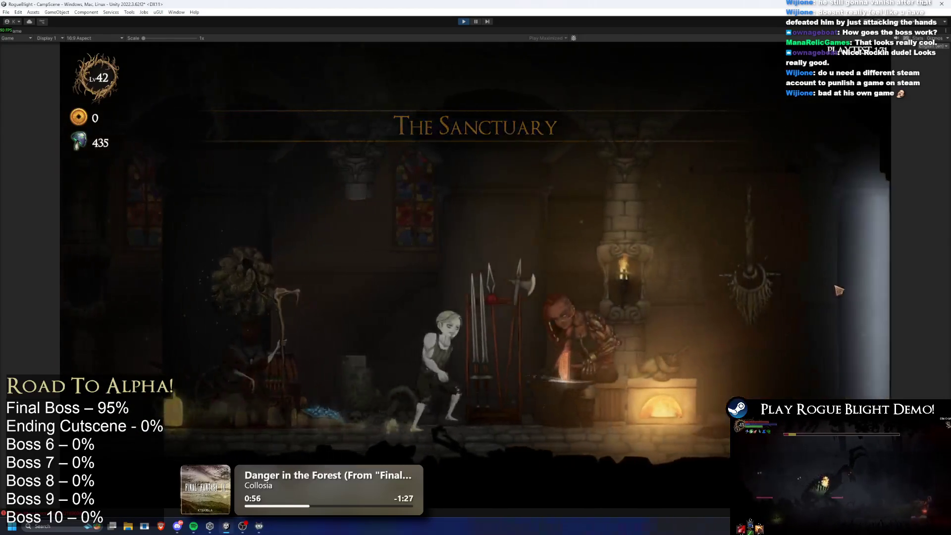
{"action": "key", "text": "d"}
{"action": "key", "text": "e"}
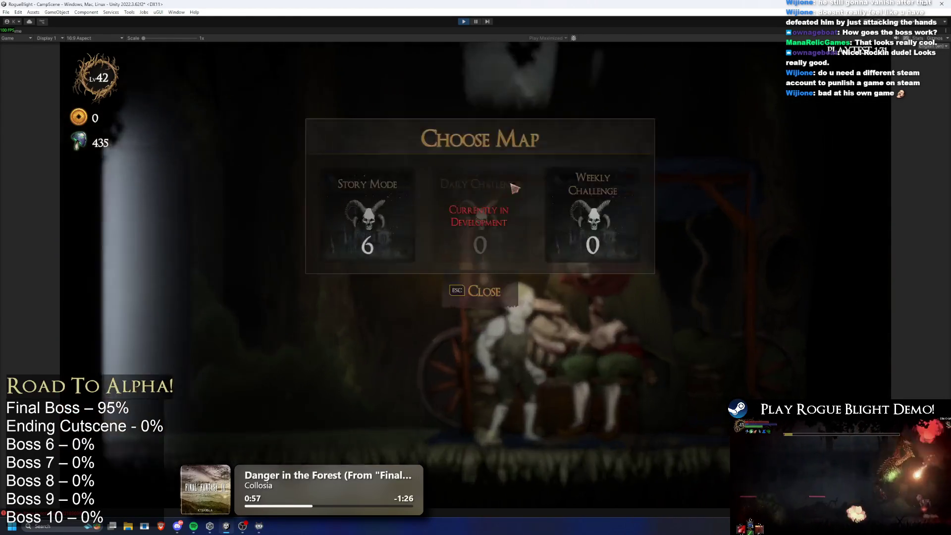
{"action": "key", "text": "e"}
{"action": "double_click", "coordinate": [509, 198]}
{"action": "left_click", "coordinate": [579, 254]}
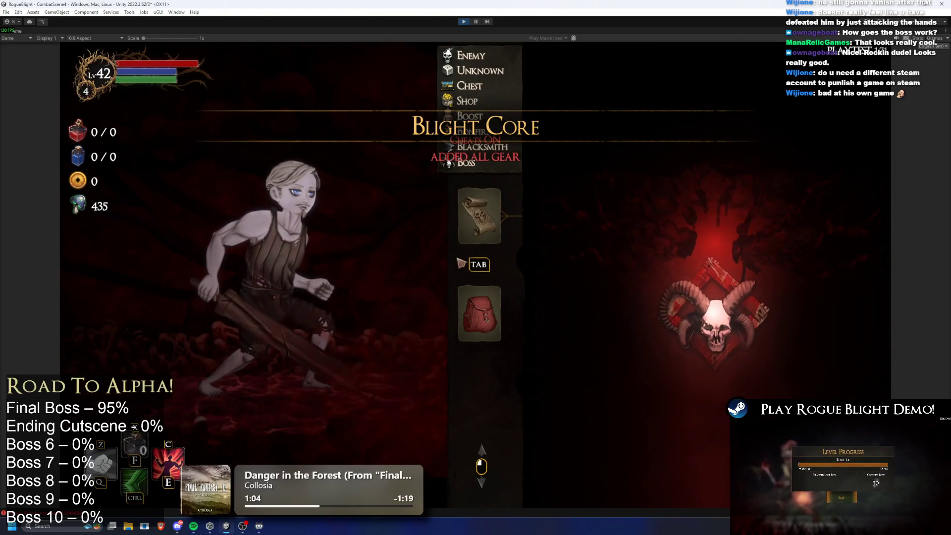
- Equip a fiery sword in the right hand and a torch in the second hand
{"action": "key", "text": "Tab"}
{"action": "left_click", "coordinate": [616, 223]}
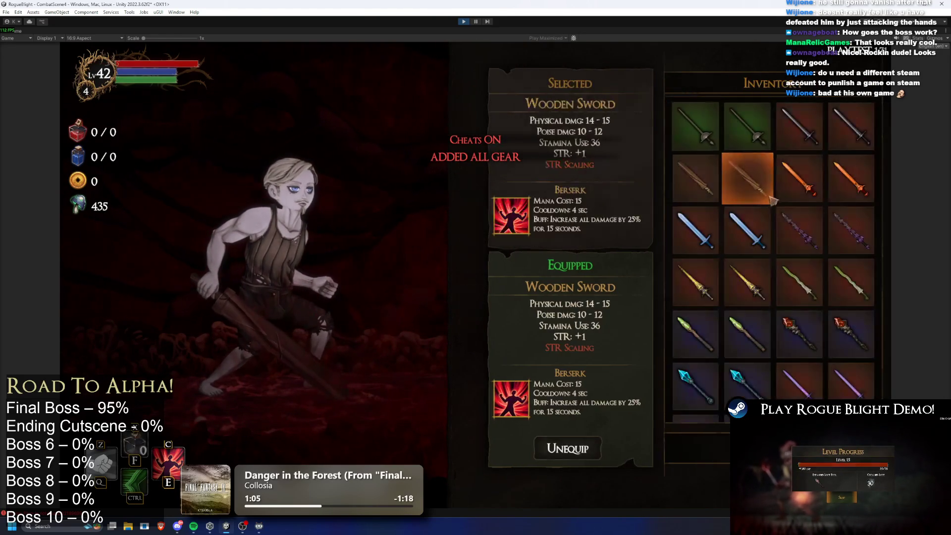
{"action": "left_click", "coordinate": [619, 270]}
{"action": "scroll", "coordinate": [857, 213], "scroll_direction": "down", "scroll_amount": 5}
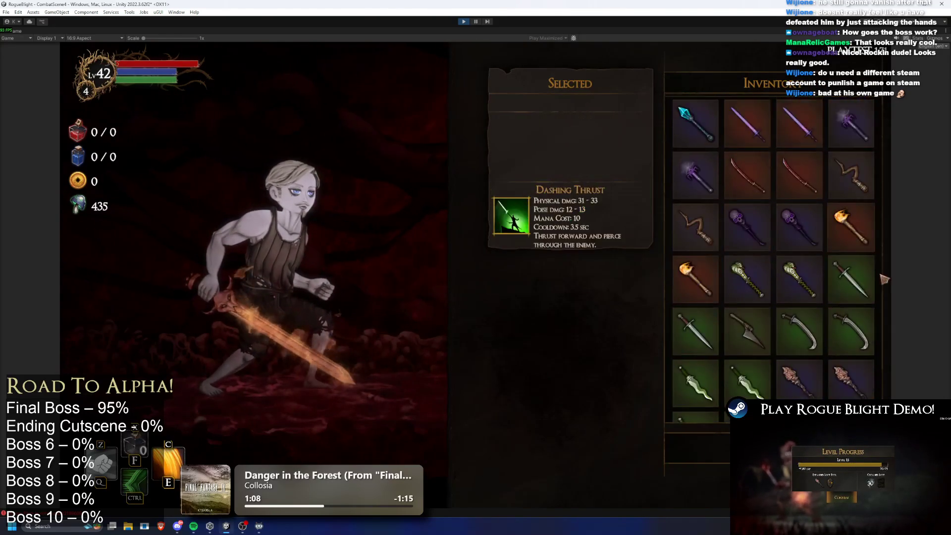
{"action": "left_click", "coordinate": [479, 213]}
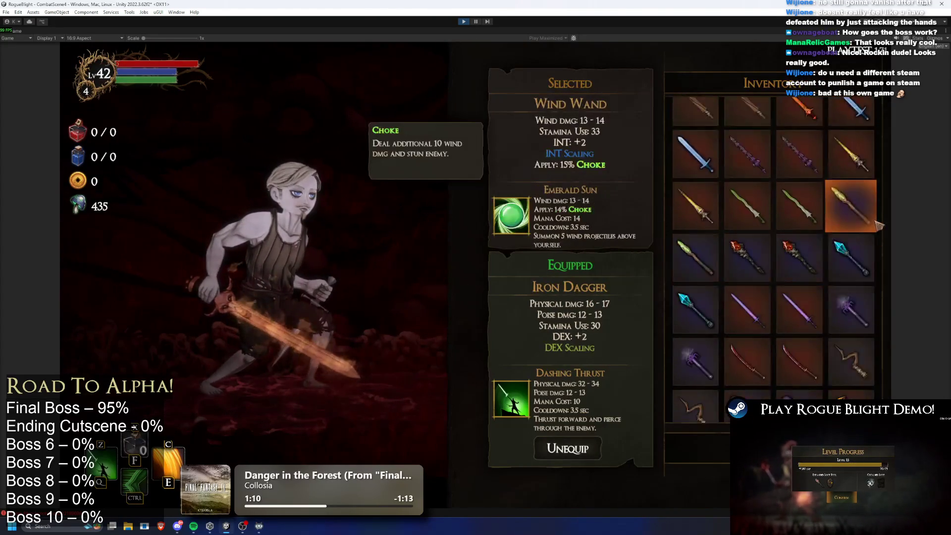
{"action": "left_click", "coordinate": [865, 311]}
- Equip the Knight's Helmet, knight body armour, Knight's Glove and Knight's Leggings
{"action": "left_click", "coordinate": [576, 382]}
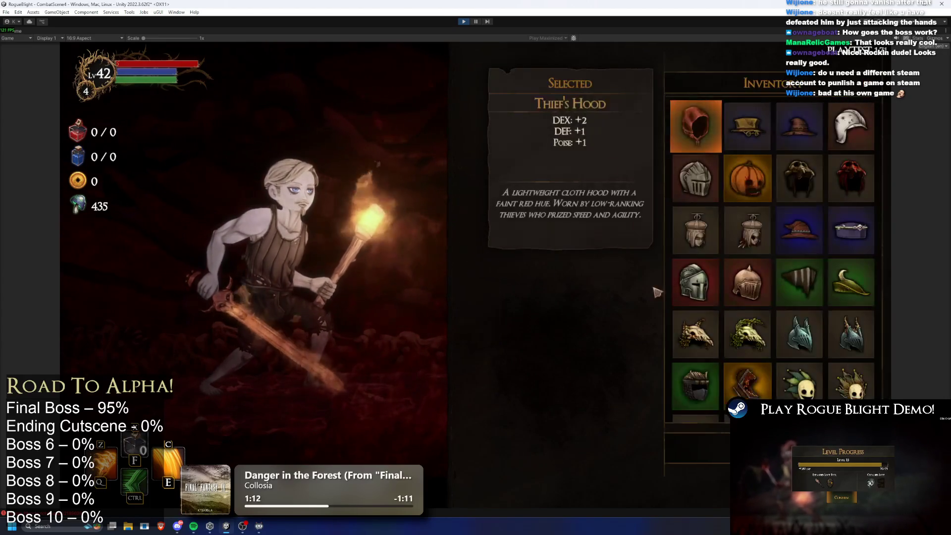
{"action": "left_click", "coordinate": [682, 187]}
{"action": "left_click", "coordinate": [624, 359]}
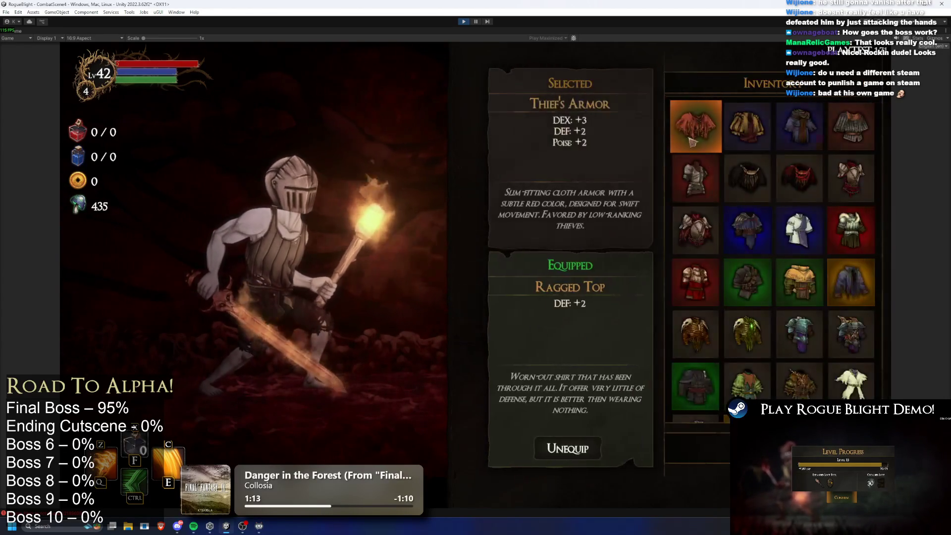
{"action": "left_click", "coordinate": [703, 336]}
{"action": "left_click", "coordinate": [693, 358]}
{"action": "left_click", "coordinate": [694, 177]}
{"action": "left_click", "coordinate": [750, 359]}
{"action": "left_click", "coordinate": [681, 198]}
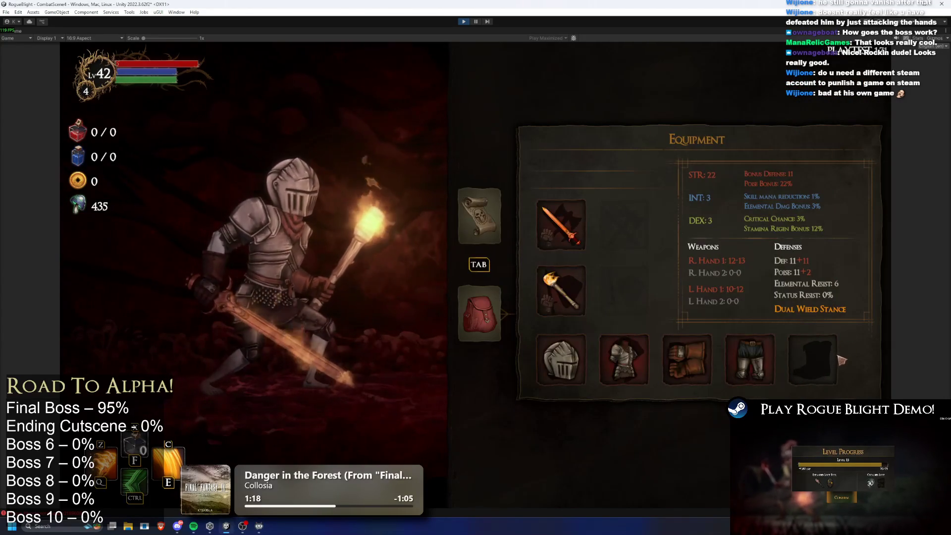
- Equip the Gorilla's Boots, then travel through the dungeon map into the boss room
{"action": "left_click", "coordinate": [822, 360]}
{"action": "left_click", "coordinate": [733, 177]}
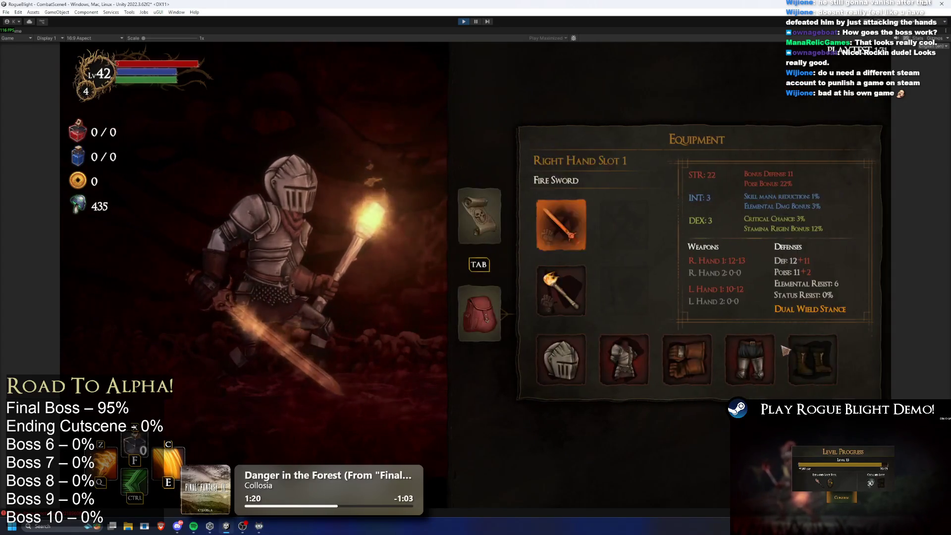
{"action": "left_click", "coordinate": [812, 358]}
{"action": "left_click", "coordinate": [494, 211]}
{"action": "left_click", "coordinate": [495, 211]}
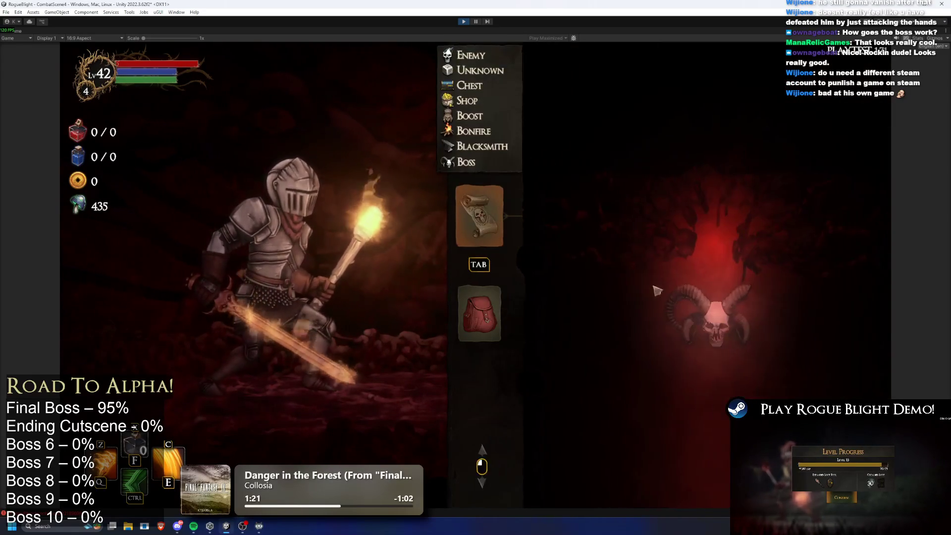
{"action": "left_click", "coordinate": [743, 322]}
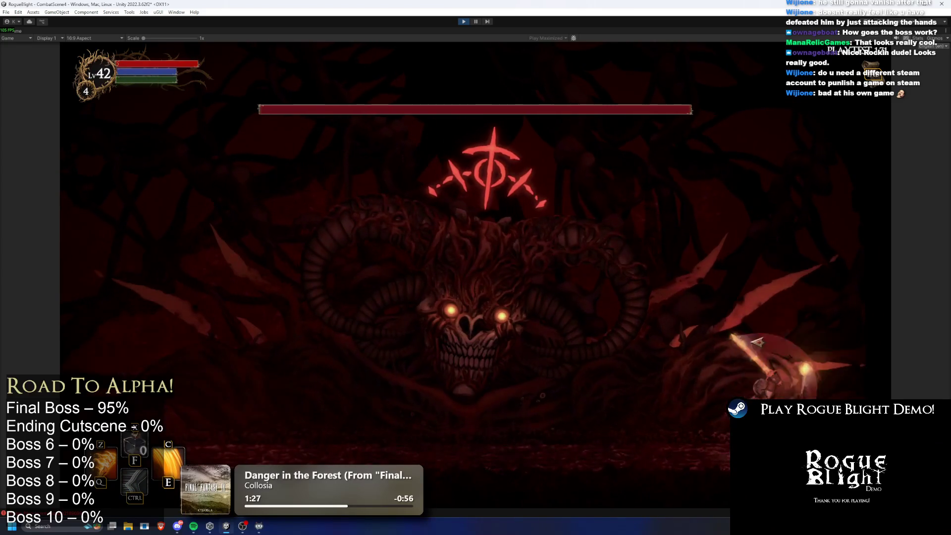
- Attack the boss with flaming sword skills and slashes while running left and right
{"action": "key", "text": "c"}
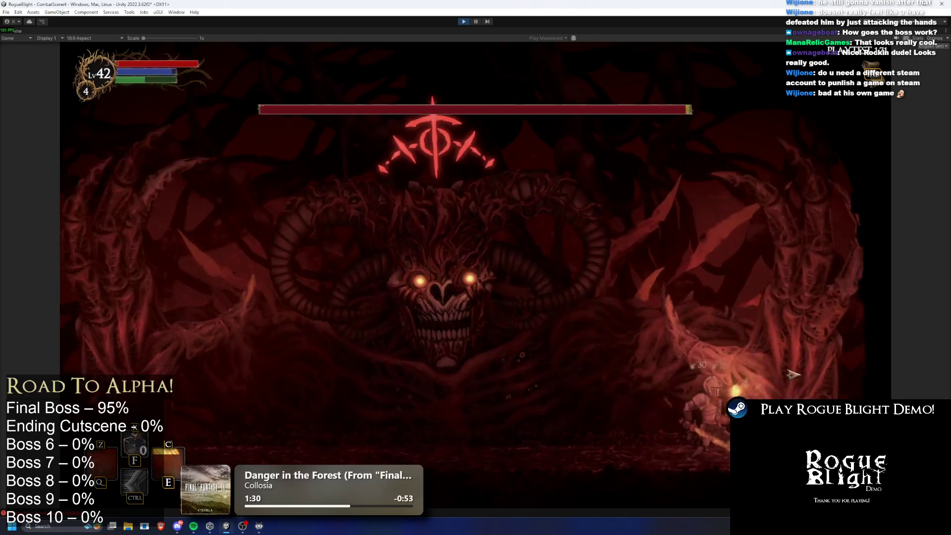
{"action": "left_click", "coordinate": [796, 380]}
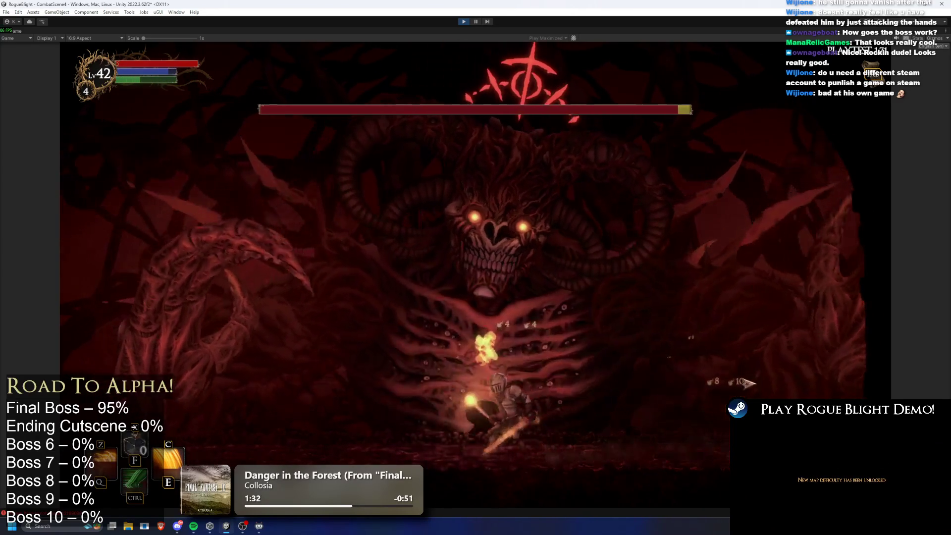
{"action": "left_click", "coordinate": [264, 291]}
{"action": "left_click", "coordinate": [311, 299]}
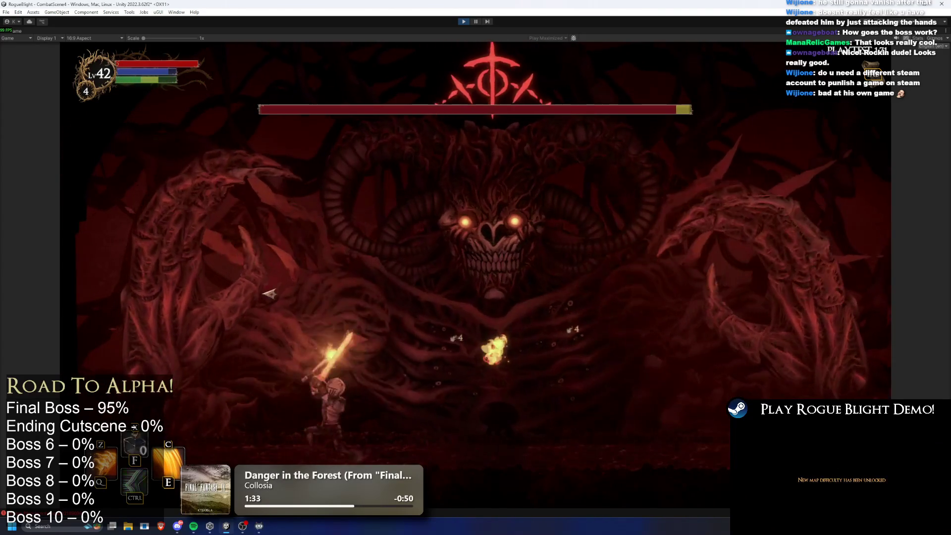
{"action": "key", "text": "c"}
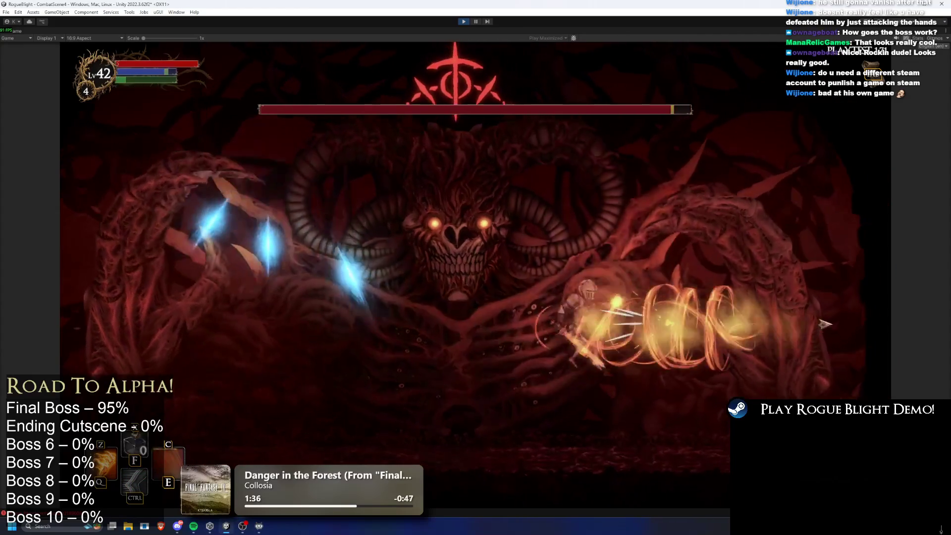
{"action": "key", "text": "a"}
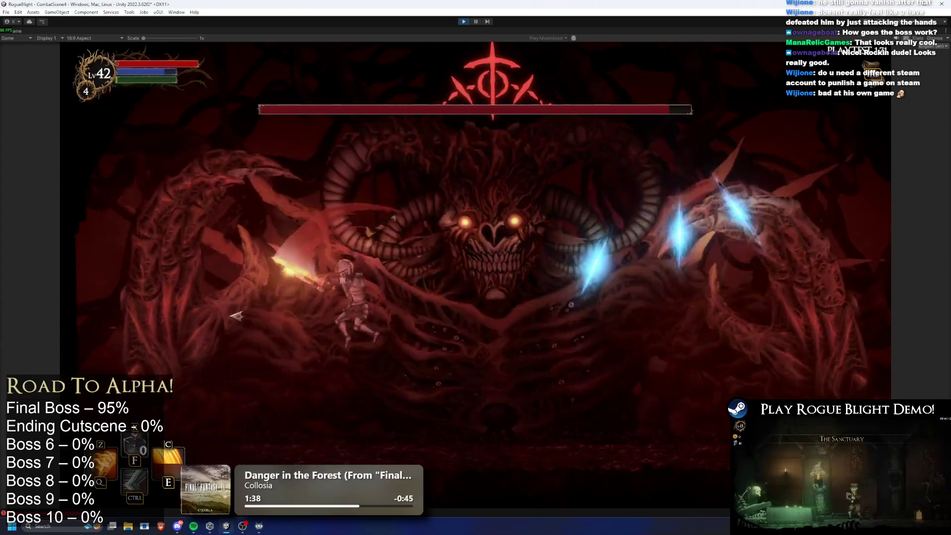
{"action": "key", "text": "d"}
{"action": "left_click", "coordinate": [733, 342]}
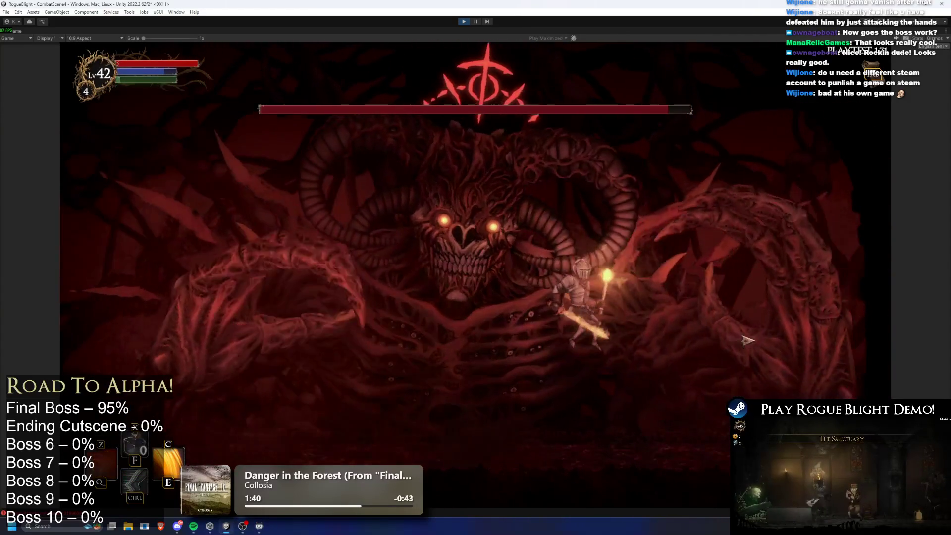
{"action": "key", "text": "d"}
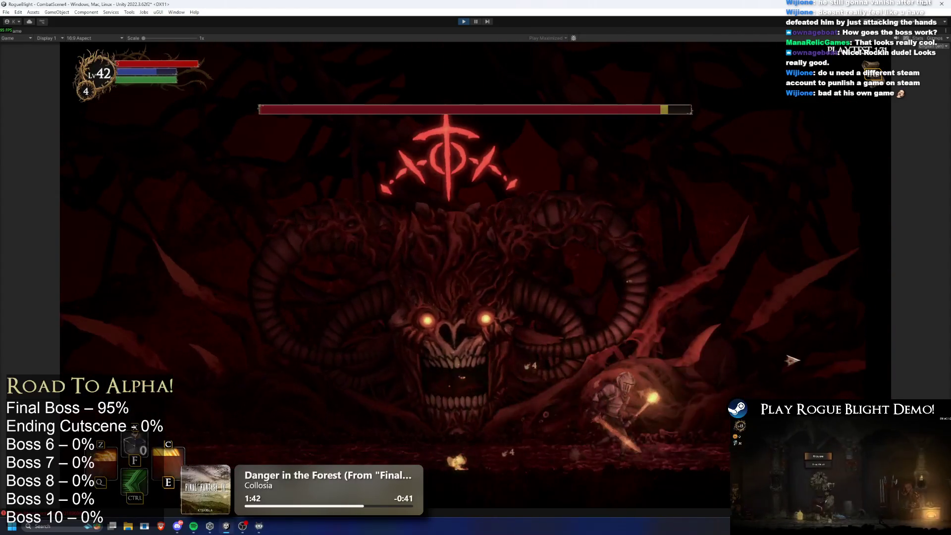
{"action": "key", "text": "a"}
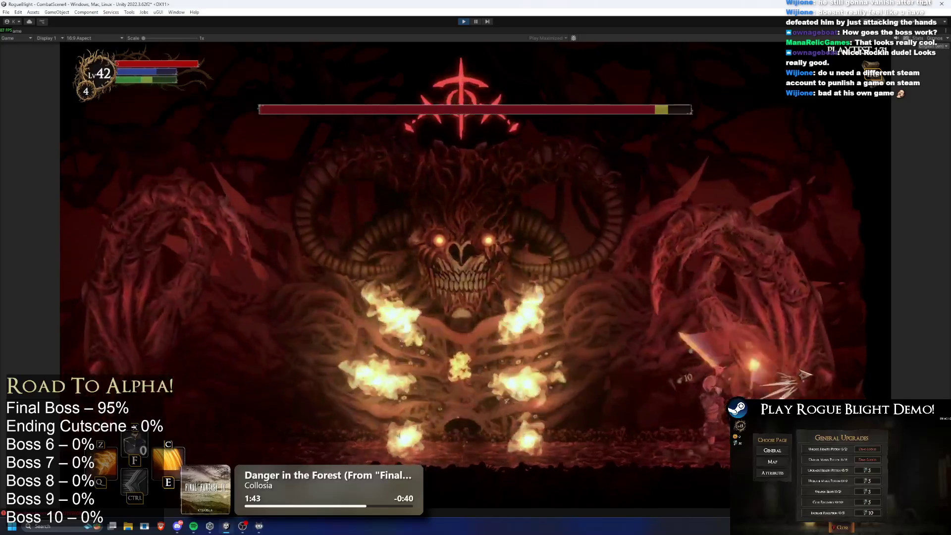
{"action": "left_click", "coordinate": [807, 374]}
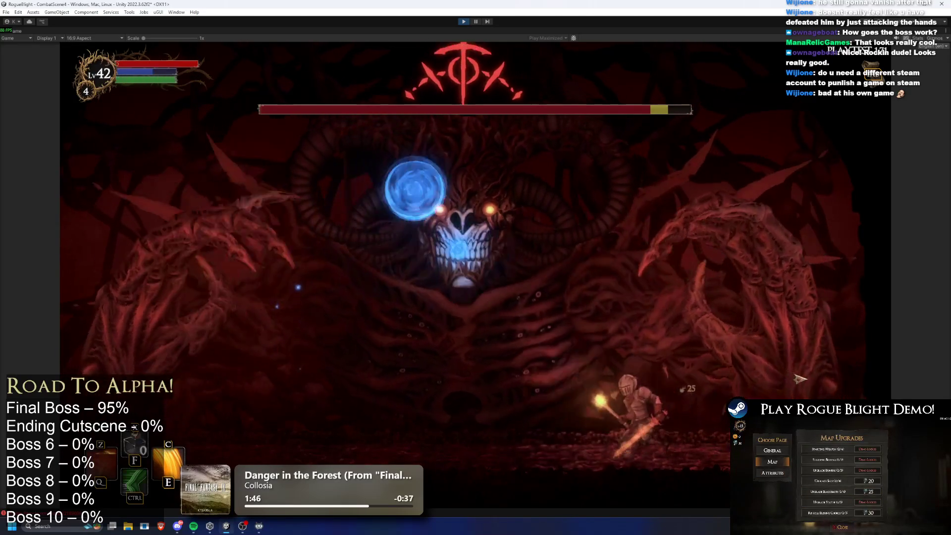
- Keep moving across the arena with spike and mana skills and dodging dashes until the knight perishes
{"action": "key", "text": "a"}
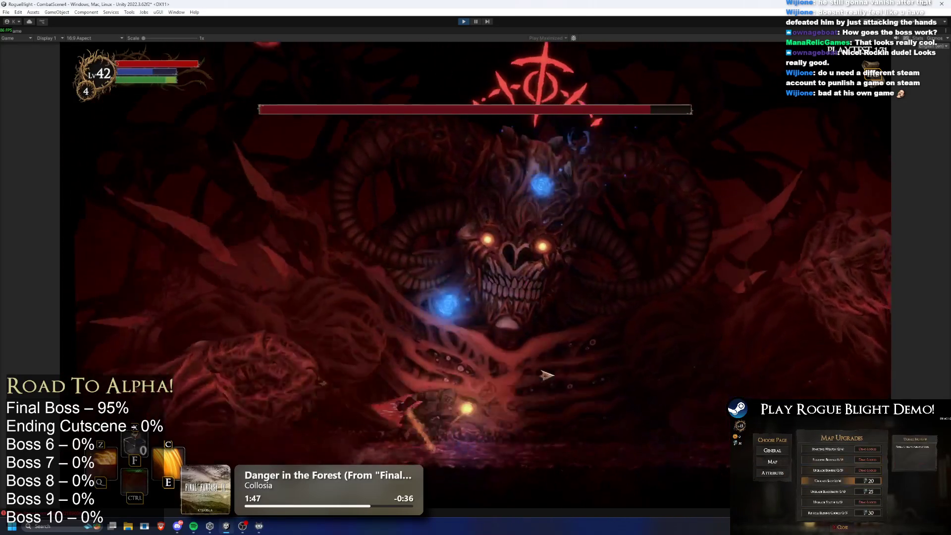
{"action": "key", "text": "a"}
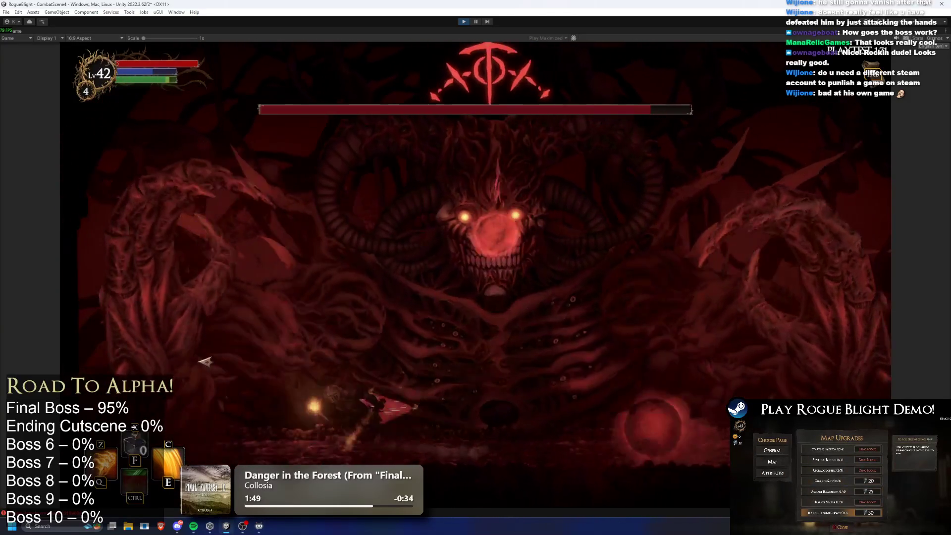
{"action": "key", "text": "c"}
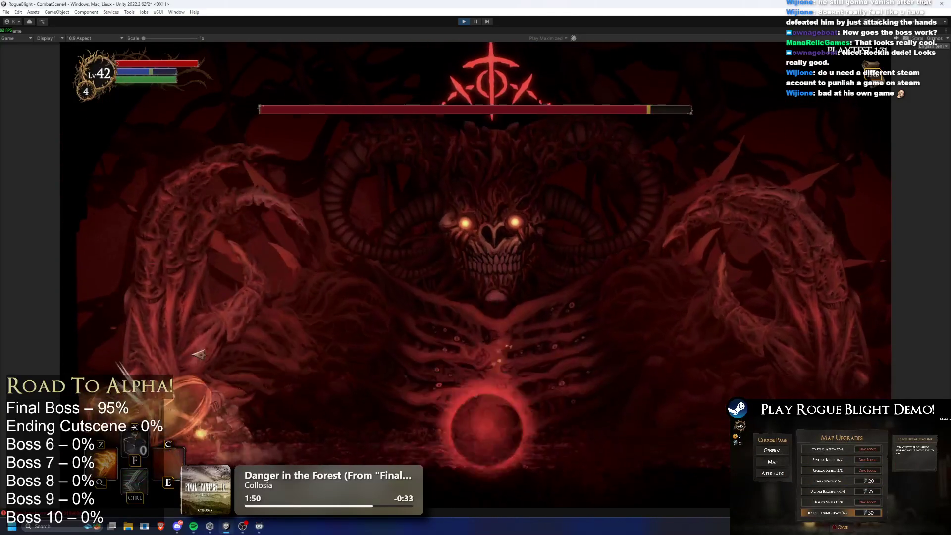
{"action": "key", "text": "a"}
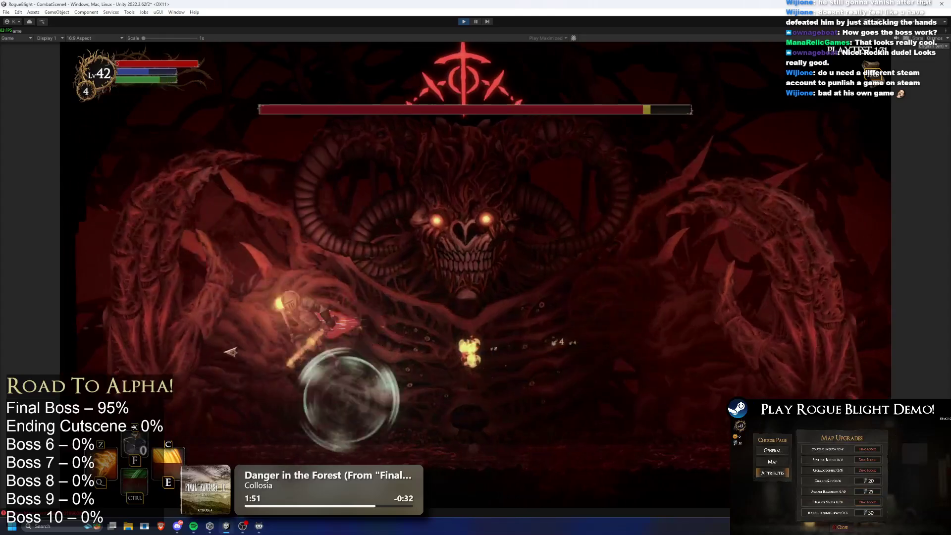
{"action": "key", "text": "d"}
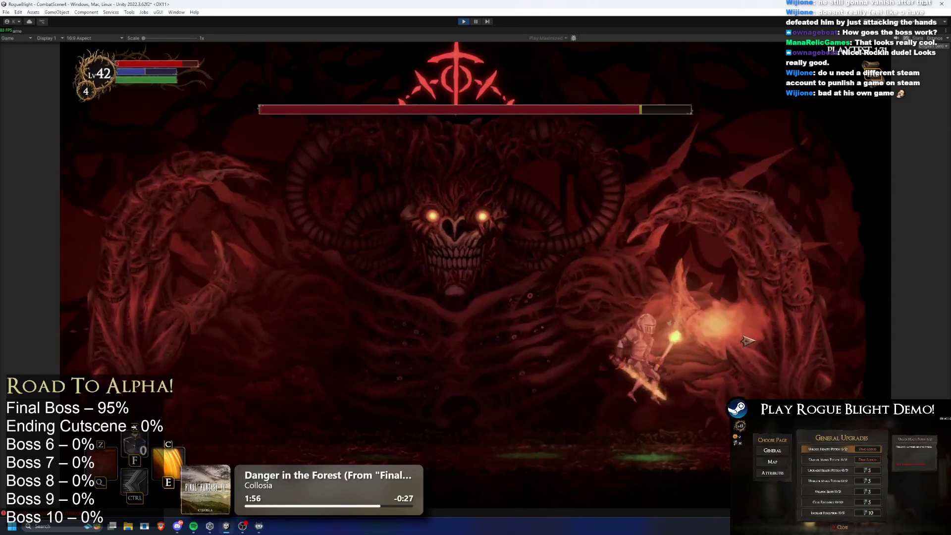
{"action": "key", "text": "a"}
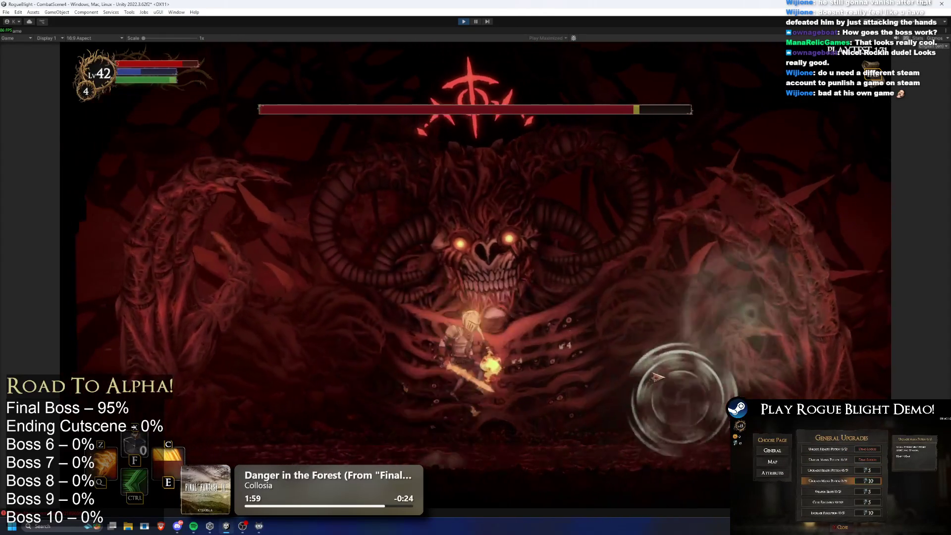
{"action": "key", "text": "d"}
{"action": "key", "text": "a"}
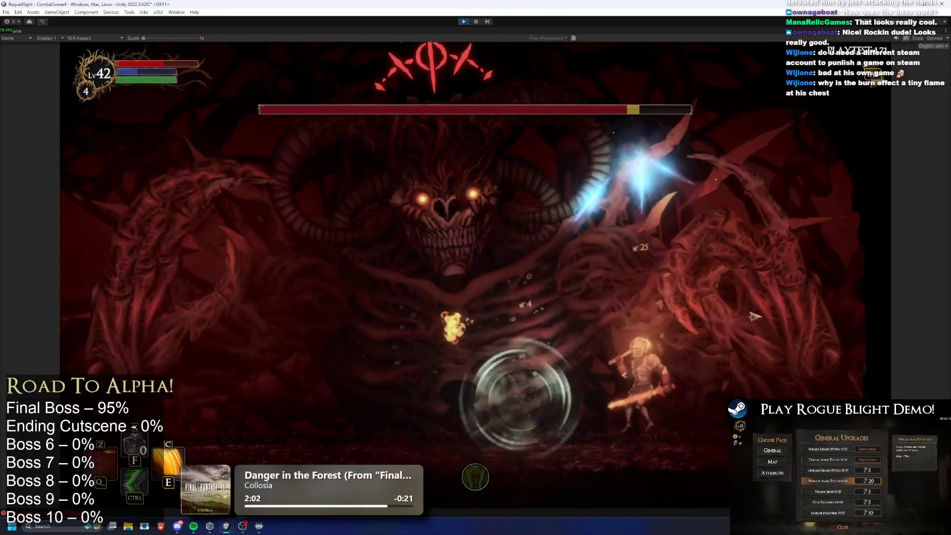
{"action": "key", "text": "a"}
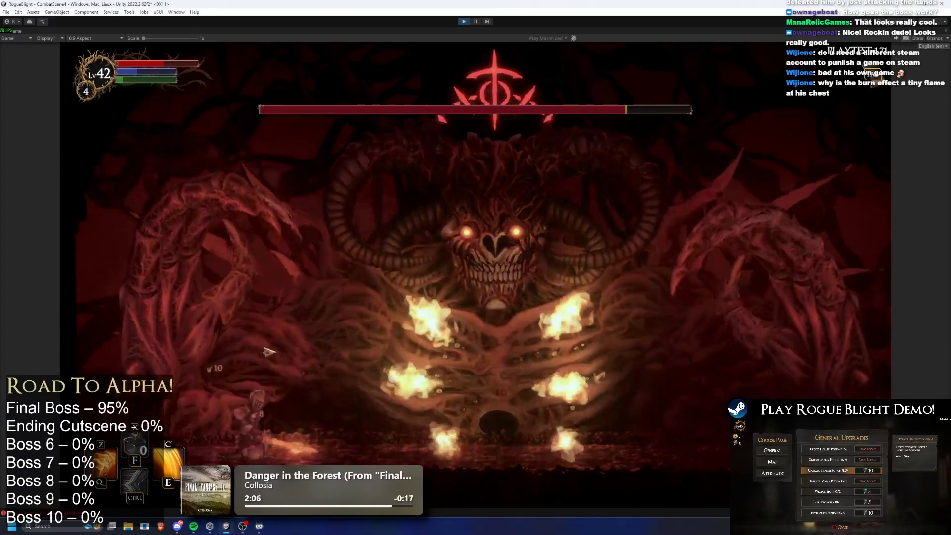
{"action": "key", "text": "ctrl"}
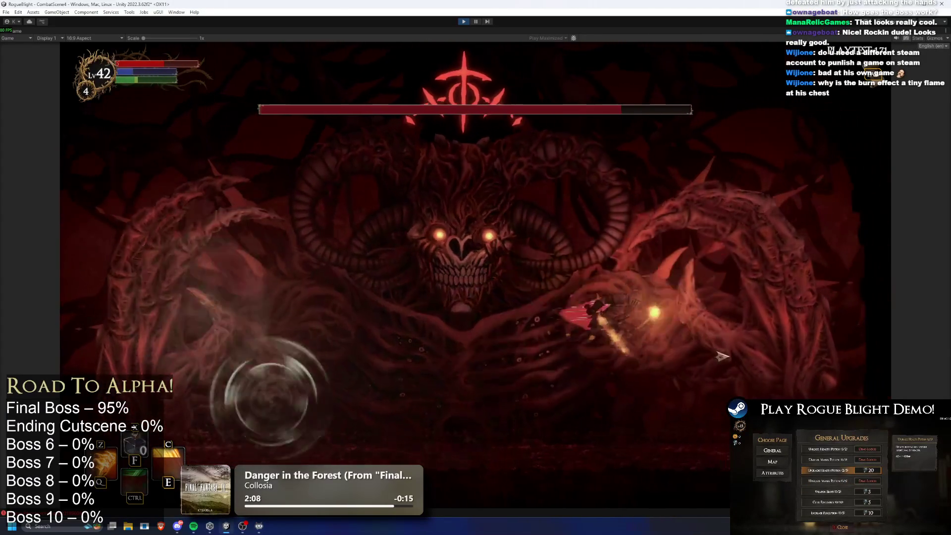
{"action": "key", "text": "a"}
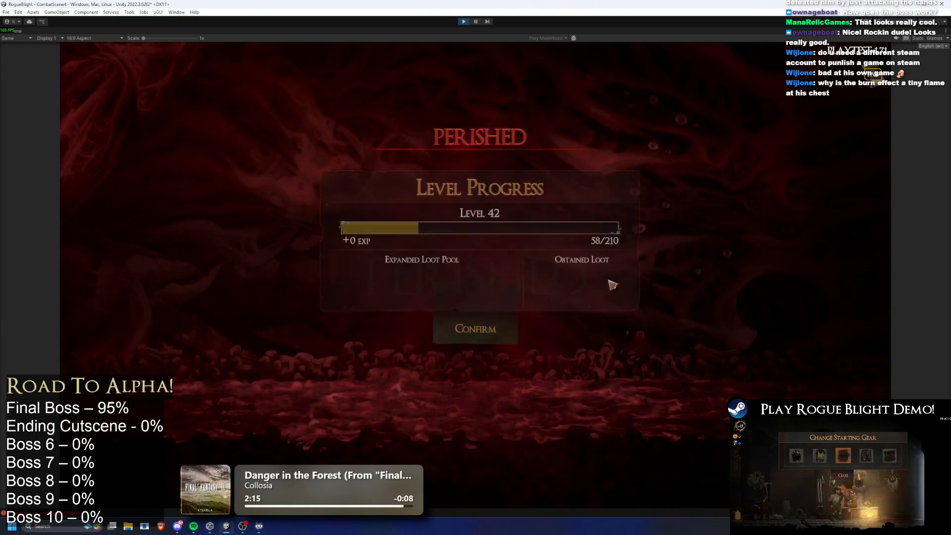
- Confirm the results, run to the map-seller and view then close the Blessing List
{"action": "left_click", "coordinate": [504, 328]}
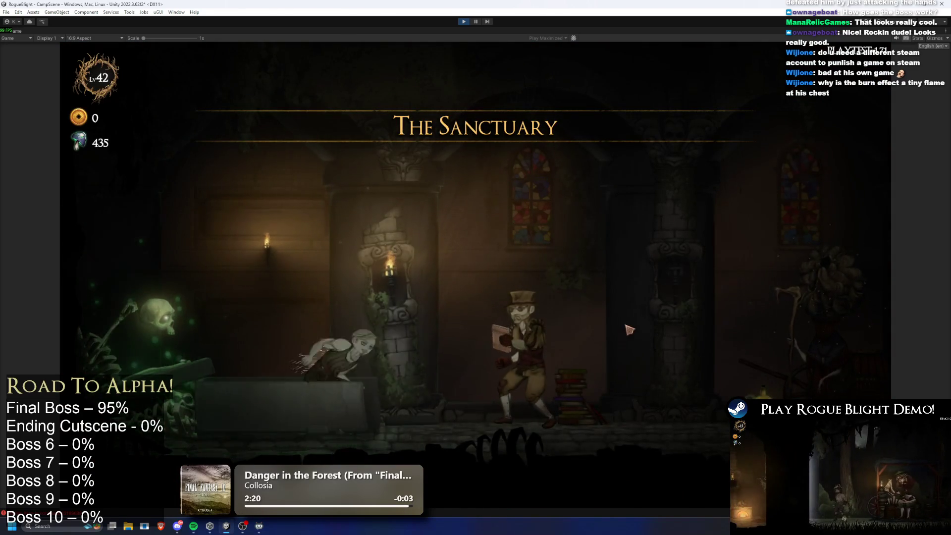
{"action": "key", "text": "d"}
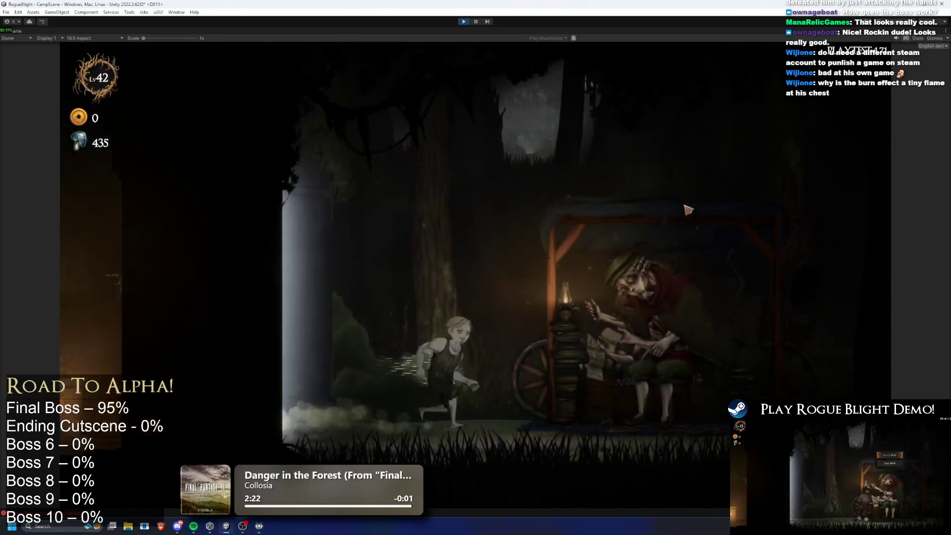
{"action": "key", "text": "e"}
{"action": "left_click", "coordinate": [654, 186]}
{"action": "key", "text": "Escape"}
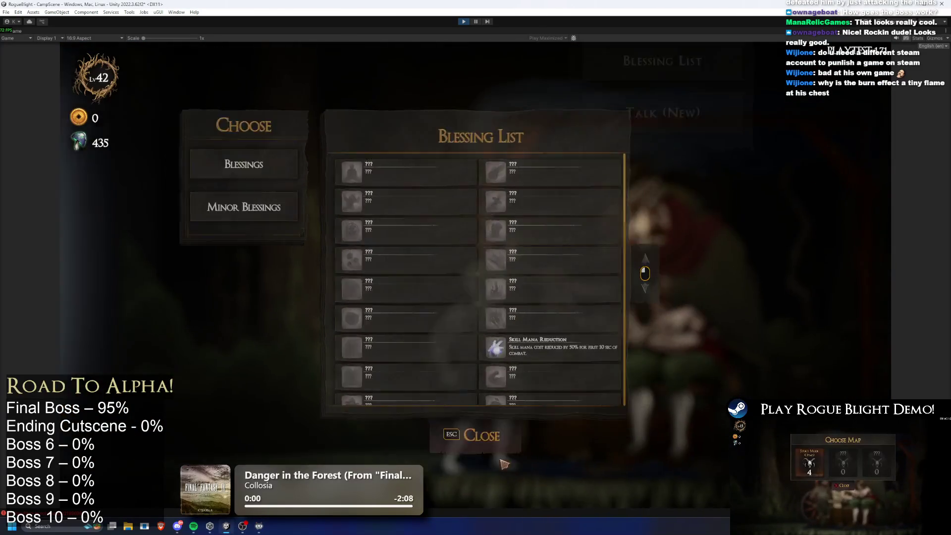
- Start the Story Mode map with difficulty lowered to 4
{"action": "left_click", "coordinate": [654, 156]}
{"action": "left_click", "coordinate": [399, 193]}
{"action": "left_click", "coordinate": [510, 199]}
{"action": "left_click", "coordinate": [510, 199]}
{"action": "left_click", "coordinate": [566, 258]}
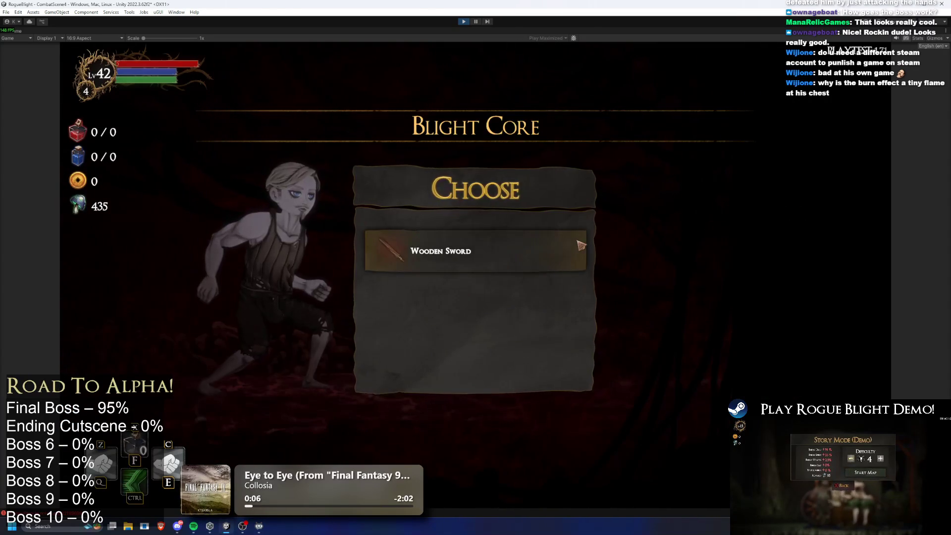
- Pick the Wooden Sword, add all gear with cheats, and equip frost wands in both hands
{"action": "left_click", "coordinate": [580, 245]}
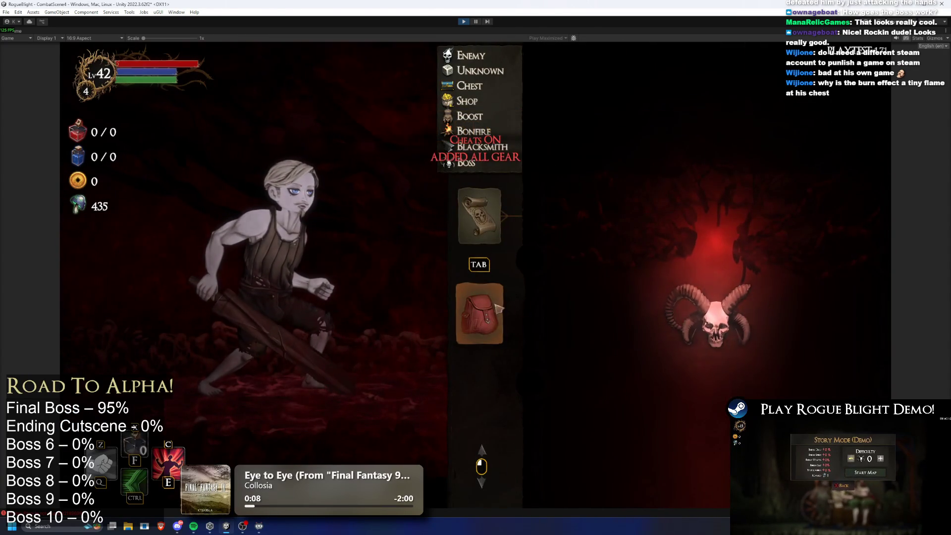
{"action": "key", "text": "i"}
{"action": "key", "text": "Return"}
{"action": "key", "text": "Down"}
{"action": "key", "text": "Down"}
{"action": "key", "text": "Right"}
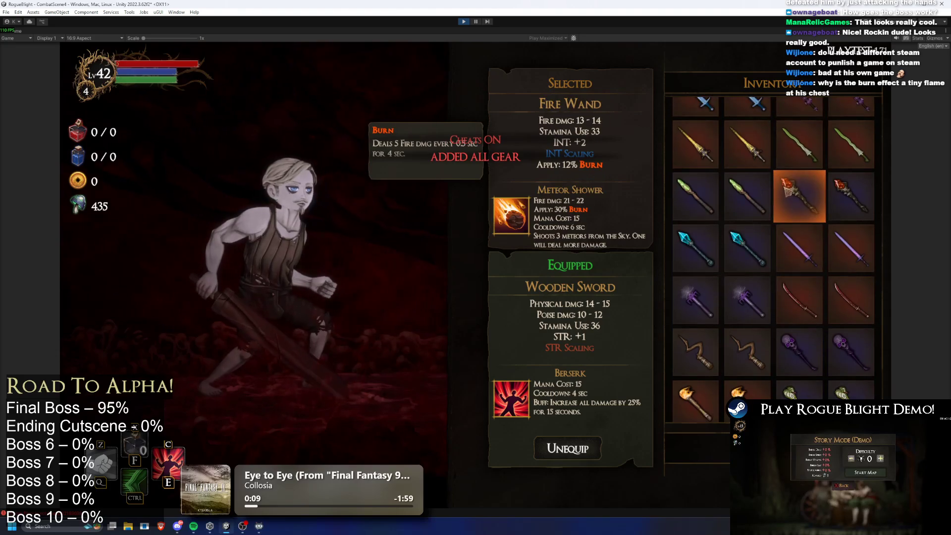
{"action": "key", "text": "Down"}
{"action": "key", "text": "Down"}
{"action": "key", "text": "Down"}
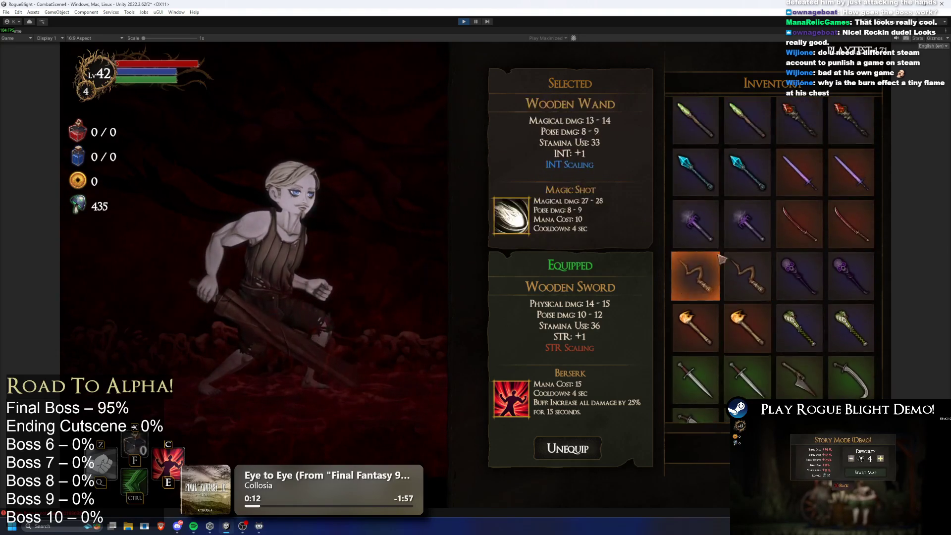
{"action": "key", "text": "Return"}
{"action": "key", "text": "Return"}
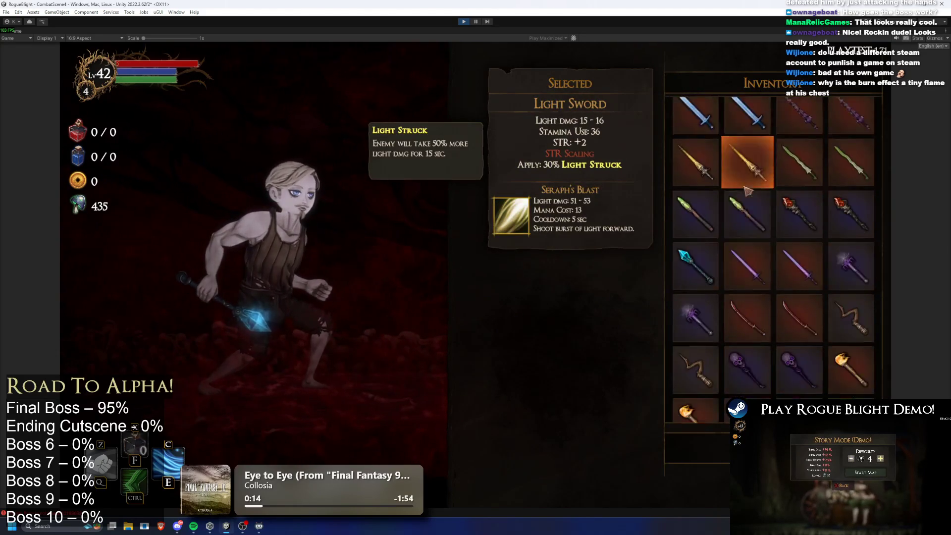
{"action": "key", "text": "Return"}
{"action": "key", "text": "Down"}
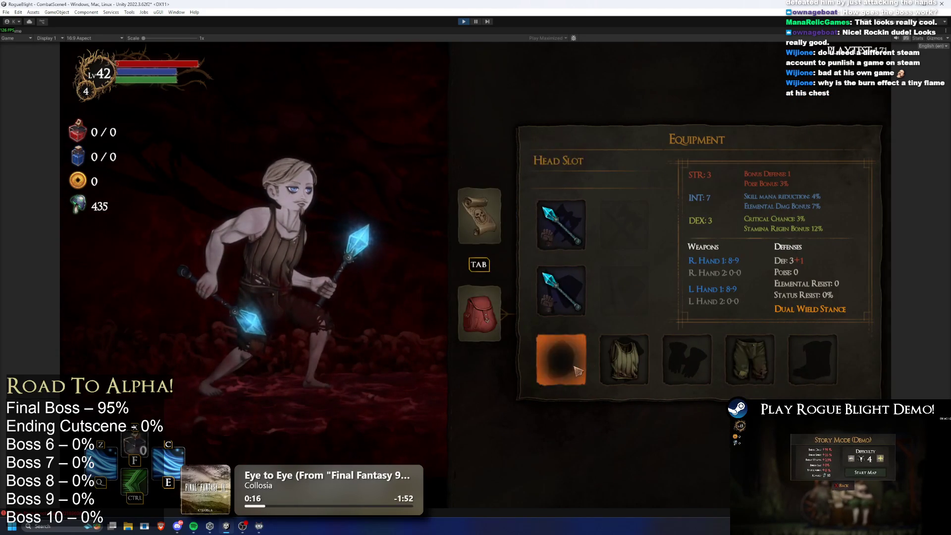
- Browse the helmet options, comparing stats, and equip Queen's Crown
{"action": "key", "text": "Return"}
{"action": "key", "text": "Down"}
{"action": "key", "text": "Down"}
{"action": "key", "text": "Down"}
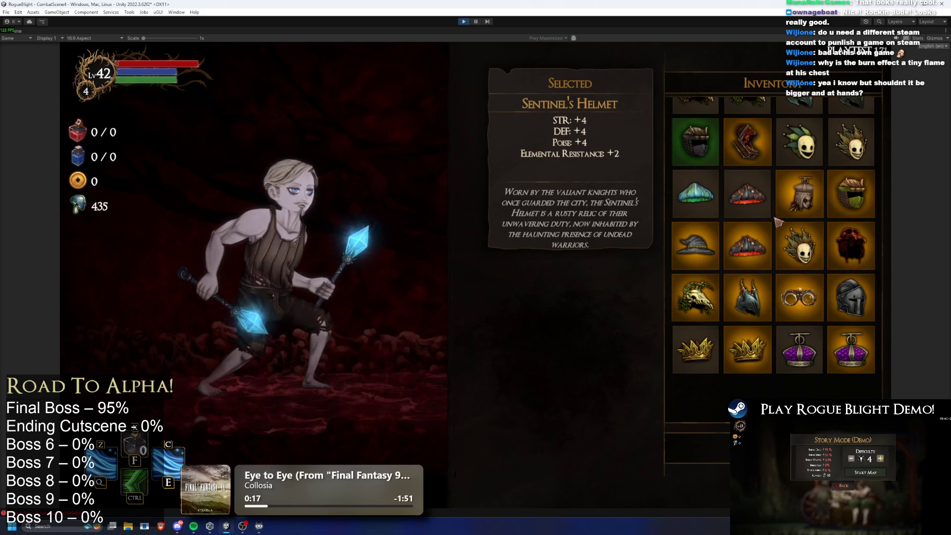
{"action": "left_click", "coordinate": [783, 224]}
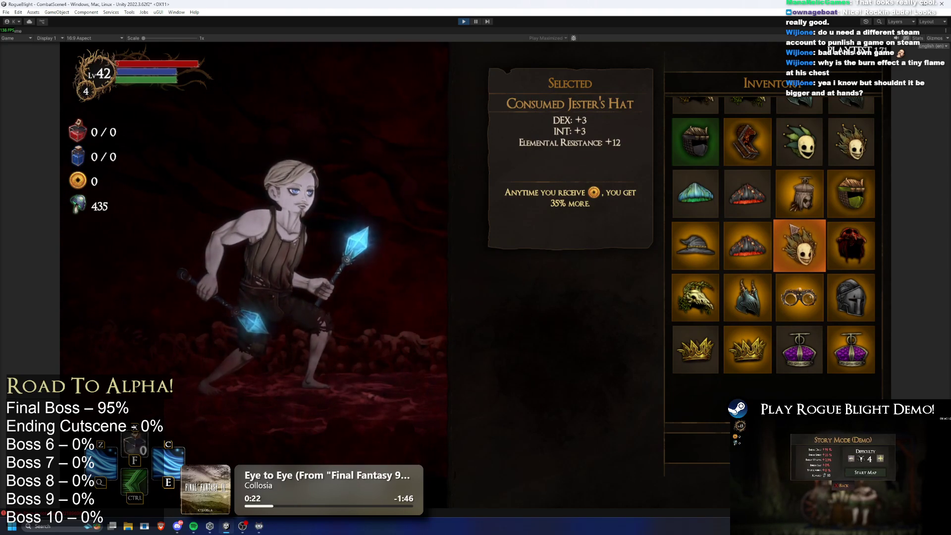
{"action": "key", "text": "Left"}
{"action": "key", "text": "Down"}
{"action": "key", "text": "Right"}
{"action": "key", "text": "Right"}
{"action": "key", "text": "Down"}
{"action": "key", "text": "Left"}
{"action": "key", "text": "Left"}
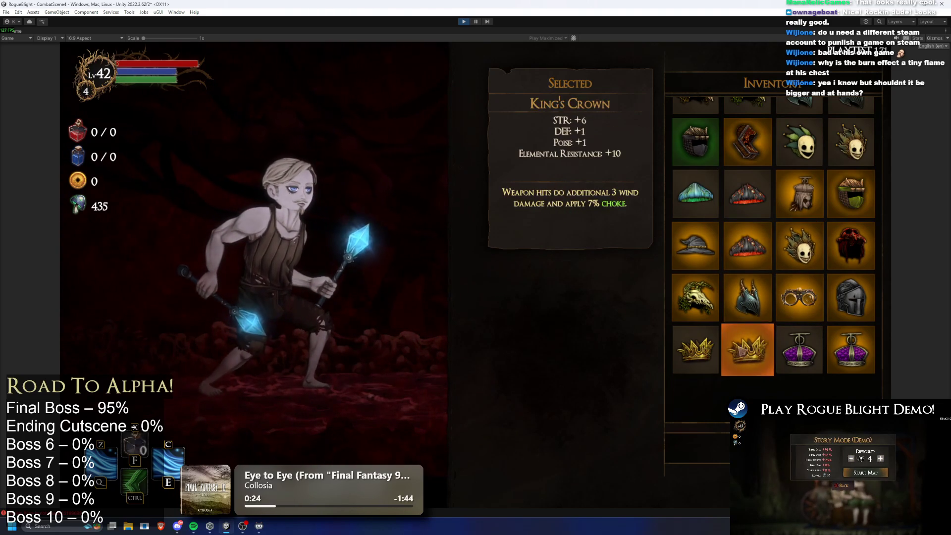
{"action": "left_click", "coordinate": [759, 268]}
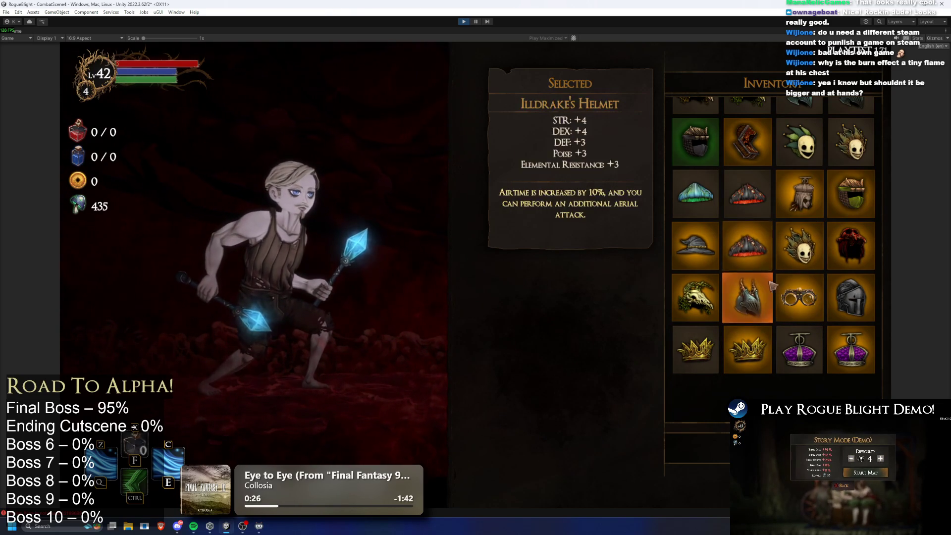
{"action": "left_click", "coordinate": [851, 349]}
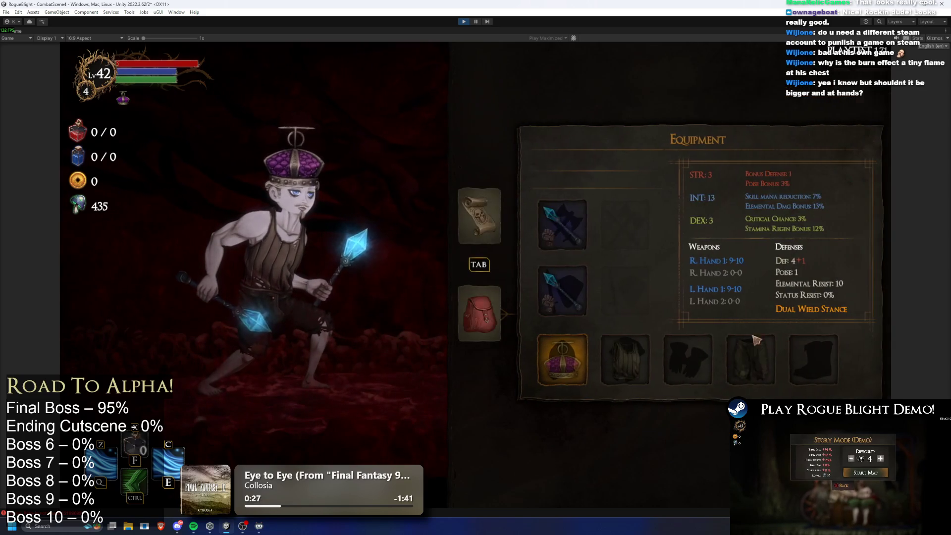
- Equip the Wizard's Robe, Leggings, Gloves and Boots, then close the equipment menu
{"action": "left_click", "coordinate": [625, 361]}
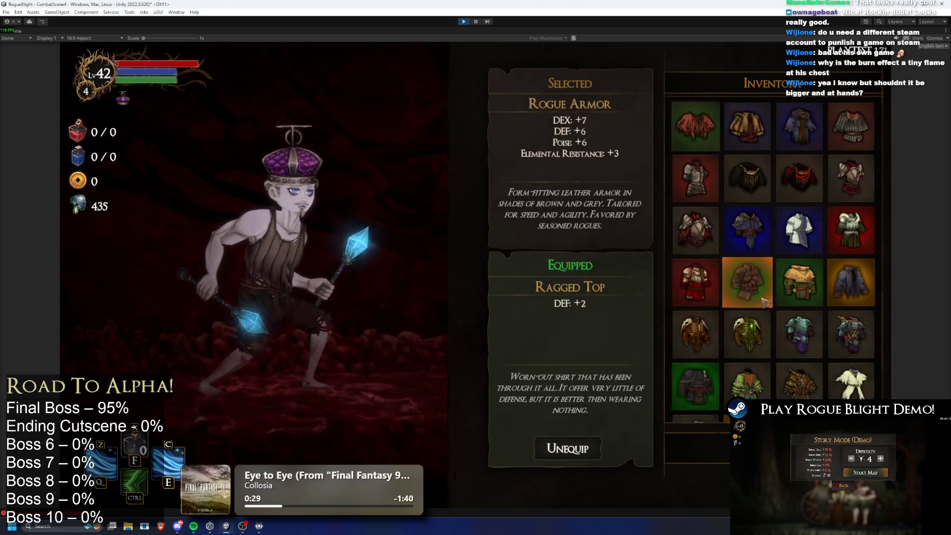
{"action": "left_click", "coordinate": [758, 240]}
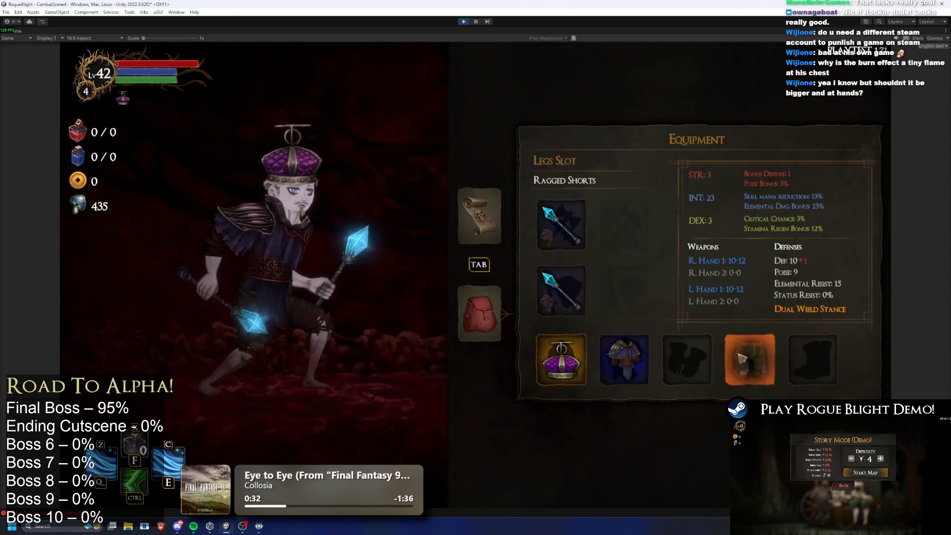
{"action": "left_click", "coordinate": [689, 361]}
{"action": "left_click", "coordinate": [734, 271]}
{"action": "left_click", "coordinate": [690, 361]}
{"action": "left_click", "coordinate": [747, 219]}
{"action": "left_click", "coordinate": [850, 359]}
{"action": "left_click", "coordinate": [751, 226]}
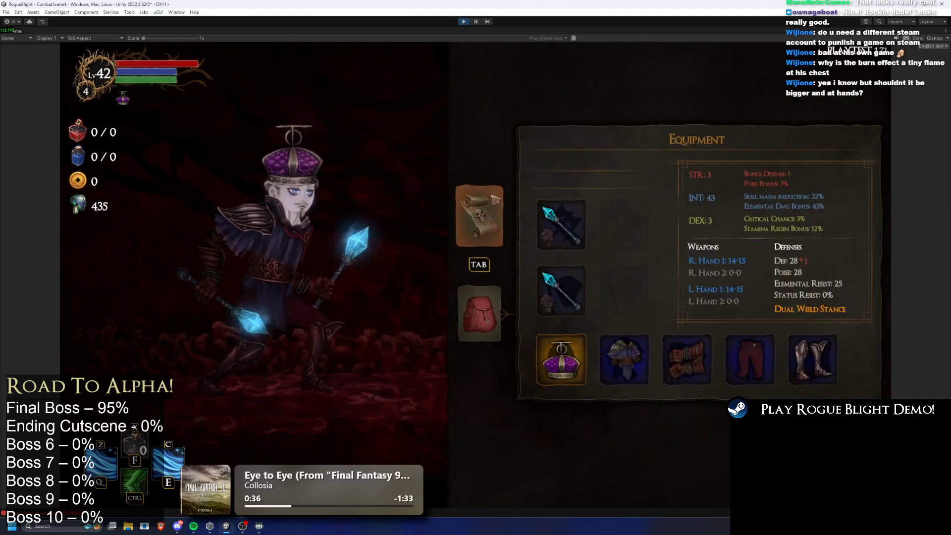
{"action": "key", "text": "Tab"}
{"action": "key", "text": "Escape"}
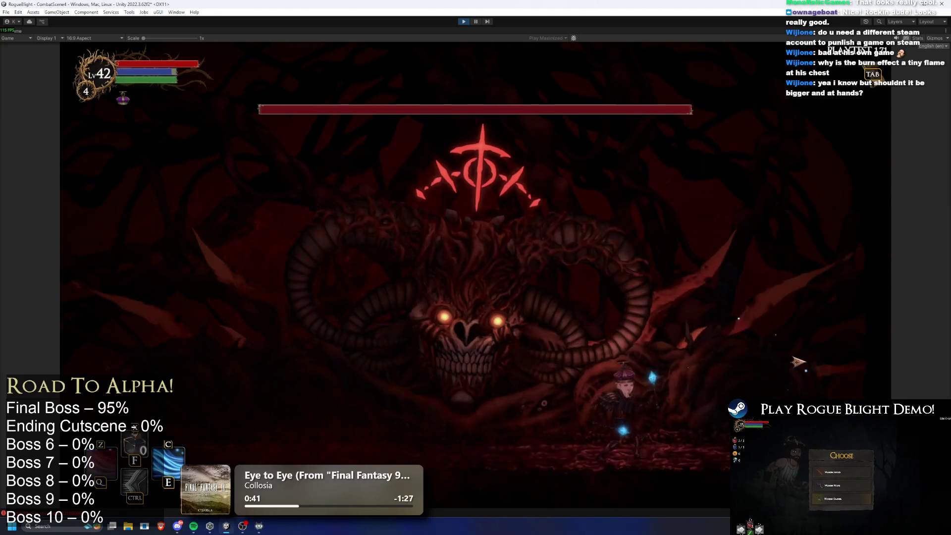
- Fight the horned demon with frost spells, skills and dash attacks, restoring health and mana via cheats
{"action": "left_click", "coordinate": [775, 360]}
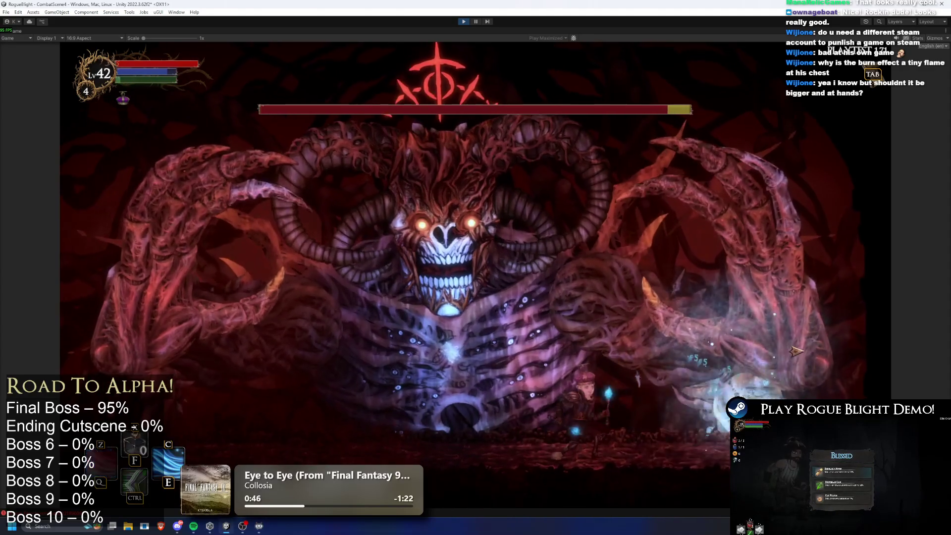
{"action": "key", "text": "c"}
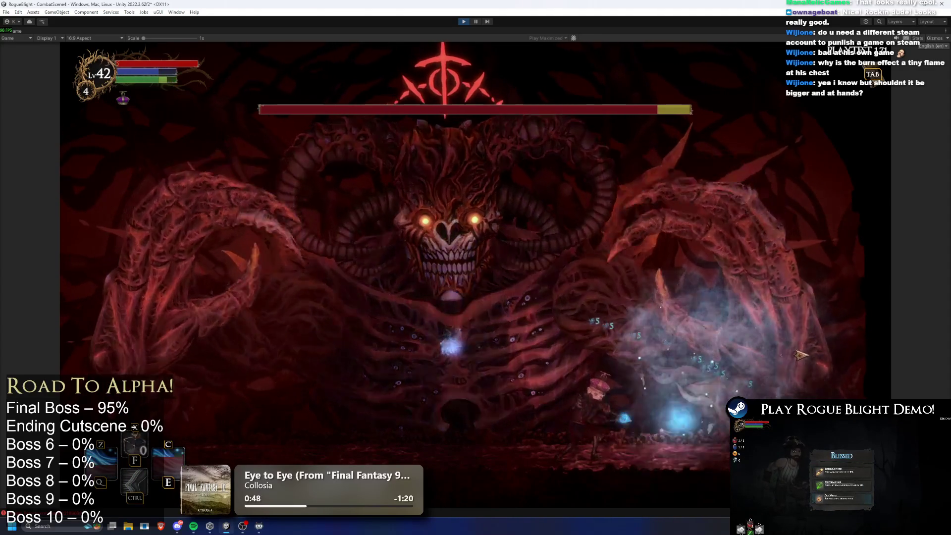
{"action": "key", "text": "ctrl"}
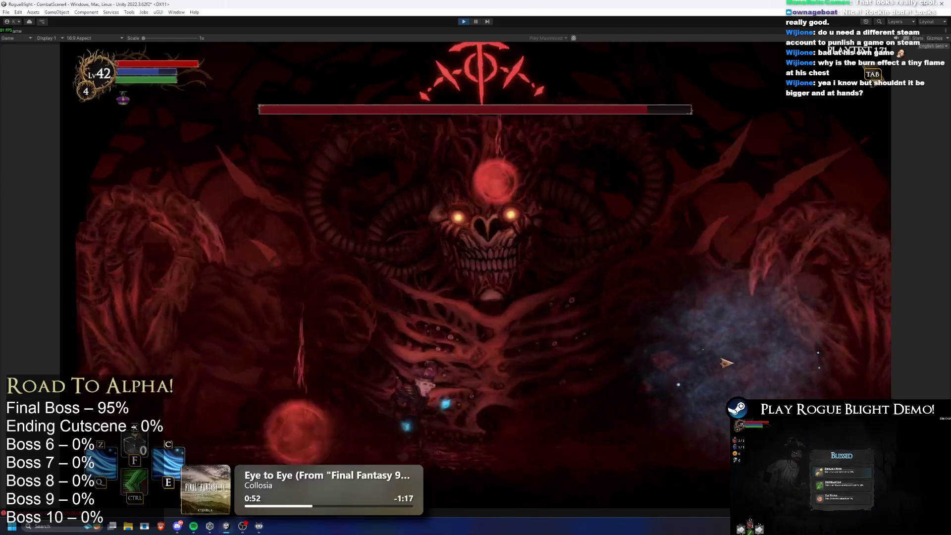
{"action": "key", "text": "c"}
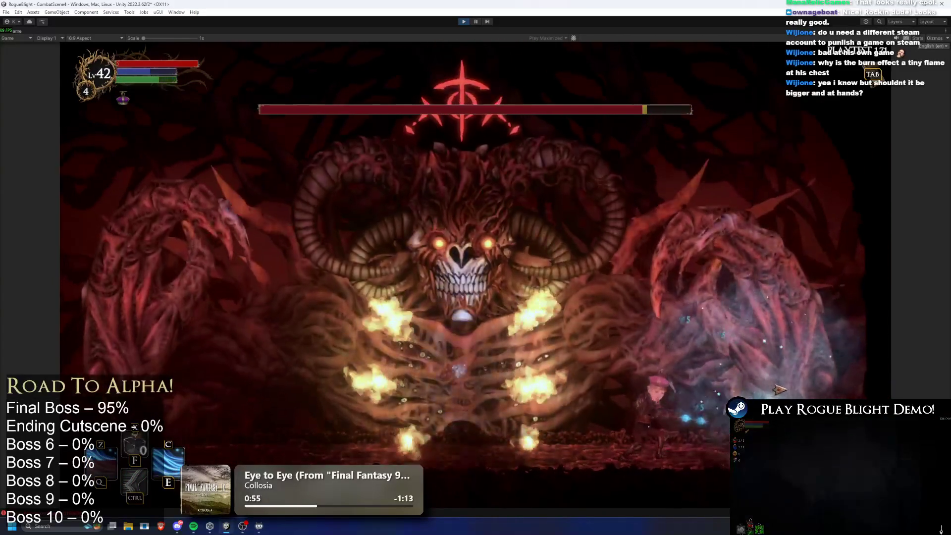
{"action": "key", "text": "space"}
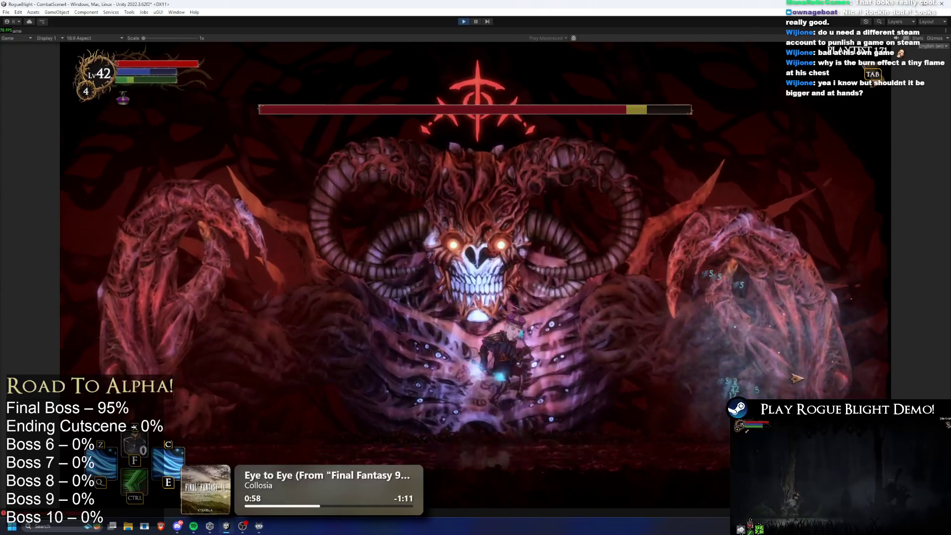
{"action": "key", "text": "z"}
{"action": "key", "text": "c"}
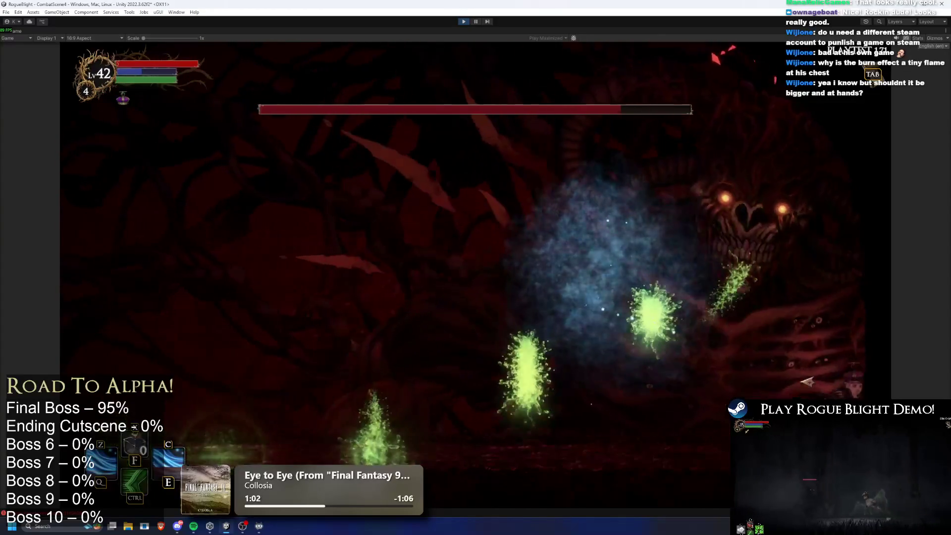
{"action": "key", "text": "ctrl"}
{"action": "key", "text": "z"}
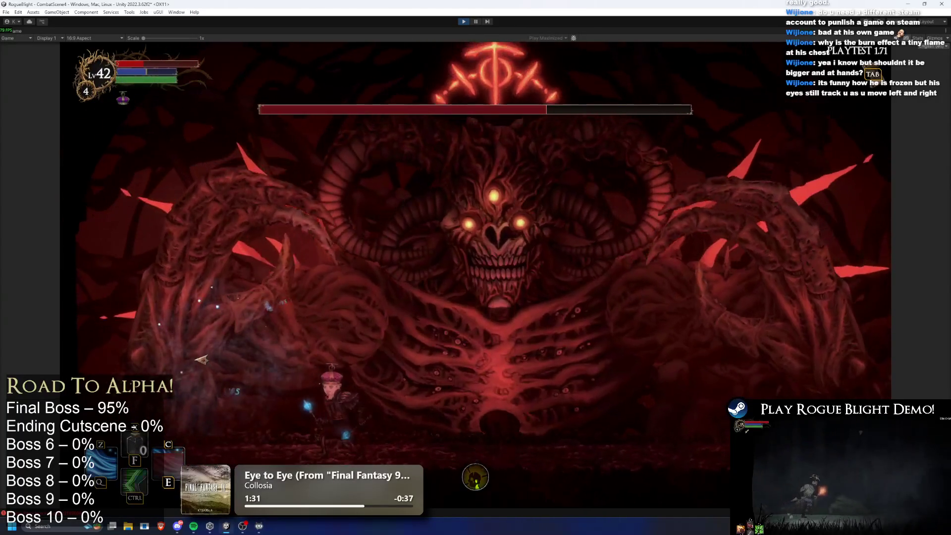
{"action": "key", "text": "F1"}
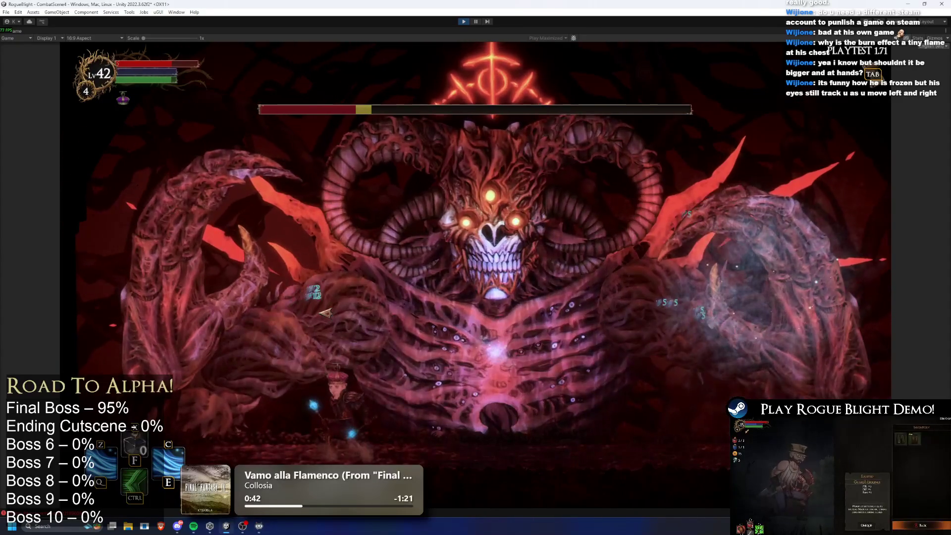
{"action": "key", "text": "h"}
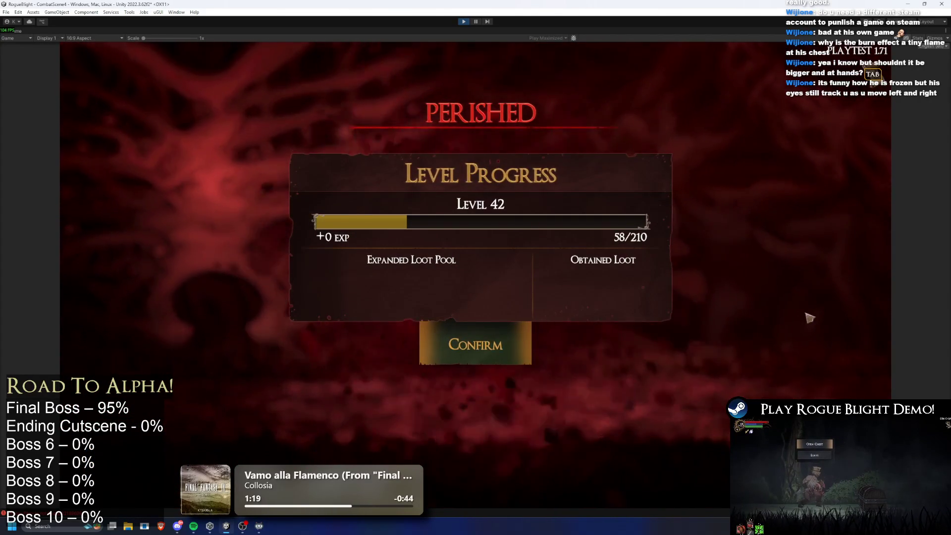
- Confirm the results, choose Story Mode at difficulty 4 from the merchant, then stop Play mode
{"action": "left_click", "coordinate": [491, 351]}
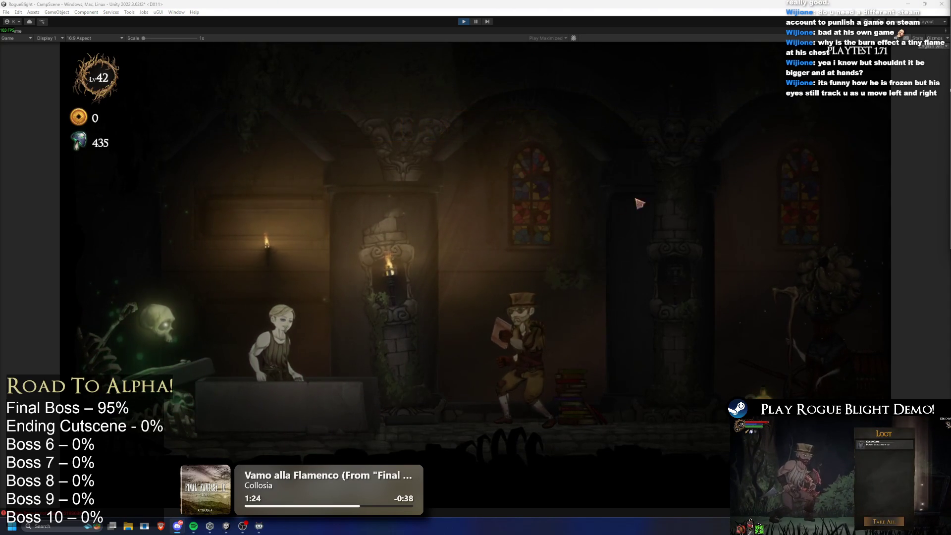
{"action": "key", "text": "d"}
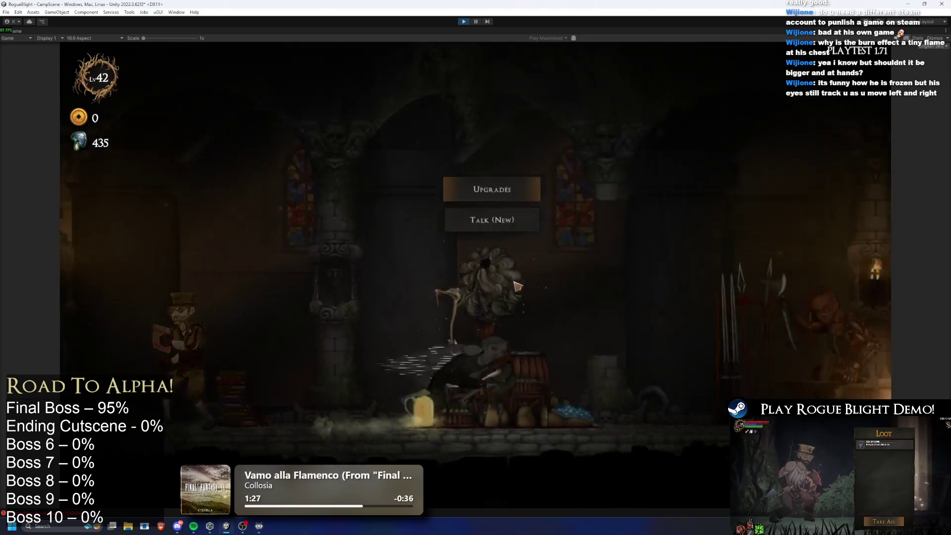
{"action": "key", "text": "d"}
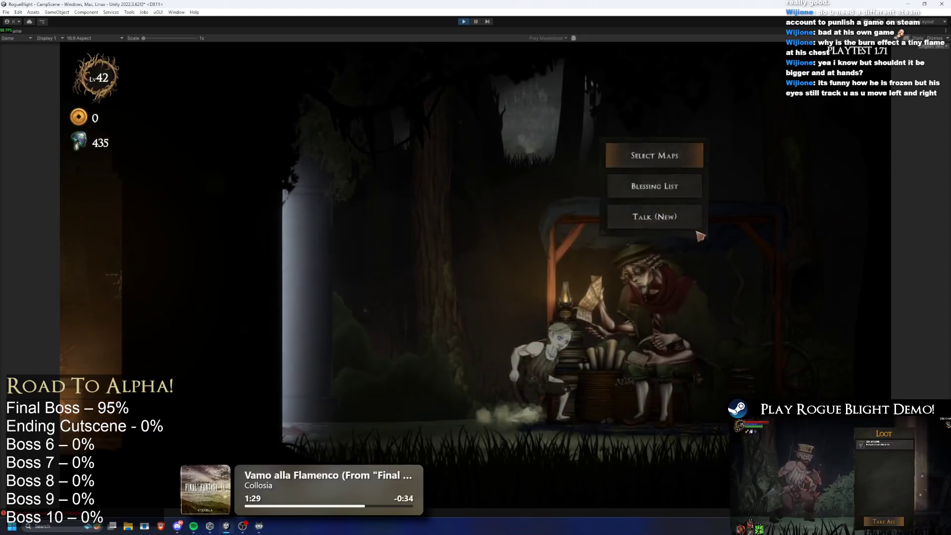
{"action": "left_click", "coordinate": [654, 154]}
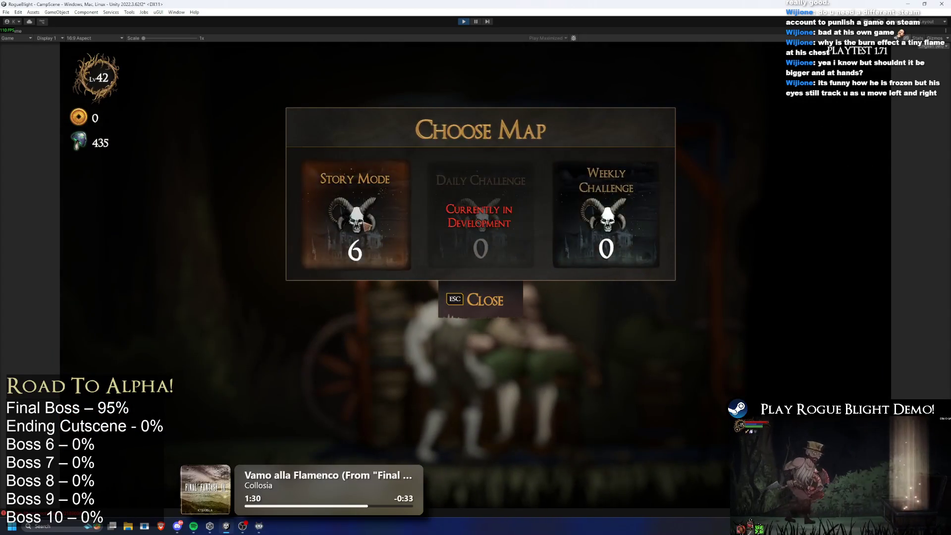
{"action": "left_click", "coordinate": [374, 208]}
{"action": "left_click", "coordinate": [510, 199]}
{"action": "left_click", "coordinate": [510, 199]}
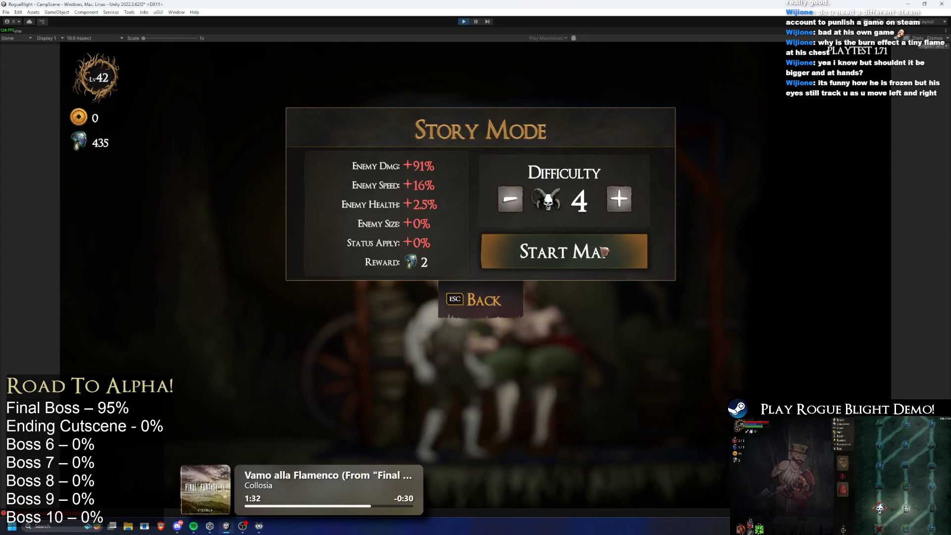
{"action": "left_click", "coordinate": [458, 22]}
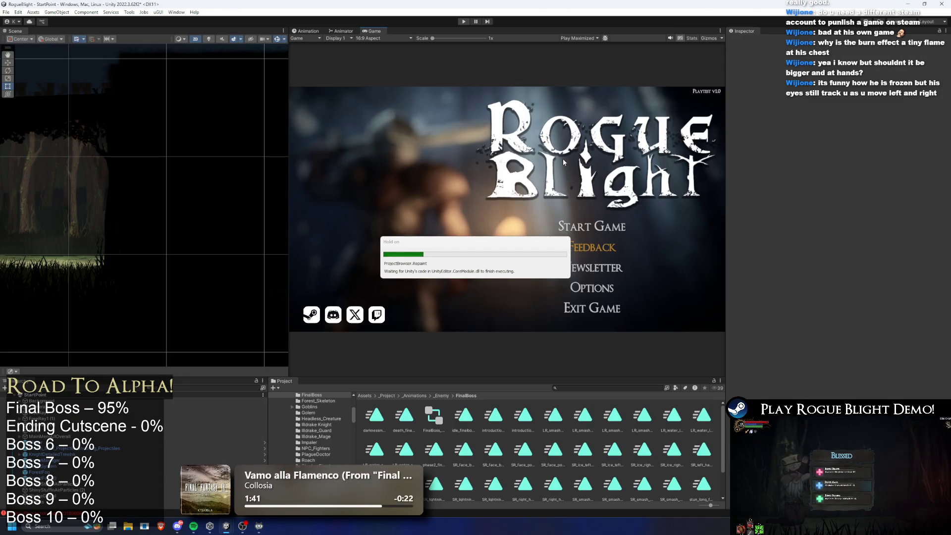
- Find and select FinalBoss_Concept_Prefab, loading its death_finalboss animation timeline
{"action": "type", "text": "final boss prefab"}
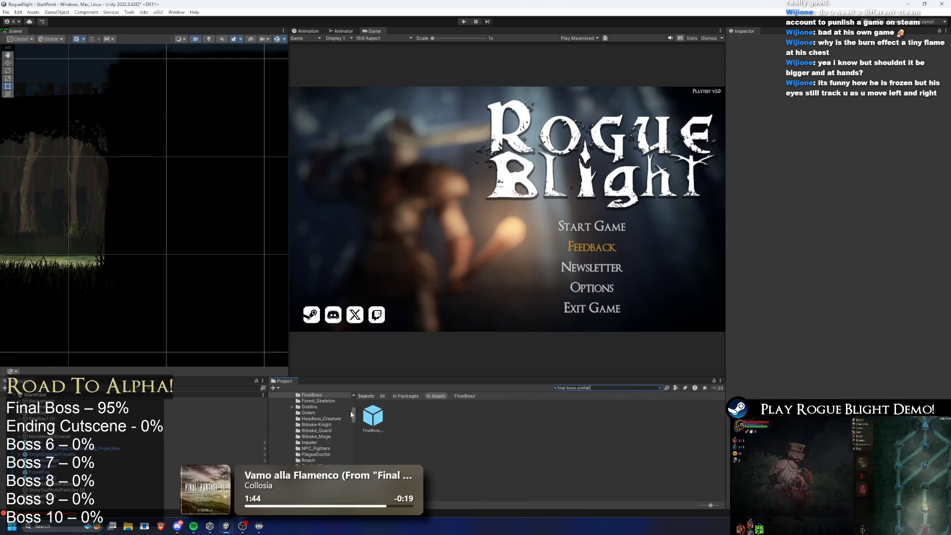
{"action": "left_click", "coordinate": [373, 416]}
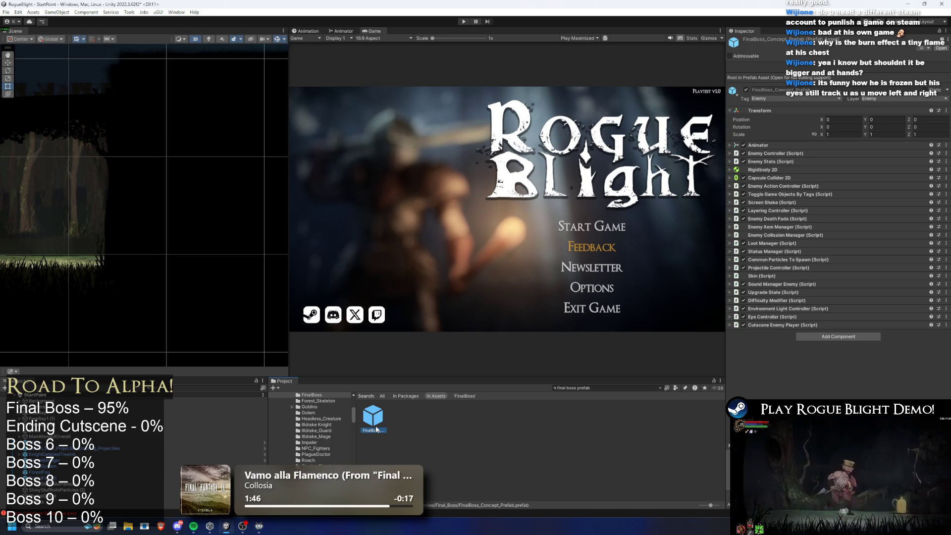
{"action": "left_click", "coordinate": [308, 31]}
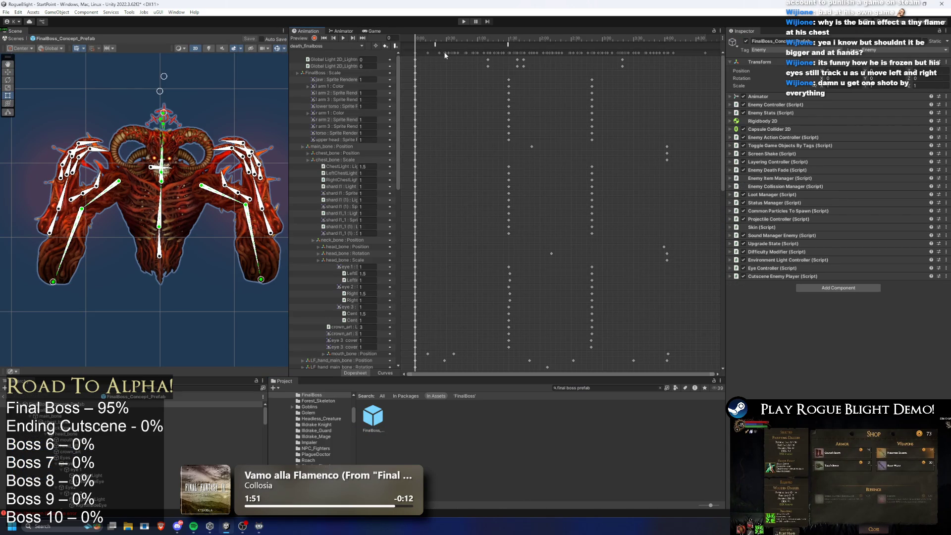
- Switch the boss's clip to darknessmove_finalboss(P2) and preview the move at frame 49
{"action": "left_click_drag", "start_coordinate": [482, 34], "coordinate": [551, 44]}
{"action": "left_click", "coordinate": [329, 47]}
{"action": "left_click", "coordinate": [348, 54]}
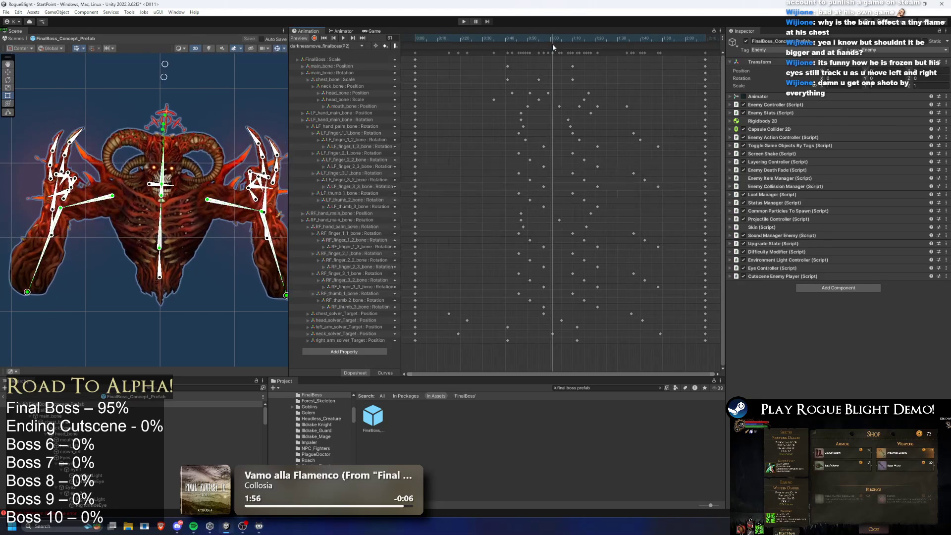
{"action": "mouse_move", "coordinate": [495, 37]}
{"action": "left_mouse_down"}
{"action": "mouse_move", "coordinate": [602, 40]}
{"action": "mouse_move", "coordinate": [501, 32]}
{"action": "mouse_move", "coordinate": [559, 37]}
{"action": "left_mouse_up"}
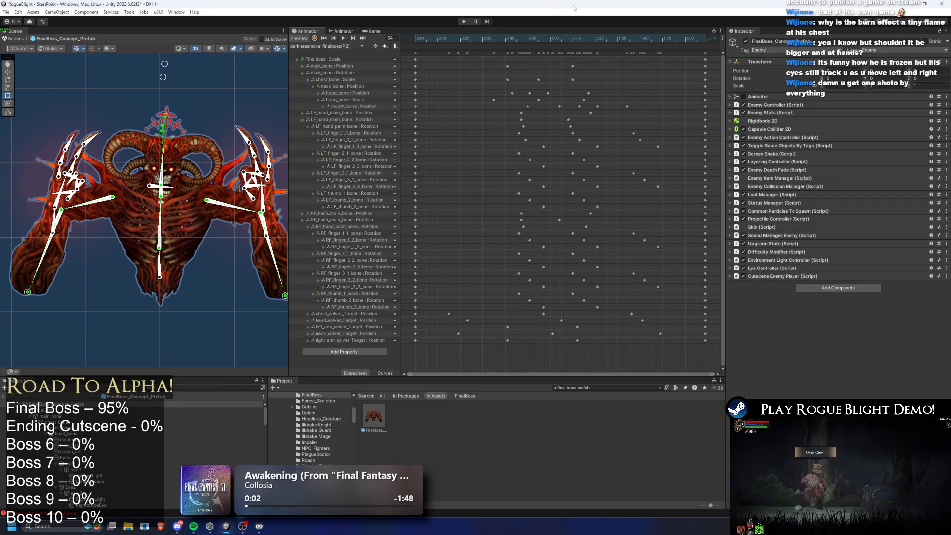
{"action": "left_click", "coordinate": [556, 36]}
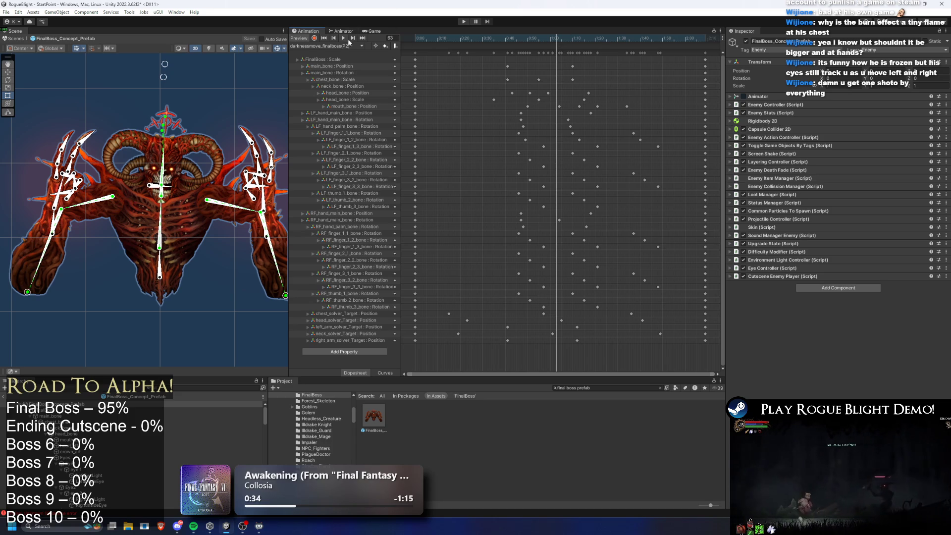
{"action": "key", "text": "period"}
{"action": "left_click_drag", "start_coordinate": [538, 43], "coordinate": [527, 40]}
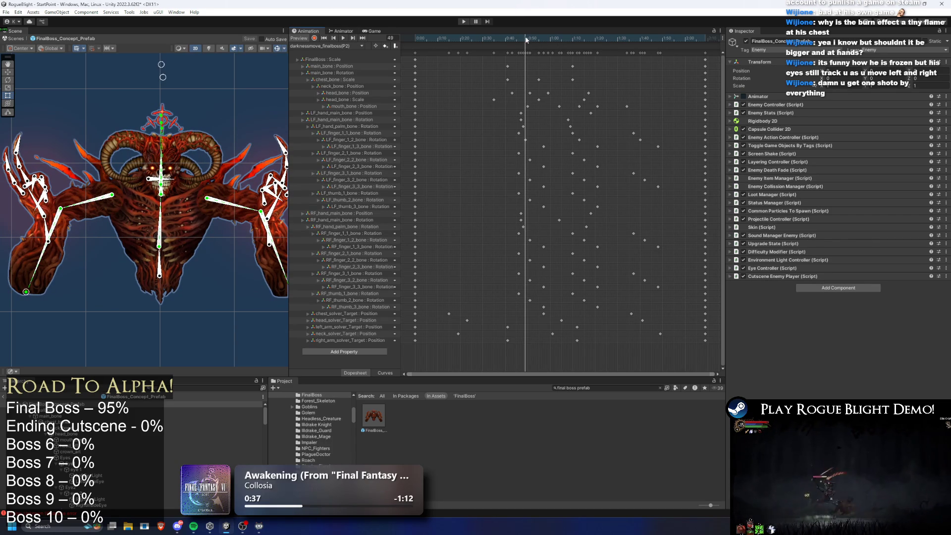
- Search for the blight lady prefab and open BlightLady_Prefab in prefab mode
{"action": "left_click", "coordinate": [629, 389]}
{"action": "type", "text": "blight l"}
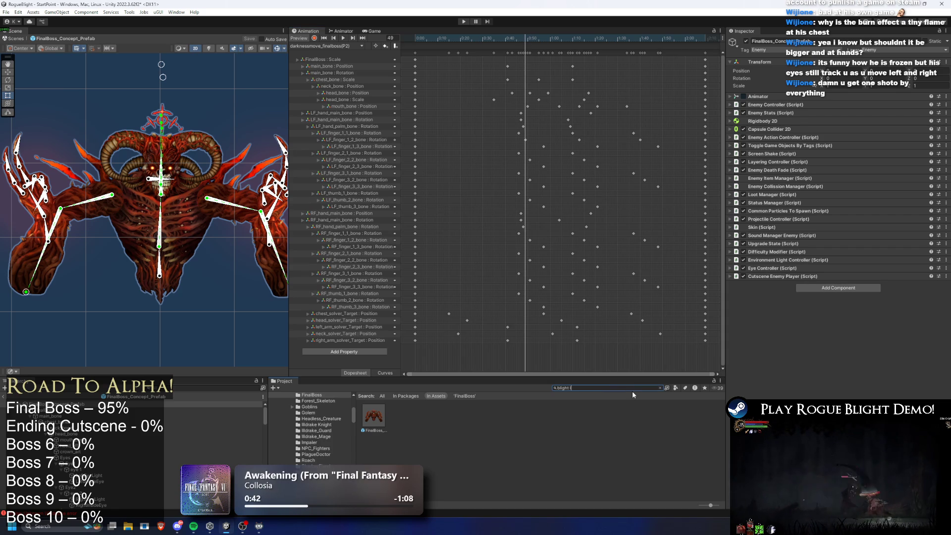
{"action": "type", "text": "ady prefa"}
{"action": "double_click", "coordinate": [372, 416]}
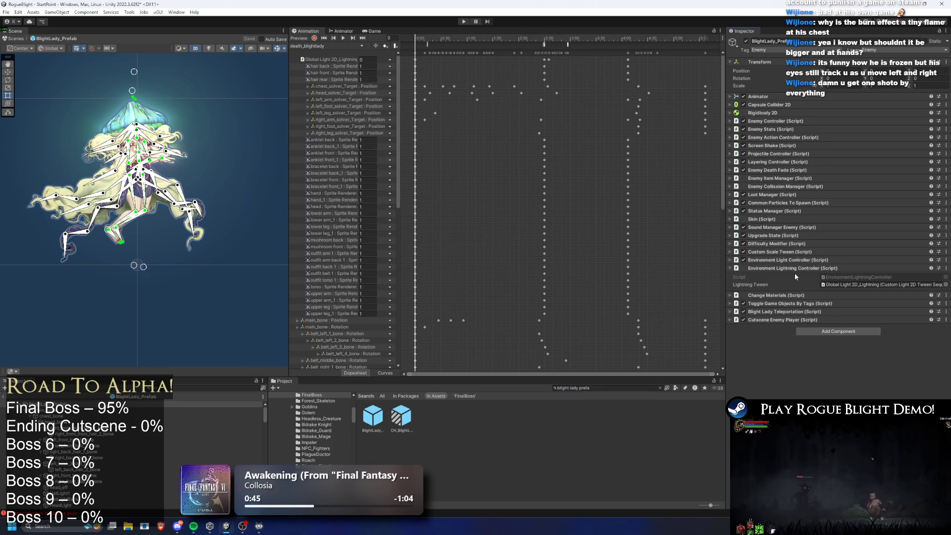
- Expand the Projectile Controller and inspect its Pre Pre Right and Pre Pre Left entries
{"action": "left_click", "coordinate": [794, 267]}
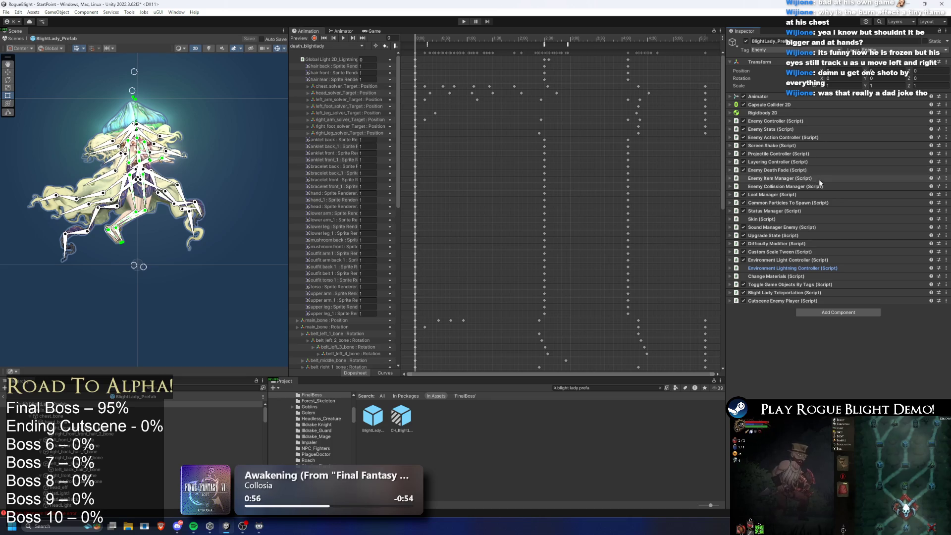
{"action": "left_click", "coordinate": [819, 203]}
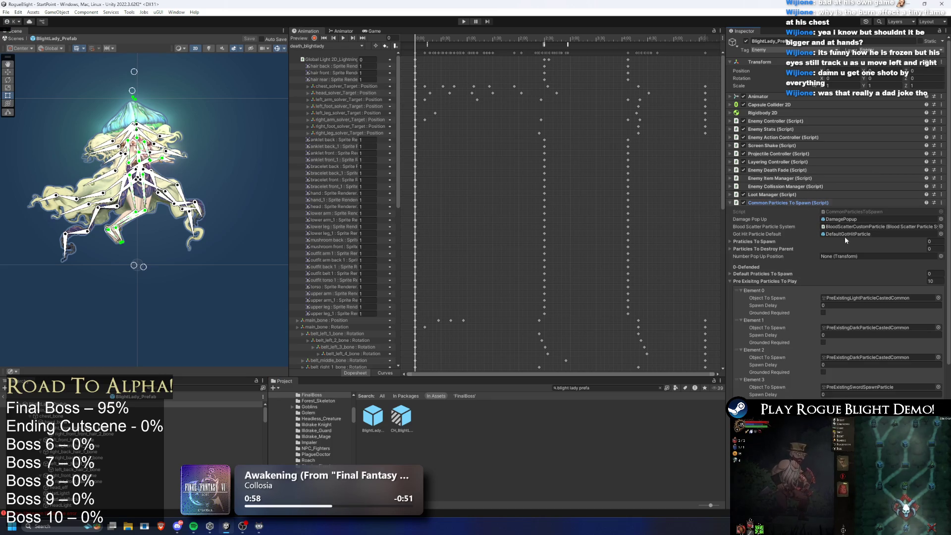
{"action": "left_click", "coordinate": [792, 203]}
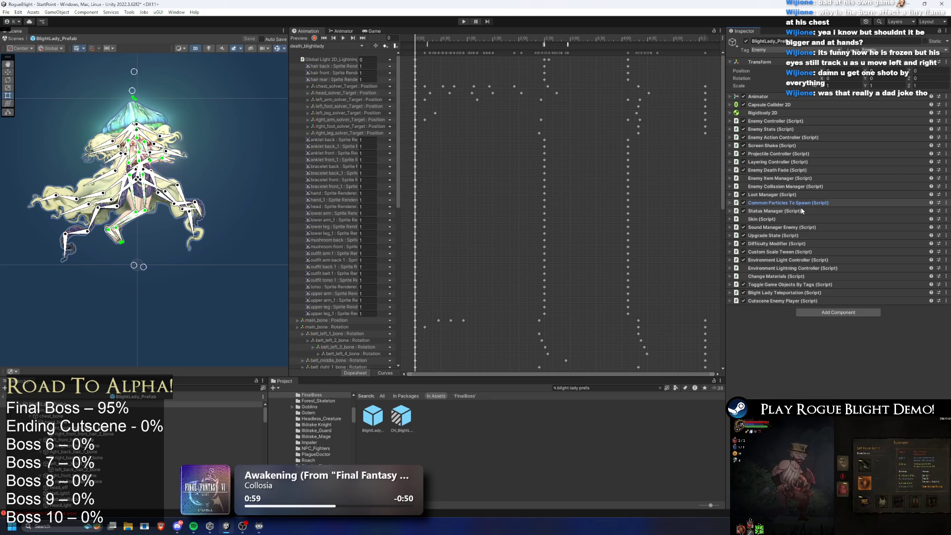
{"action": "left_click", "coordinate": [788, 154]}
{"action": "left_click", "coordinate": [765, 313]}
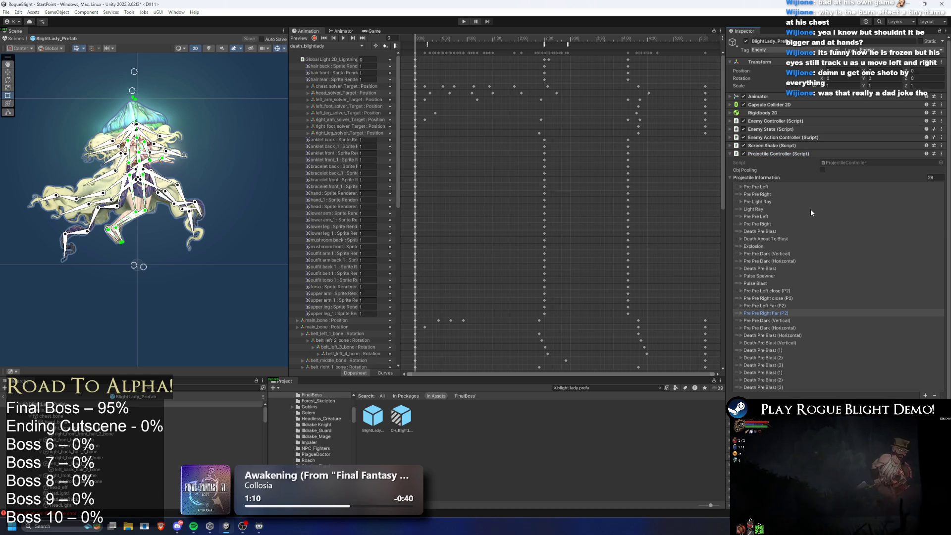
{"action": "left_click", "coordinate": [756, 225]}
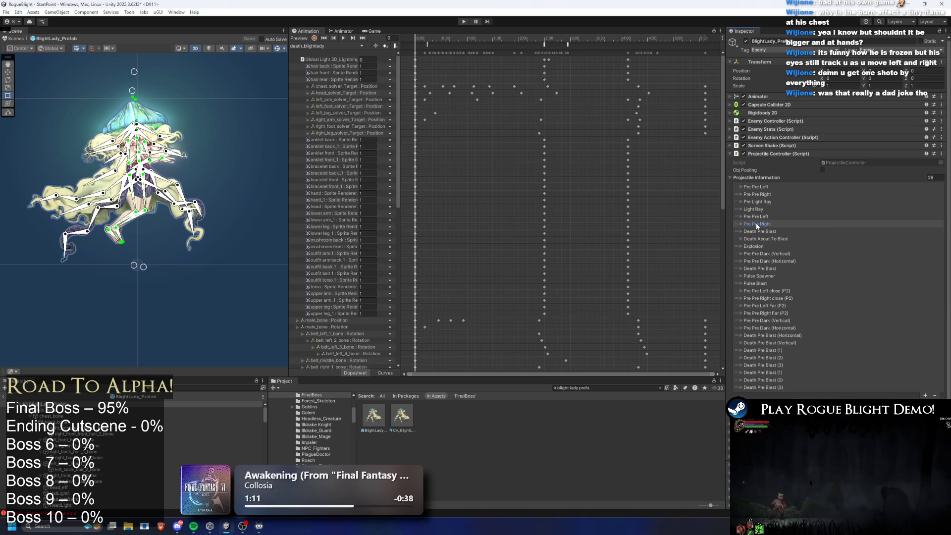
{"action": "left_click", "coordinate": [757, 224]}
{"action": "left_click", "coordinate": [756, 216]}
{"action": "left_click", "coordinate": [756, 217]}
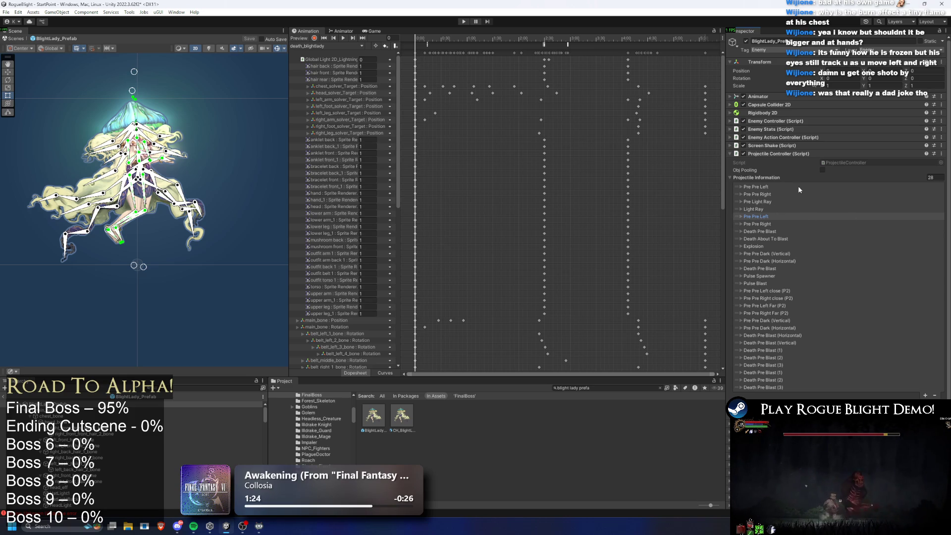
- Copy BlightLady's Pre Pre Left entry into a new element of FinalBoss's projectile list
{"action": "left_click", "coordinate": [607, 389]}
{"action": "type", "text": "final"}
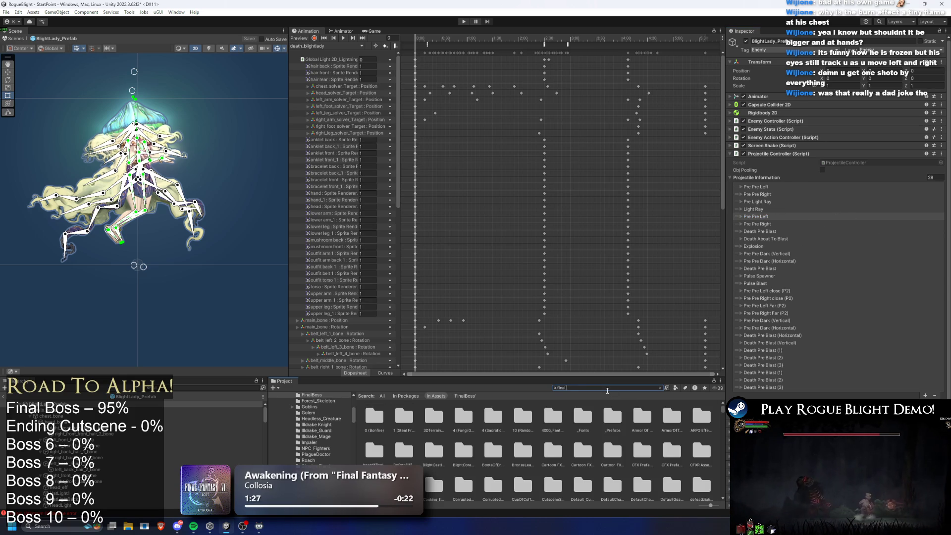
{"action": "type", "text": " boss prefab"}
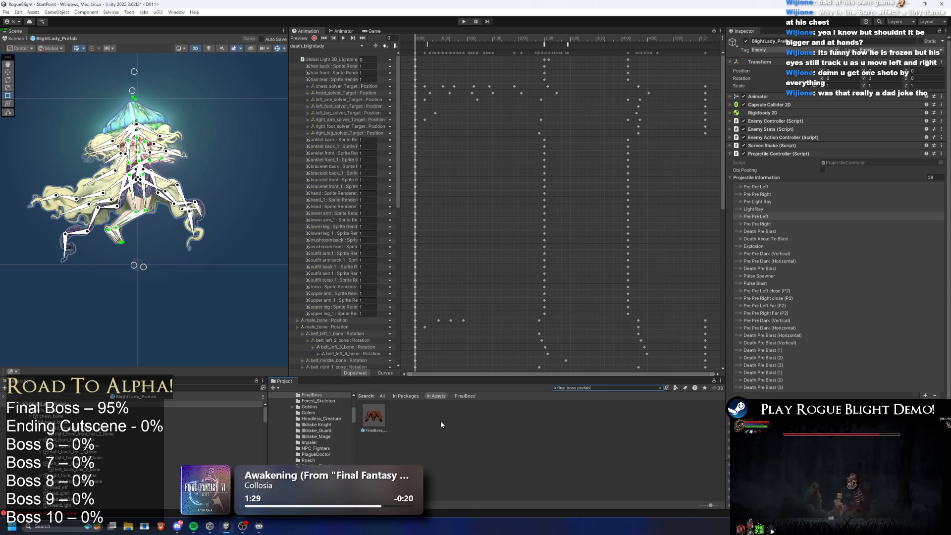
{"action": "left_click", "coordinate": [755, 217]}
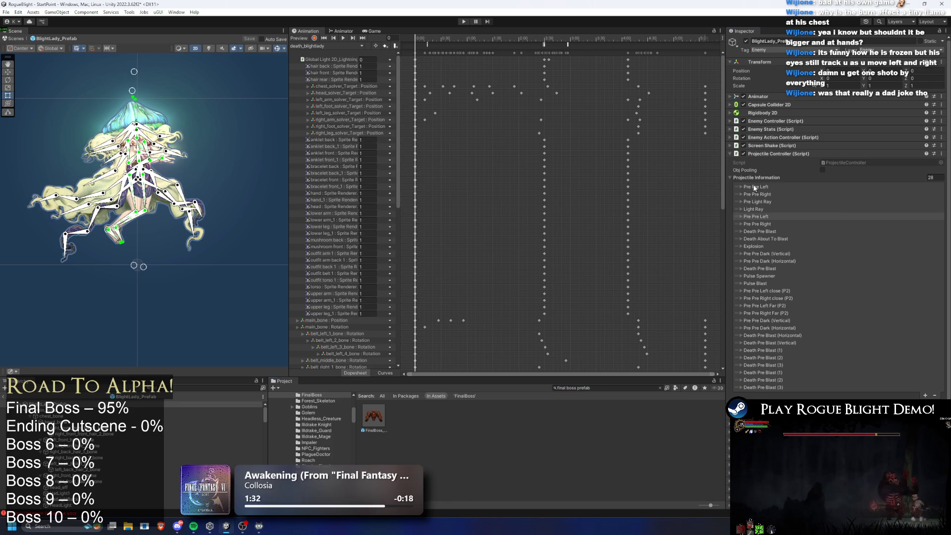
{"action": "left_click", "coordinate": [374, 416]}
{"action": "scroll", "coordinate": [845, 316], "scroll_direction": "down", "scroll_amount": 10}
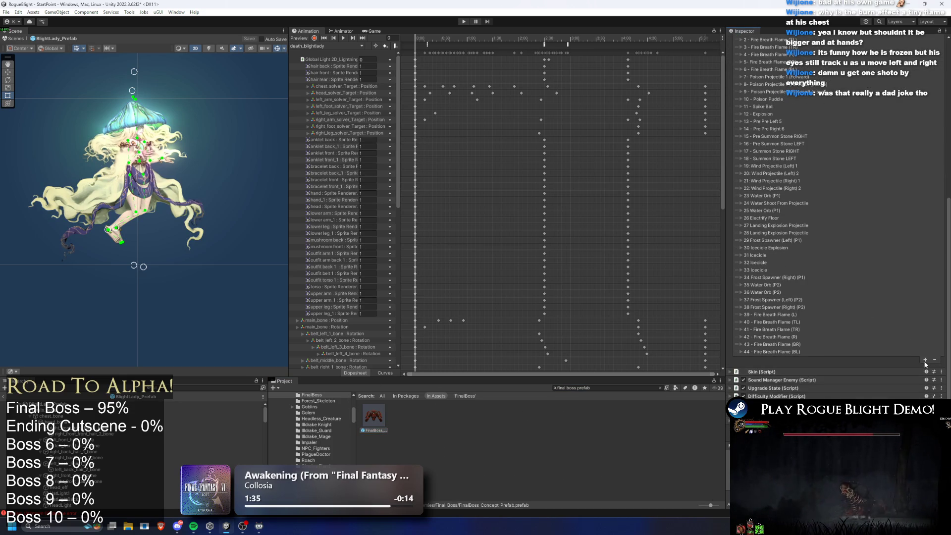
{"action": "left_click", "coordinate": [925, 360]}
{"action": "right_click", "coordinate": [784, 359]}
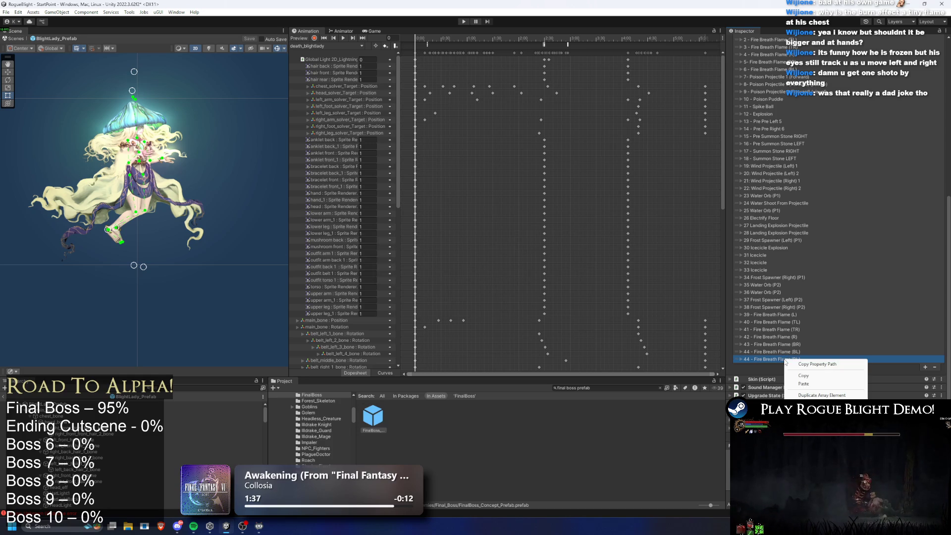
{"action": "left_click", "coordinate": [803, 383]}
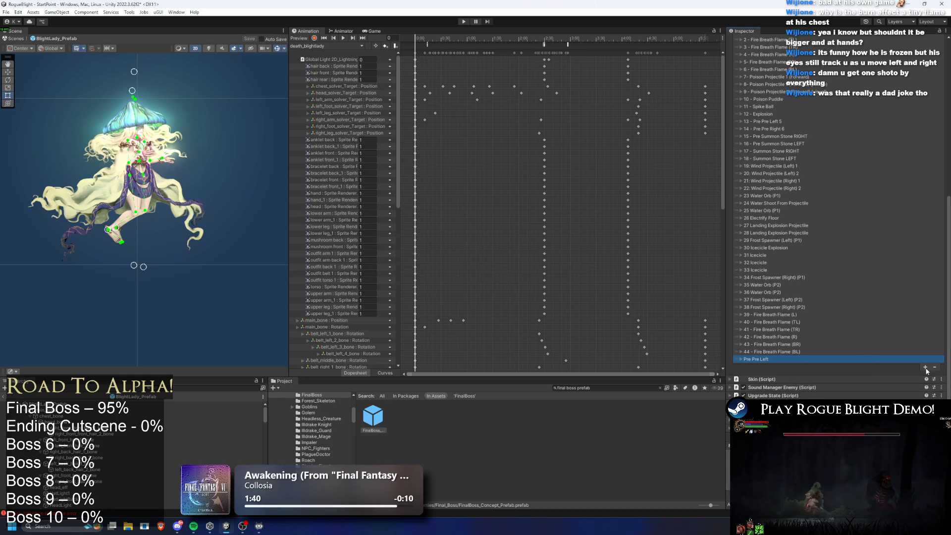
- Copy the Pre Pre Right entry into another new FinalBoss projectile element
{"action": "left_click", "coordinate": [213, 403]}
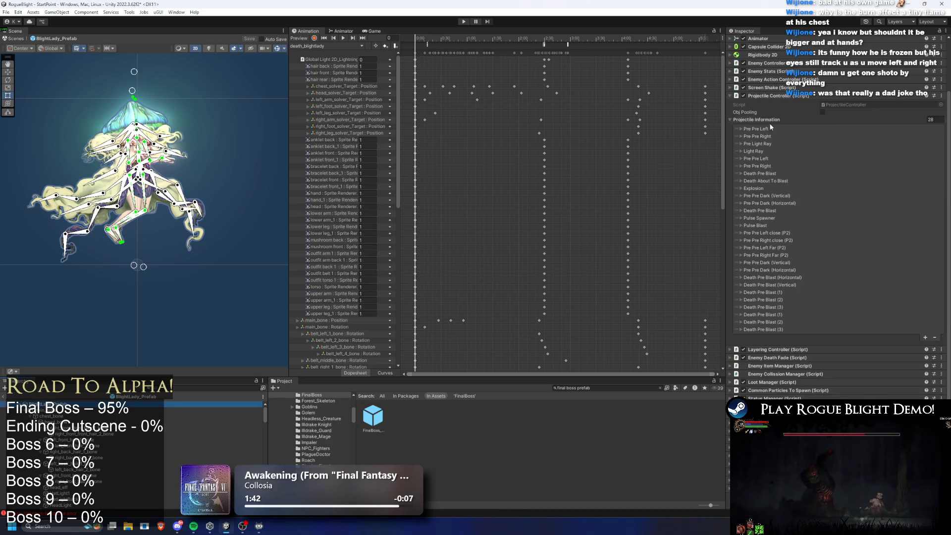
{"action": "right_click", "coordinate": [763, 136]}
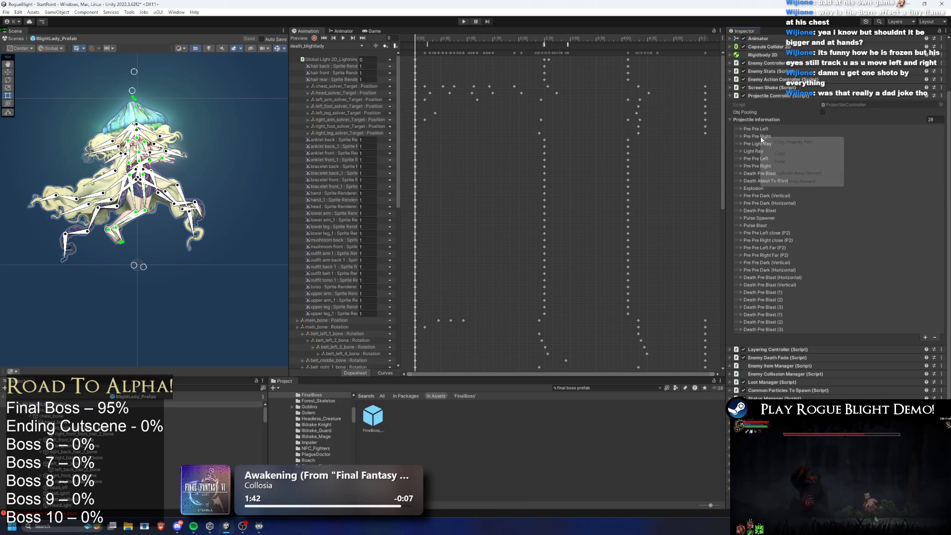
{"action": "left_click", "coordinate": [373, 419]}
{"action": "scroll", "coordinate": [841, 322], "scroll_direction": "down", "scroll_amount": 10}
{"action": "left_click", "coordinate": [761, 353]}
{"action": "left_click", "coordinate": [793, 376]}
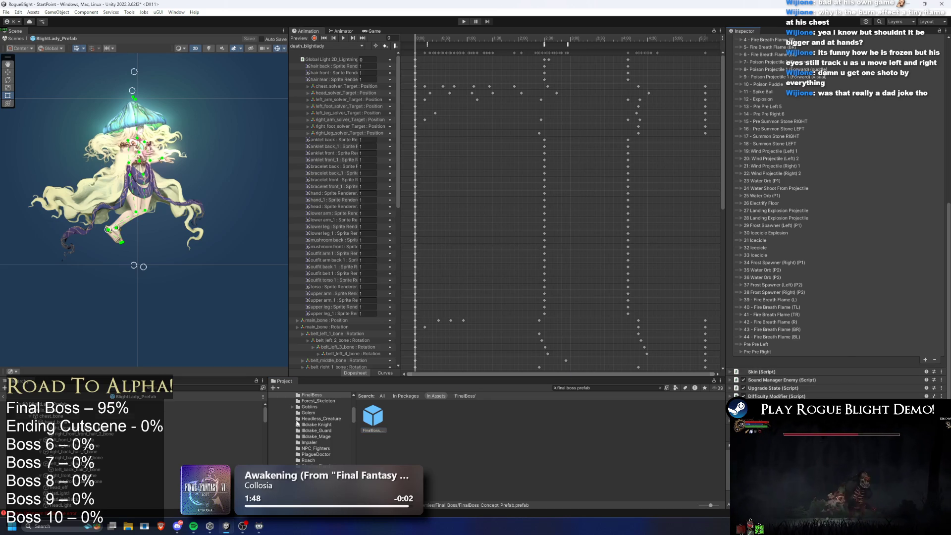
- Copy the Pre Light Ray entry and add it as a new FinalBoss projectile element
{"action": "left_click", "coordinate": [212, 404]}
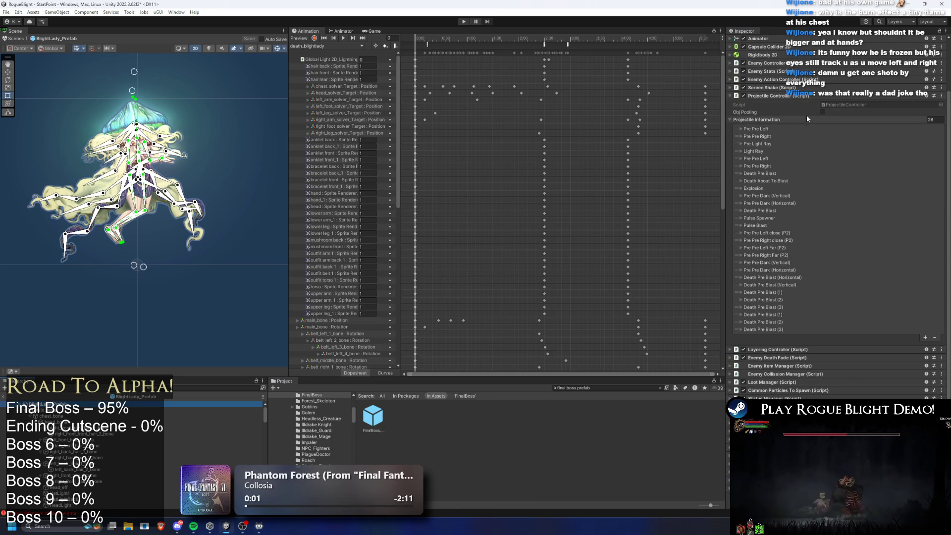
{"action": "right_click", "coordinate": [758, 142]}
{"action": "left_click", "coordinate": [792, 148]}
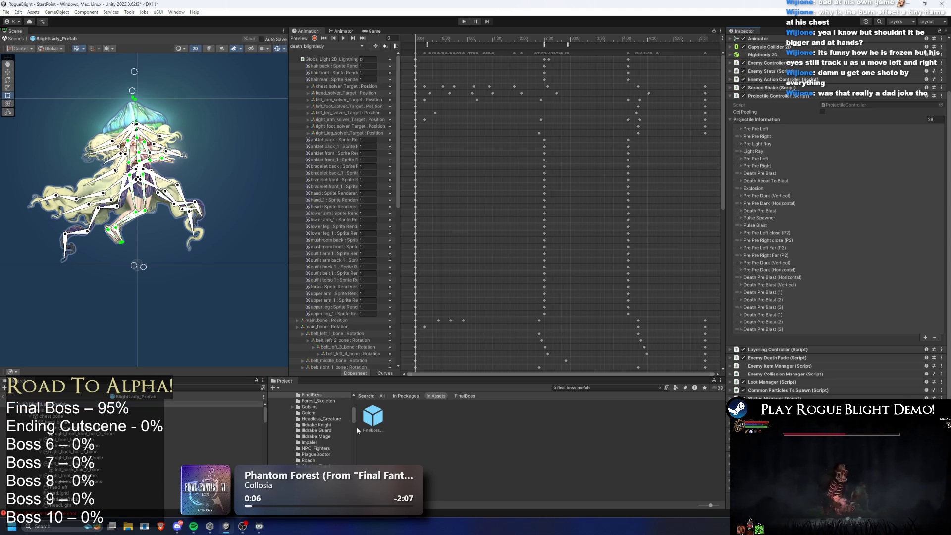
{"action": "left_click", "coordinate": [373, 415]}
{"action": "scroll", "coordinate": [842, 284], "scroll_direction": "down", "scroll_amount": 10}
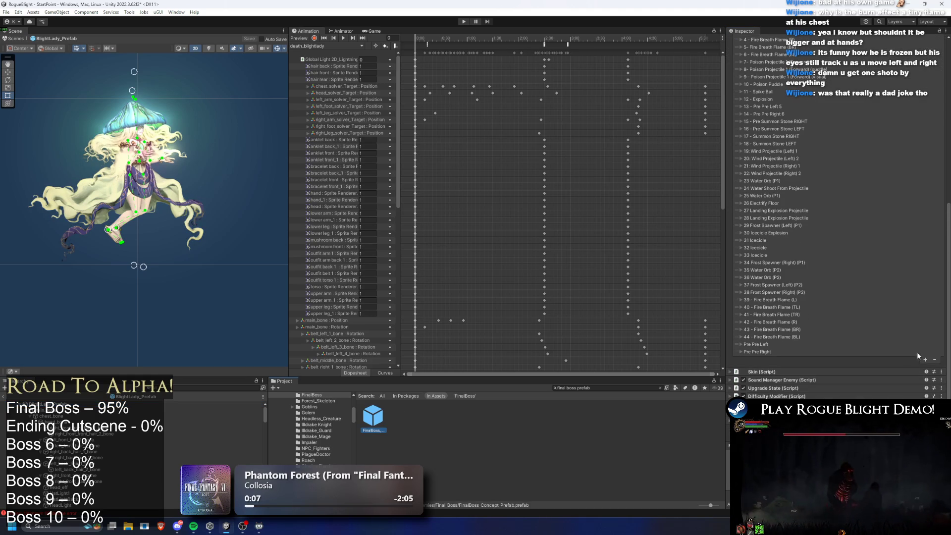
{"action": "left_click", "coordinate": [924, 360]}
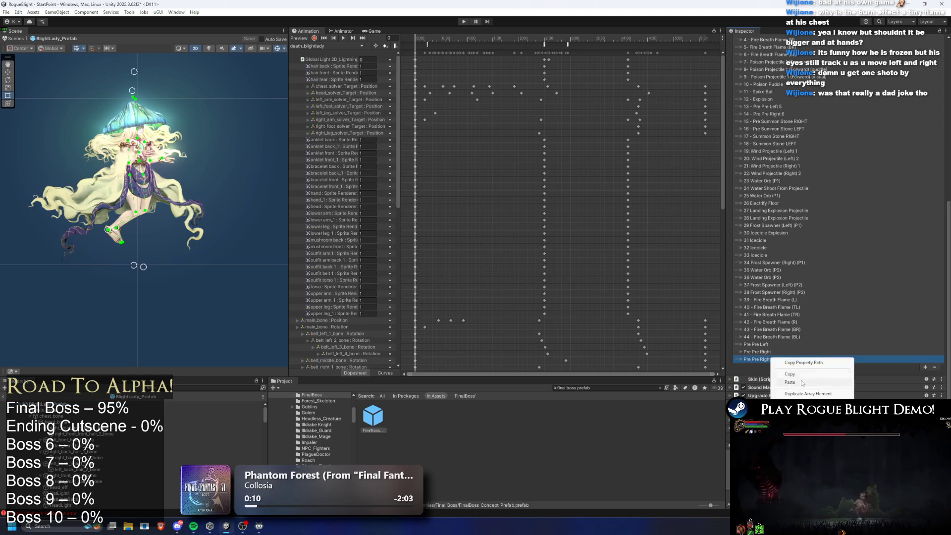
{"action": "left_click", "coordinate": [373, 418]}
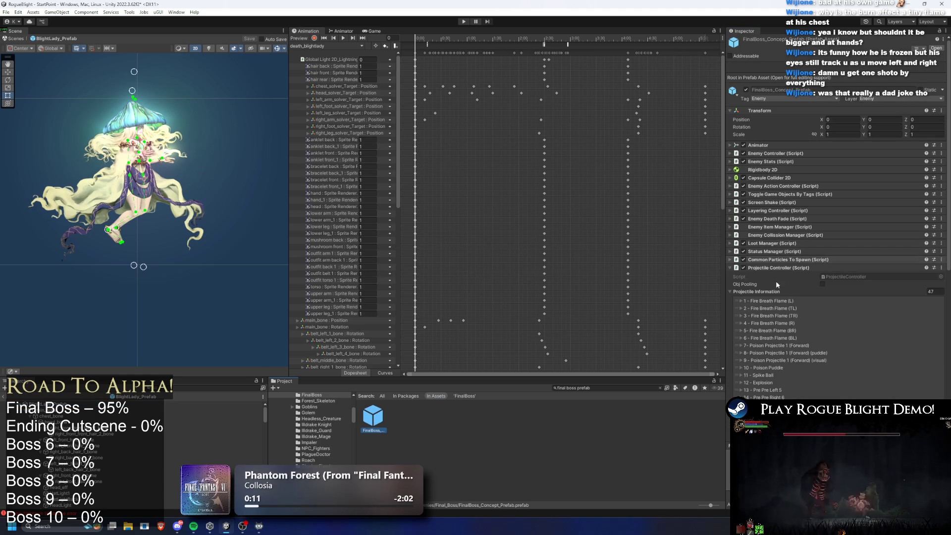
{"action": "scroll", "coordinate": [781, 324], "scroll_direction": "down", "scroll_amount": 6}
- Copy the Light Ray entry and paste it into a final new FinalBoss projectile element
{"action": "left_click", "coordinate": [188, 404]}
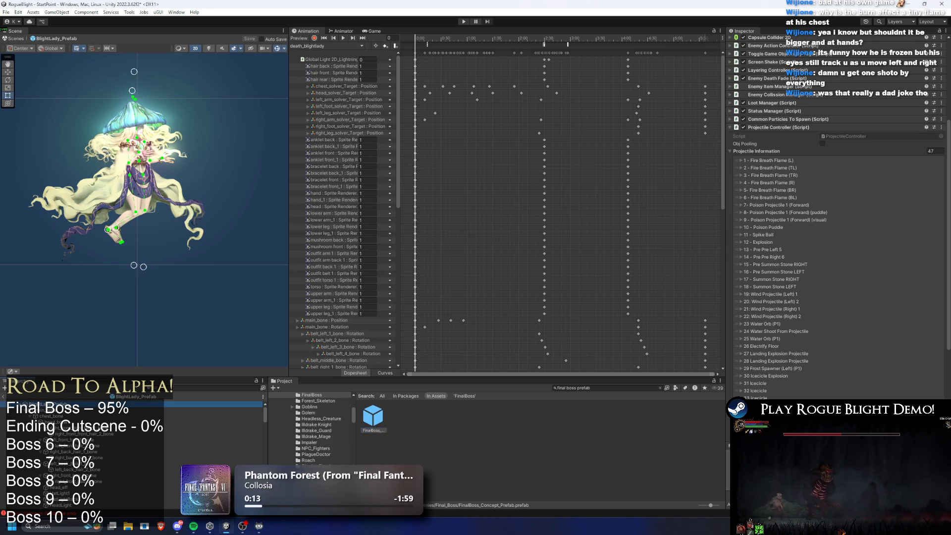
{"action": "right_click", "coordinate": [748, 153]}
{"action": "left_click", "coordinate": [373, 418]}
{"action": "scroll", "coordinate": [811, 321], "scroll_direction": "down", "scroll_amount": 10}
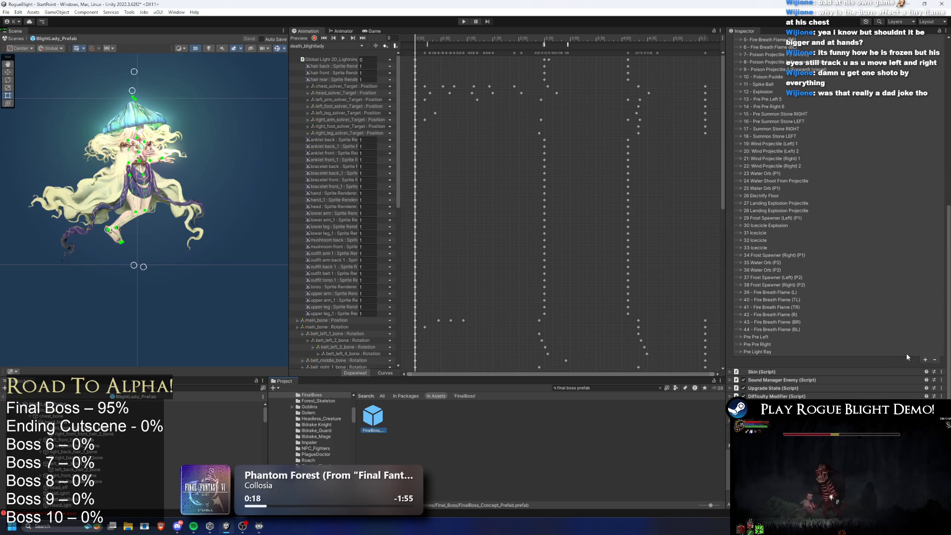
{"action": "left_click", "coordinate": [765, 352]}
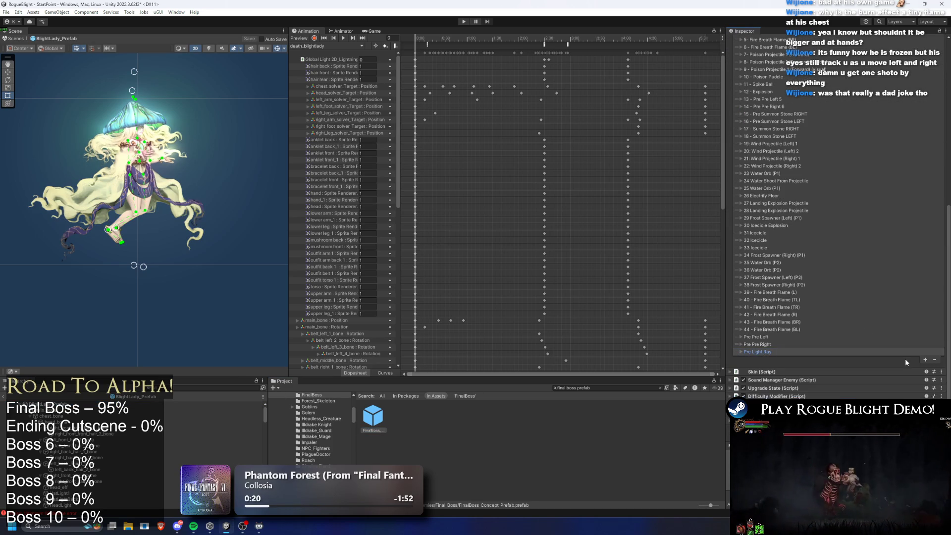
{"action": "left_click", "coordinate": [925, 360]}
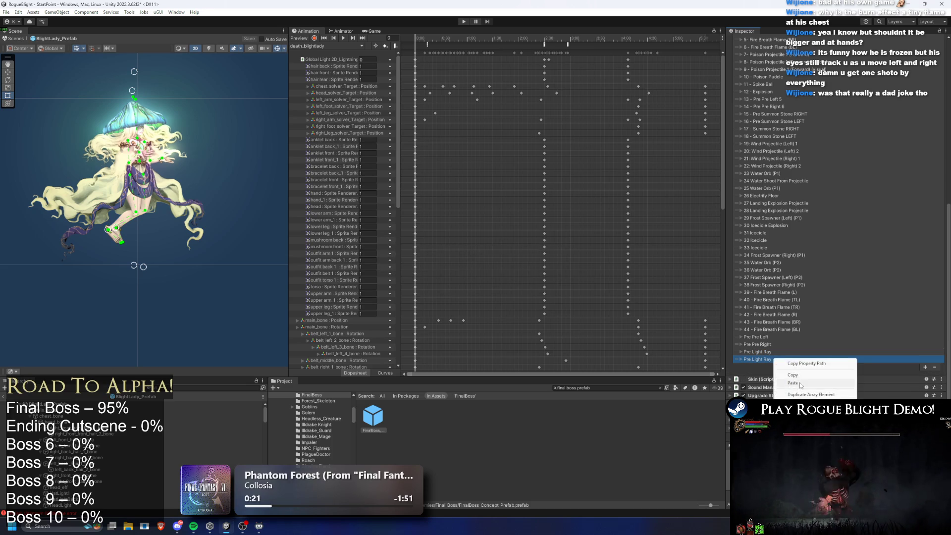
{"action": "left_click", "coordinate": [752, 338]}
{"action": "left_click", "coordinate": [860, 343]}
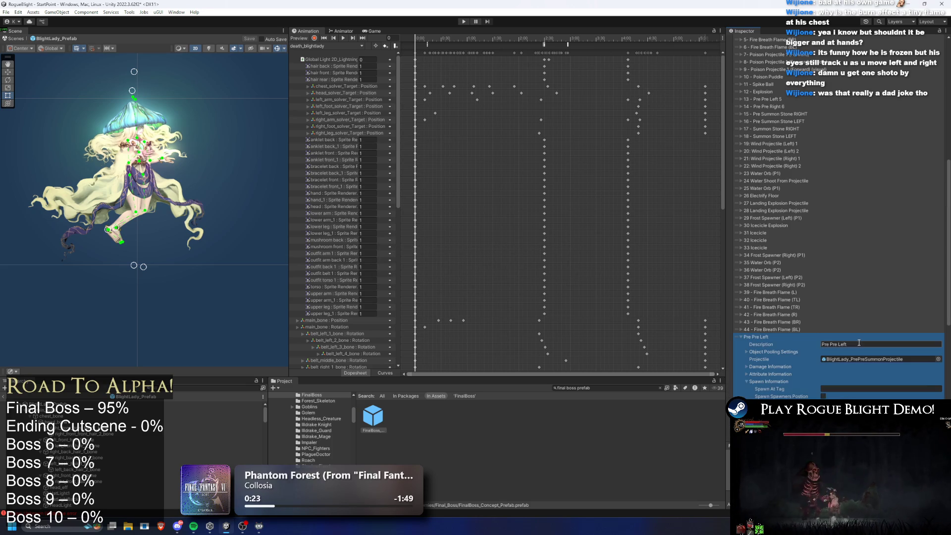
- Prefix the Pre Pre Left and Pre Pre Right descriptions with '45 -' and '46 -'
{"action": "key", "text": "Home"}
{"action": "type", "text": "45 -"}
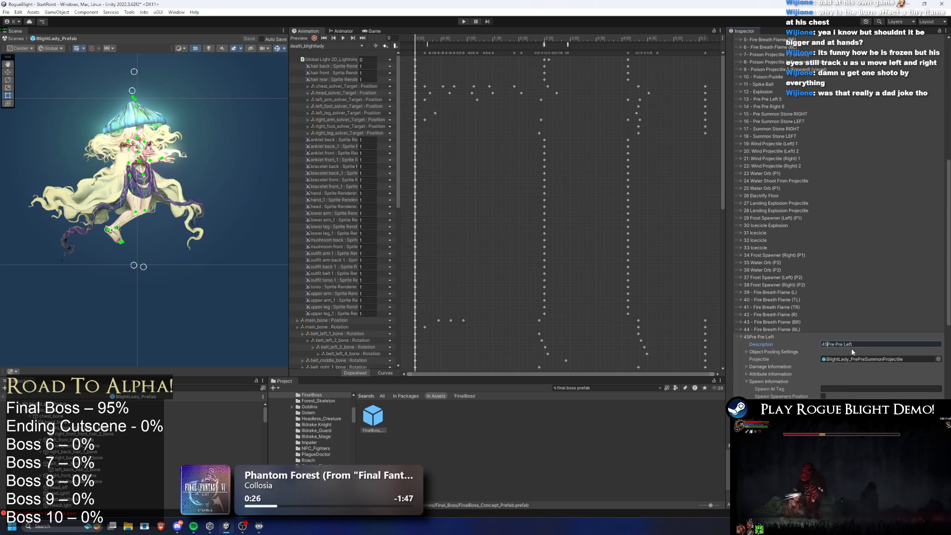
{"action": "left_click", "coordinate": [791, 335]}
{"action": "left_click", "coordinate": [773, 345]}
{"action": "left_click", "coordinate": [823, 351]}
{"action": "key", "text": "Home"}
{"action": "type", "text": "46 -"}
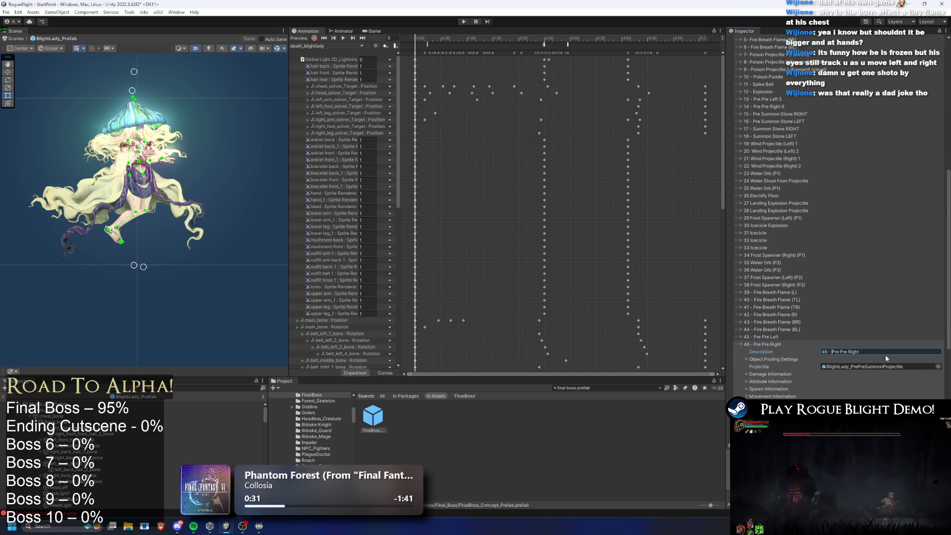
{"action": "left_click", "coordinate": [763, 344]}
- Prefix Pre Light Ray with '47 -' and Light Ray with '48 -', checking Light Ray's movement settings
{"action": "left_click", "coordinate": [756, 351]}
{"action": "left_click", "coordinate": [839, 360]}
{"action": "key", "text": "Home"}
{"action": "type", "text": "47 -"}
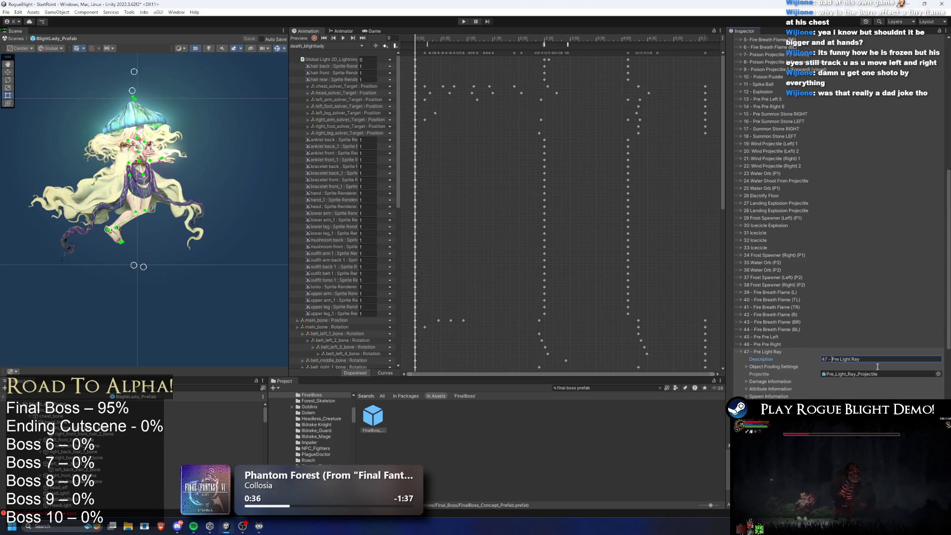
{"action": "left_click", "coordinate": [762, 351]}
{"action": "left_click", "coordinate": [779, 358]}
{"action": "left_click", "coordinate": [831, 366]}
{"action": "key", "text": "Home"}
{"action": "type", "text": "48 -"}
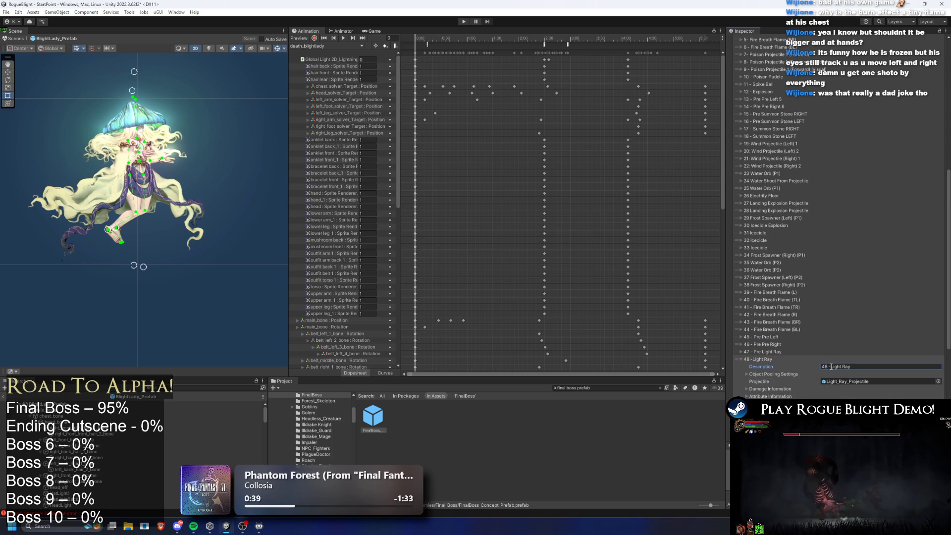
{"action": "scroll", "coordinate": [794, 332], "scroll_direction": "down", "scroll_amount": 4}
{"action": "left_click", "coordinate": [792, 331]}
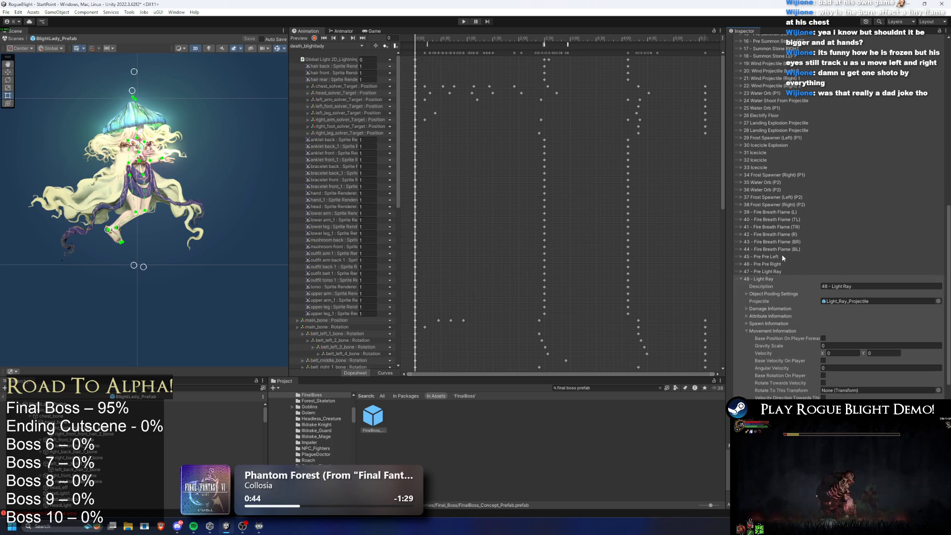
{"action": "left_click", "coordinate": [773, 278]}
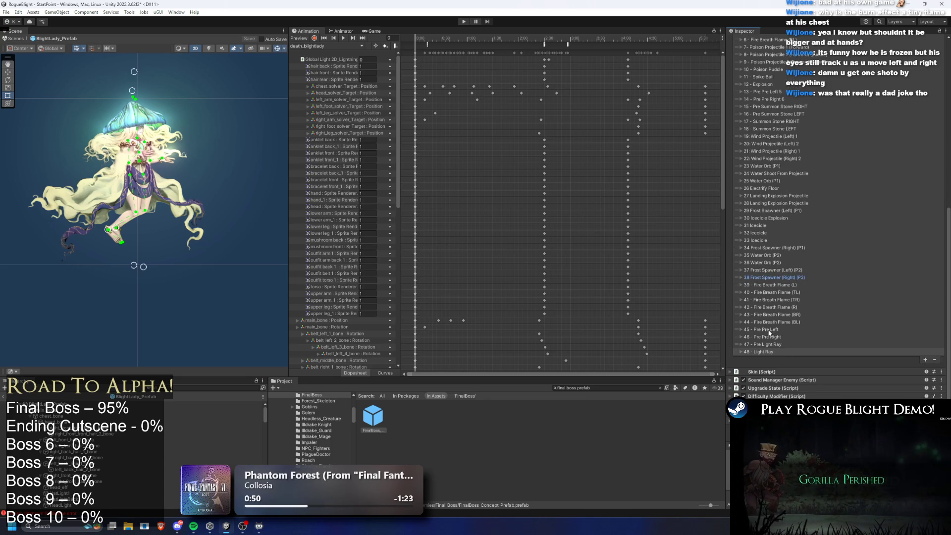
- Check the projectile assets used by entries 45-48 and inspect the BlightLady projectile prefabs
{"action": "left_click", "coordinate": [770, 347]}
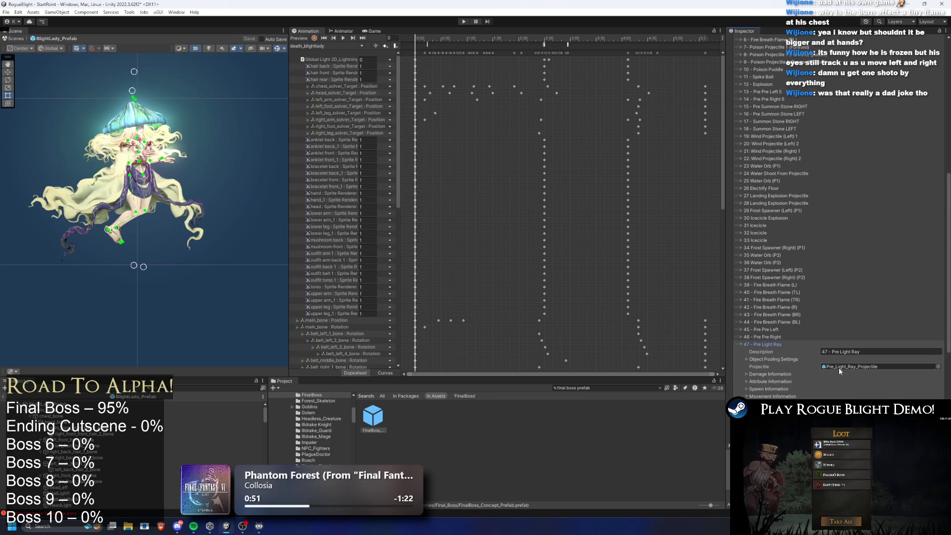
{"action": "left_click", "coordinate": [838, 368]}
{"action": "left_click", "coordinate": [776, 337]}
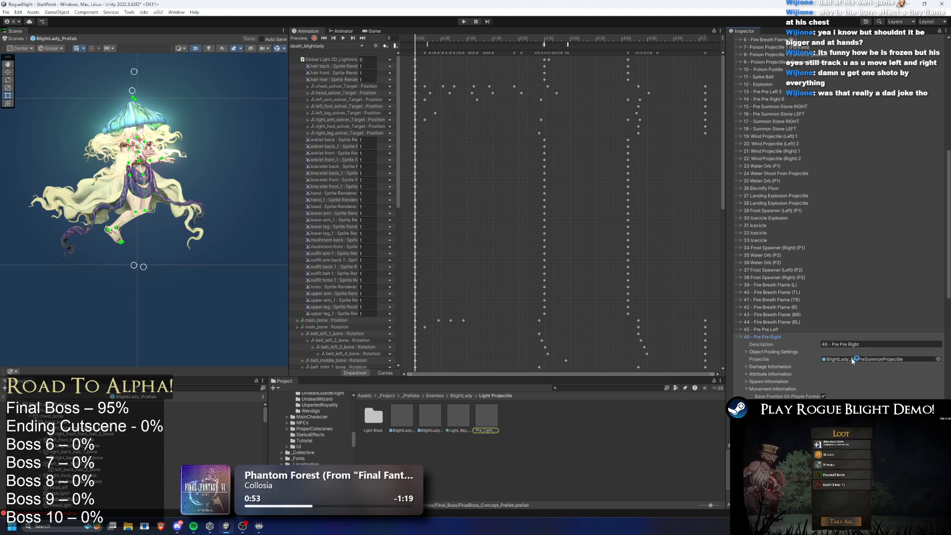
{"action": "left_click", "coordinate": [776, 337]}
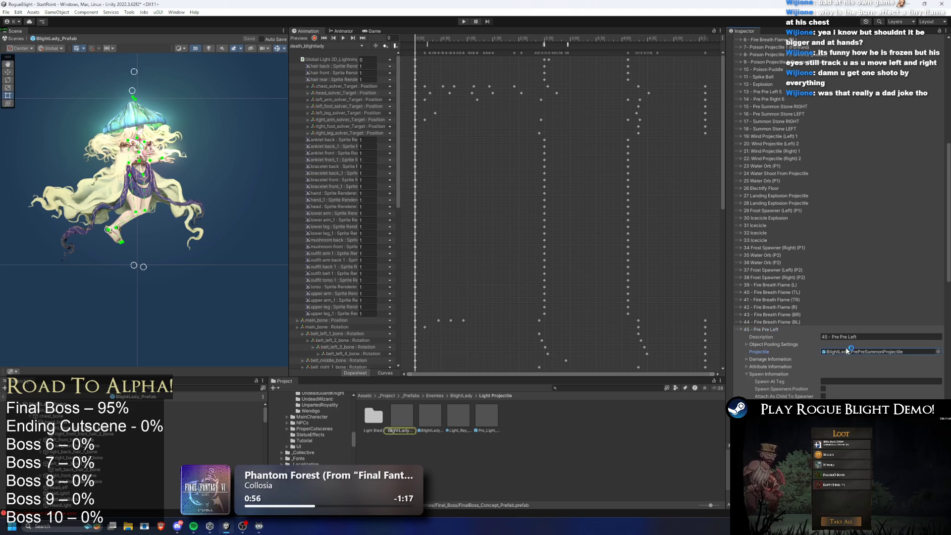
{"action": "left_click", "coordinate": [780, 332]}
{"action": "left_click", "coordinate": [775, 345]}
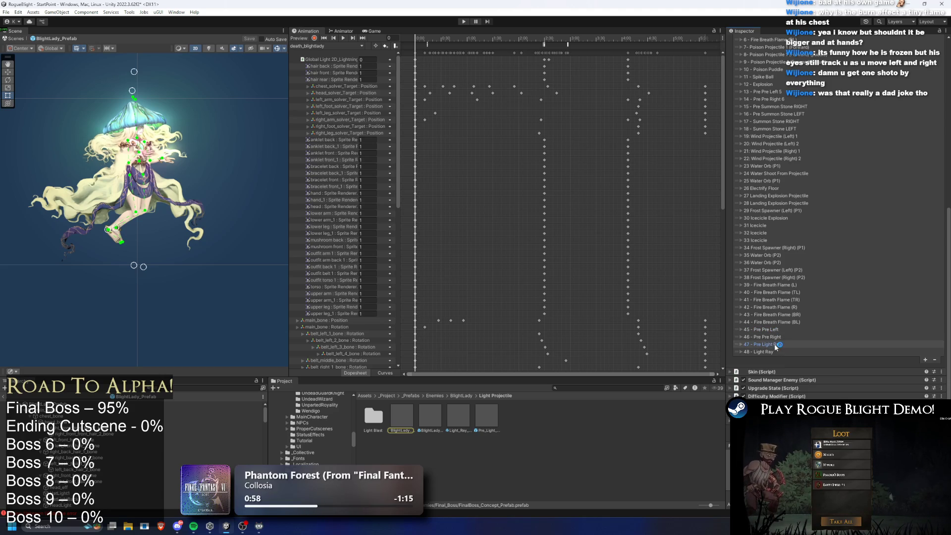
{"action": "left_click", "coordinate": [771, 351]}
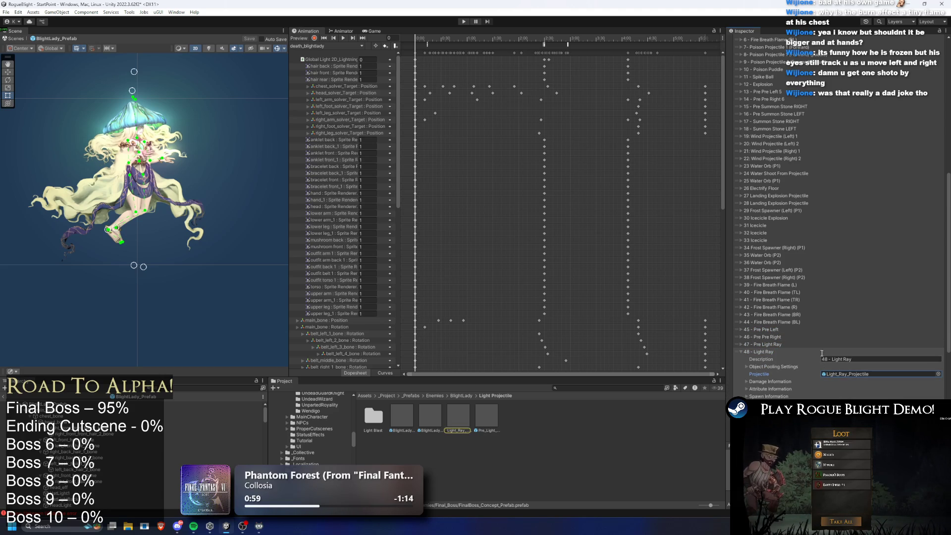
{"action": "left_click", "coordinate": [765, 335]}
{"action": "left_click", "coordinate": [435, 418]}
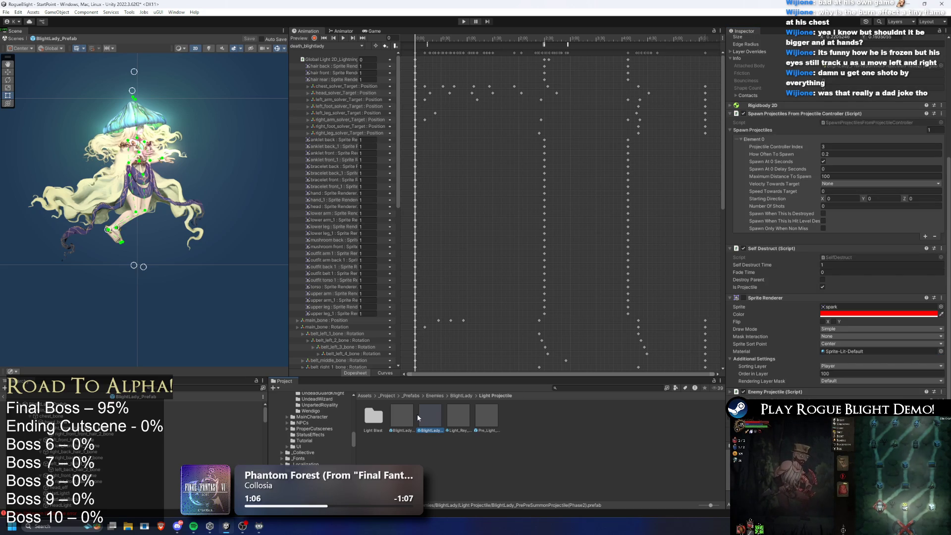
{"action": "left_click", "coordinate": [401, 413]}
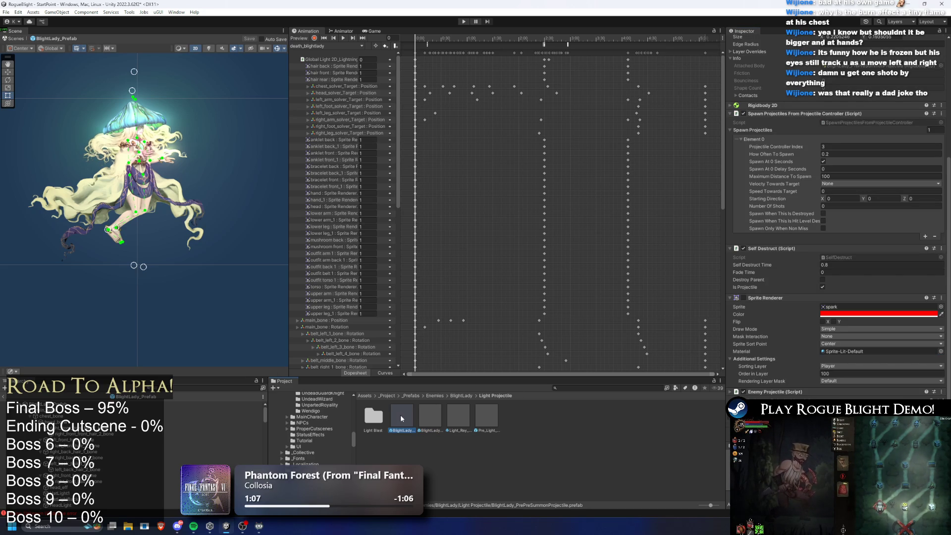
- Select the Light_Ray, Pre_Light and BlightLady projectile prefabs together
{"action": "right_click", "coordinate": [457, 415]}
{"action": "key", "text": "Escape"}
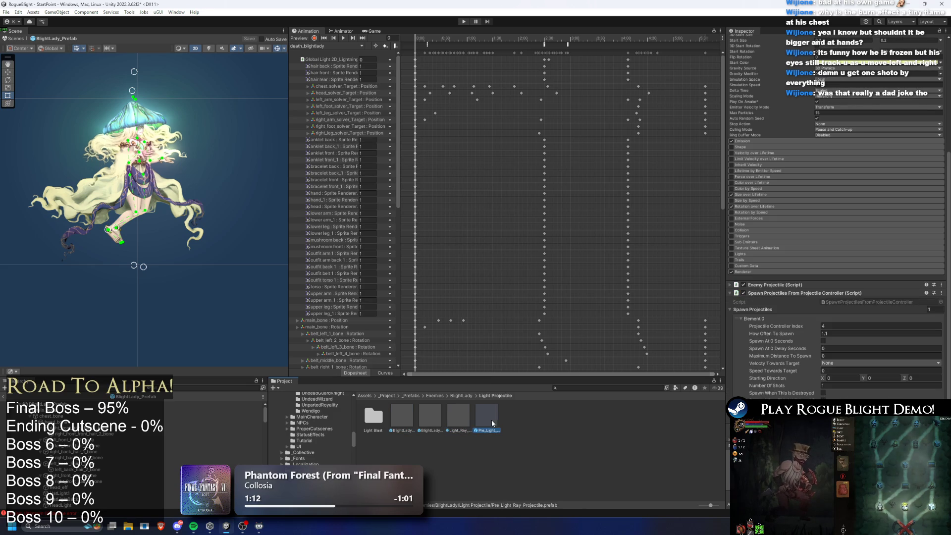
{"action": "left_click", "coordinate": [492, 420], "text": "ctrl"}
{"action": "right_click", "coordinate": [397, 414]}
{"action": "left_click", "coordinate": [445, 186]}
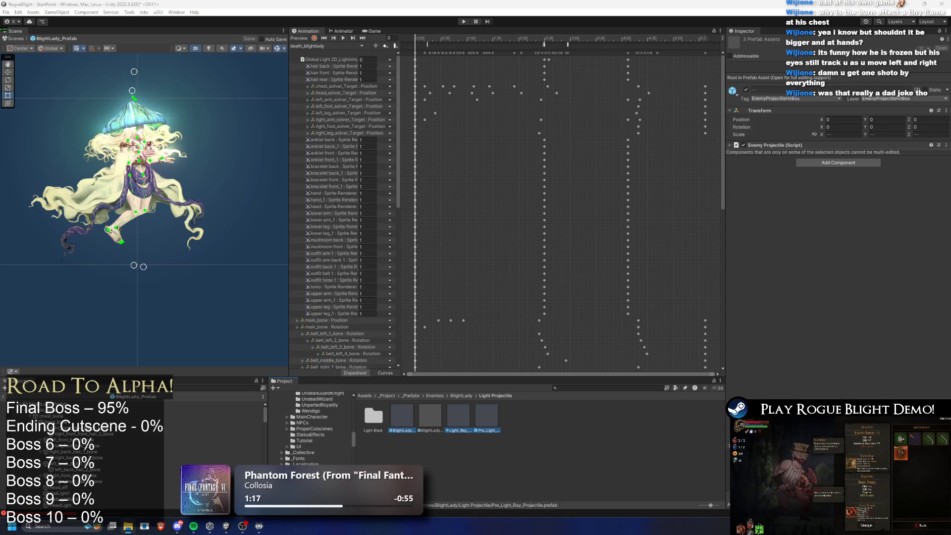
- Search for 'final boss prefa' and reopen FinalBoss_Concept_Prefab for editing
{"action": "left_click", "coordinate": [592, 387]}
{"action": "type", "text": "f"}
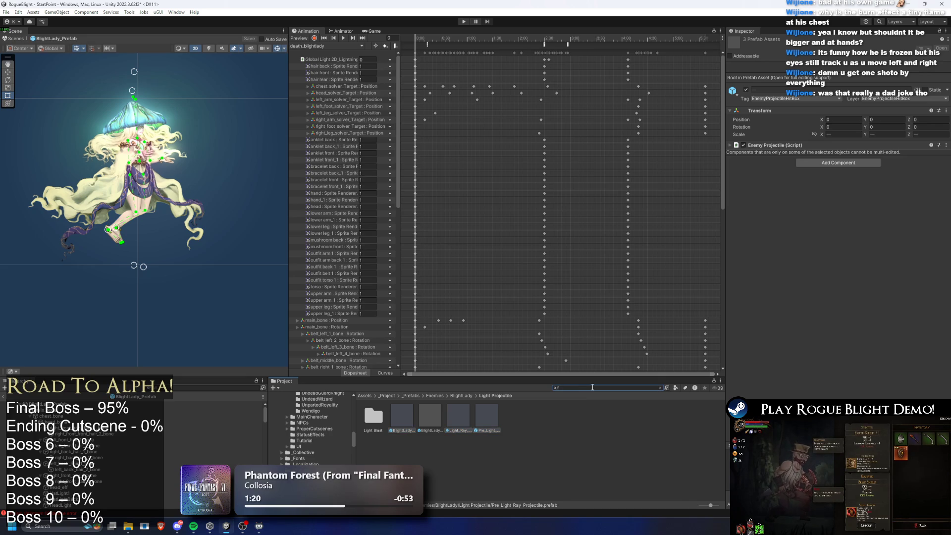
{"action": "type", "text": "inal boss prefa"}
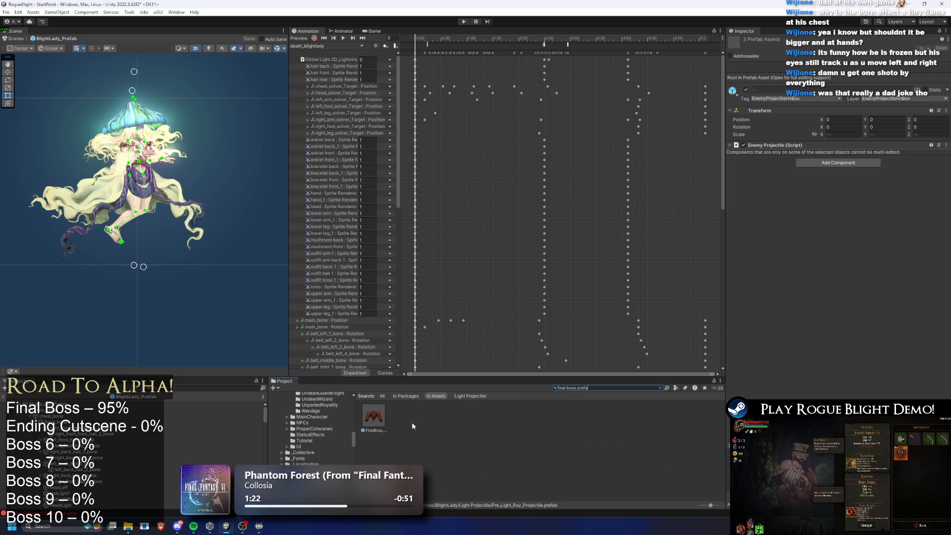
{"action": "left_click", "coordinate": [381, 420]}
{"action": "double_click", "coordinate": [381, 420]}
{"action": "left_click", "coordinate": [659, 387]}
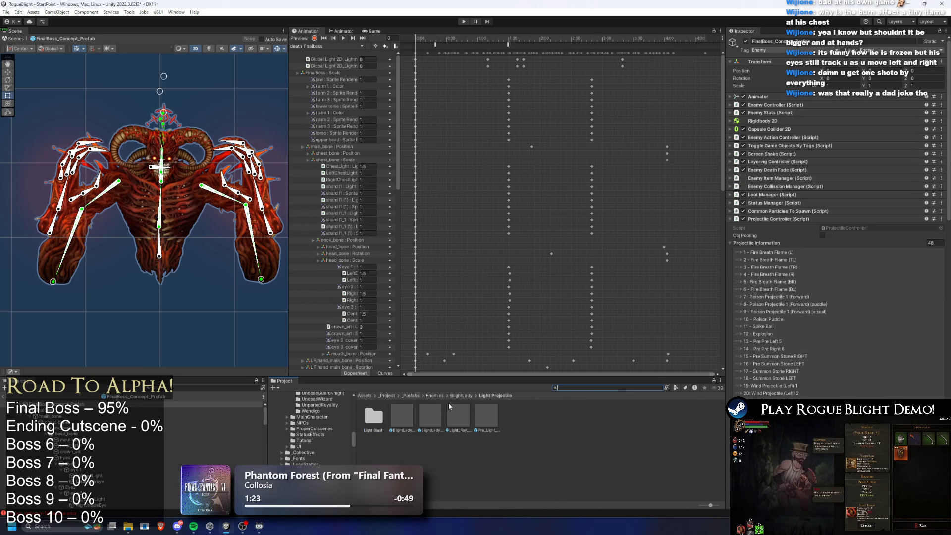
- Browse the Light Blast folder, then navigate to the FinalBoss Projectiles folder
{"action": "left_click", "coordinate": [376, 415]}
{"action": "double_click", "coordinate": [376, 415]}
{"action": "left_click", "coordinate": [504, 397]}
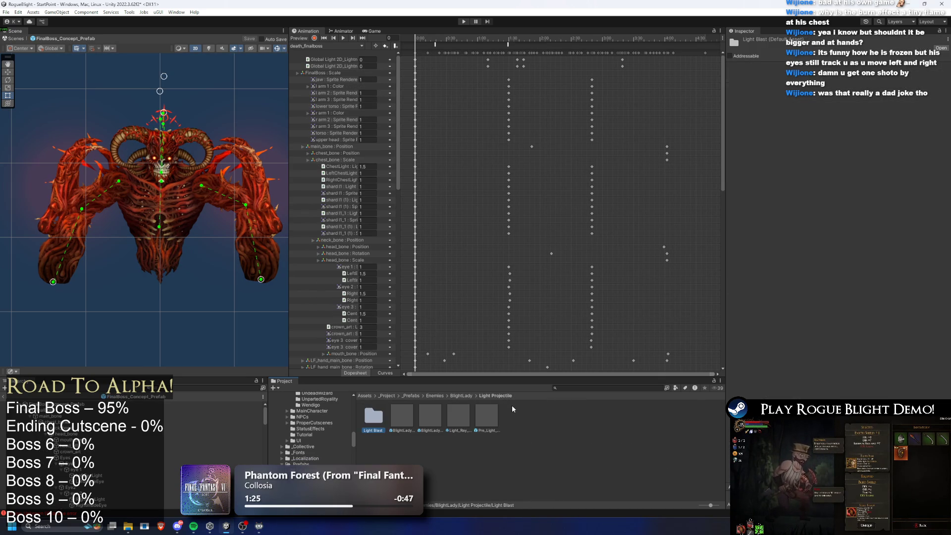
{"action": "left_click", "coordinate": [594, 387]}
{"action": "type", "text": "final boss"}
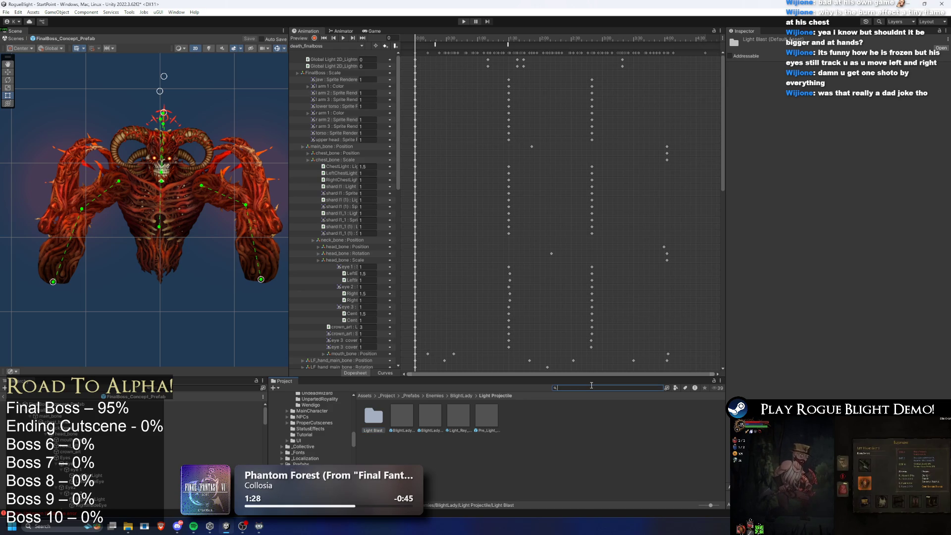
{"action": "type", "text": " prefa"}
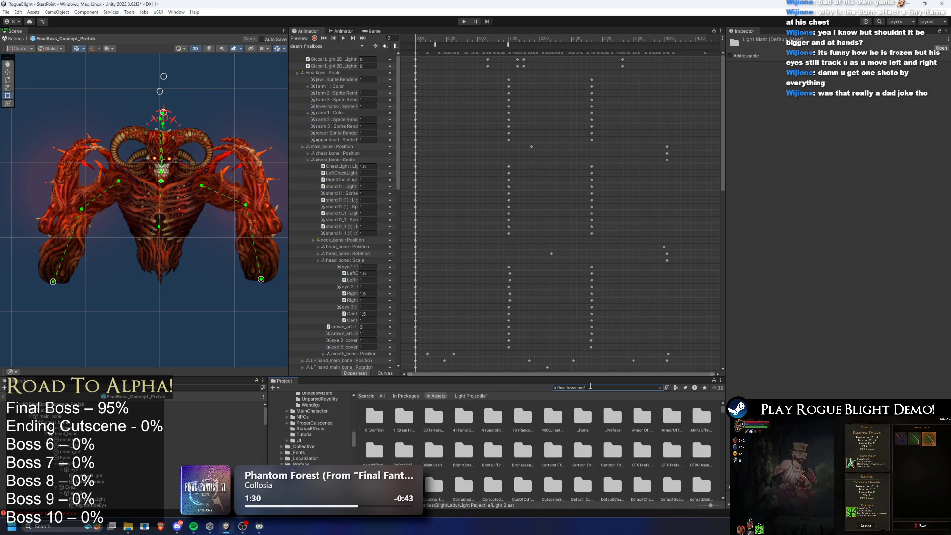
{"action": "key", "text": "Down"}
{"action": "left_click", "coordinate": [604, 388]}
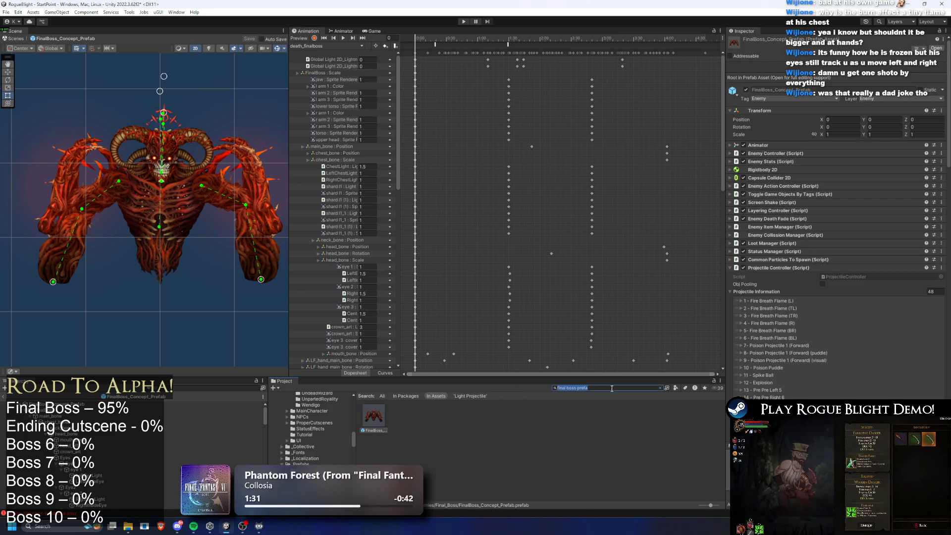
{"action": "key", "text": "BackSpace"}
{"action": "double_click", "coordinate": [399, 418]}
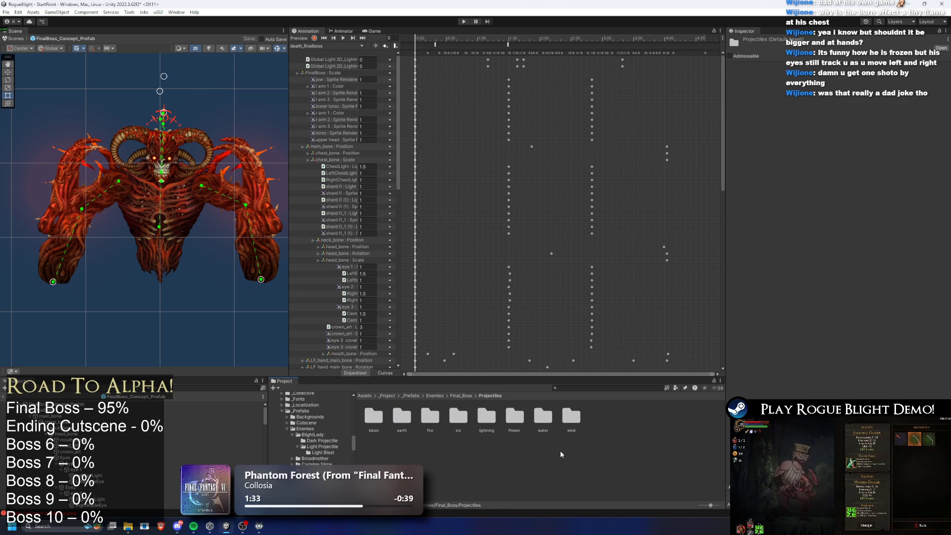
- Create a 'darkness' folder in Projectiles and copy the three projectile prefabs into it
{"action": "right_click", "coordinate": [562, 450]}
{"action": "mouse_move", "coordinate": [622, 218]}
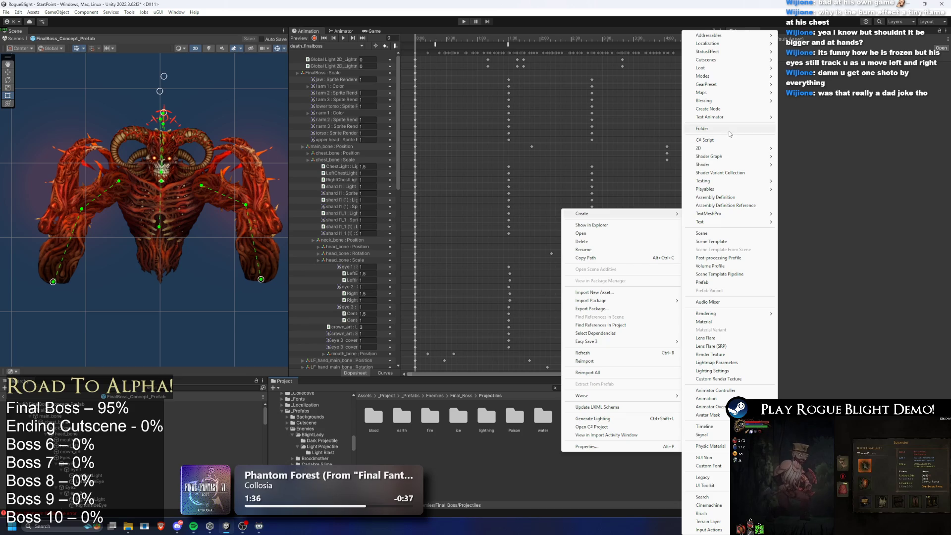
{"action": "left_click", "coordinate": [728, 130]}
{"action": "type", "text": "darkness"}
{"action": "key", "text": "Return"}
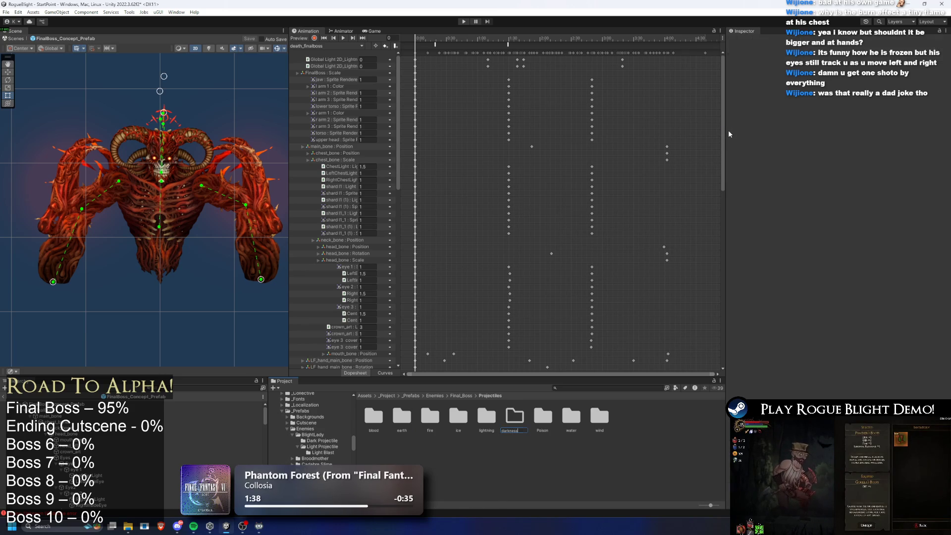
{"action": "double_click", "coordinate": [515, 415]}
{"action": "right_click", "coordinate": [421, 412]}
{"action": "left_click", "coordinate": [448, 179]}
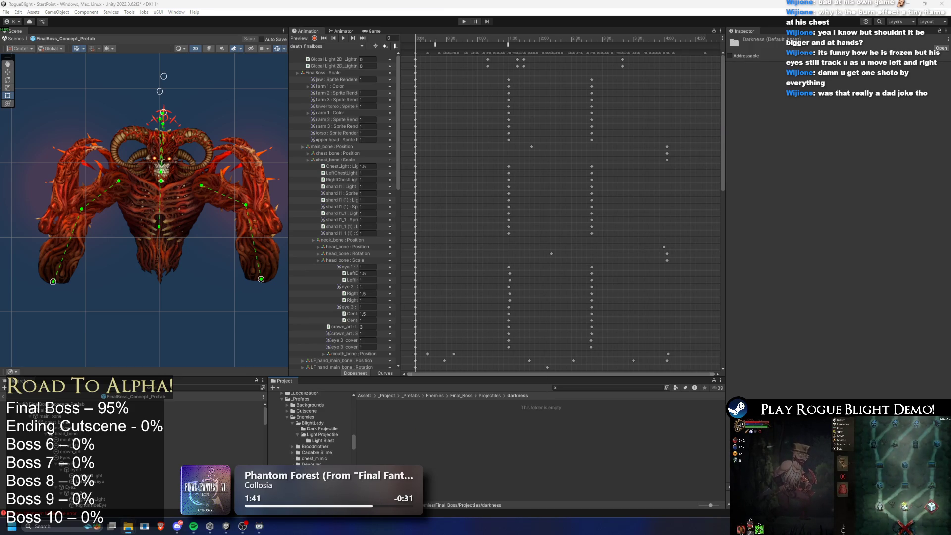
{"action": "left_click_drag", "start_coordinate": [465, 454], "coordinate": [479, 447]}
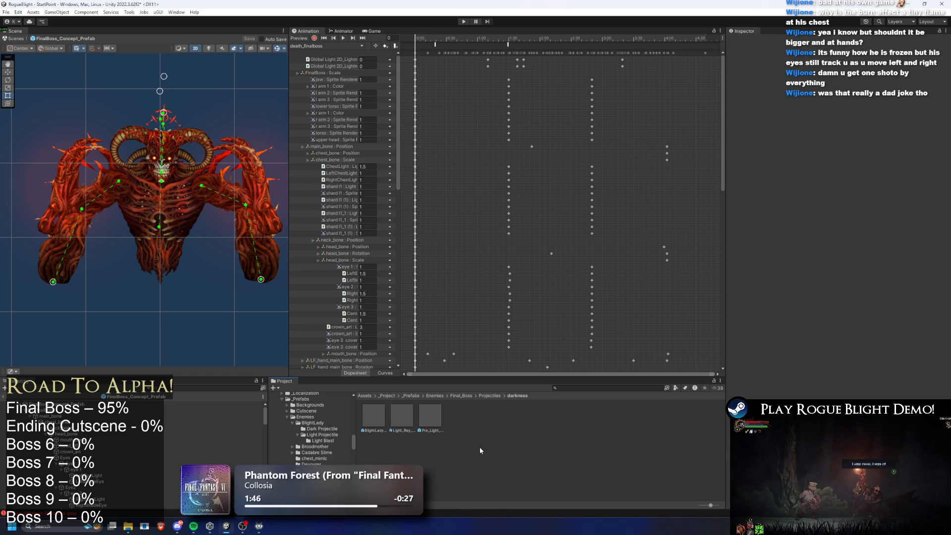
- Rename the pre-summon and Light_Ray prefabs to FinalBoss_PrePreSummonProjectile and FinalBoss_Light_Ray_Projectile
{"action": "scroll", "coordinate": [331, 407], "scroll_direction": "down", "scroll_amount": 8}
{"action": "right_click", "coordinate": [373, 415]}
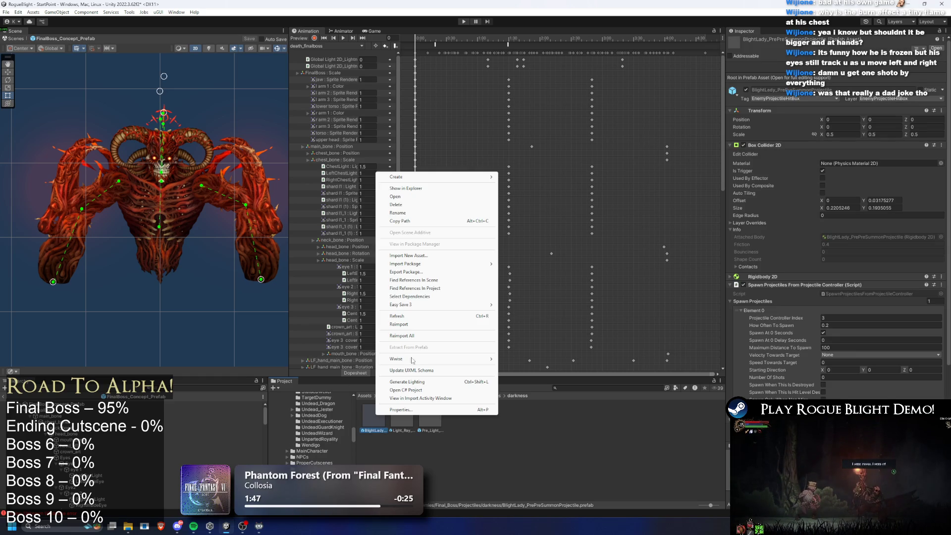
{"action": "left_click", "coordinate": [413, 213]}
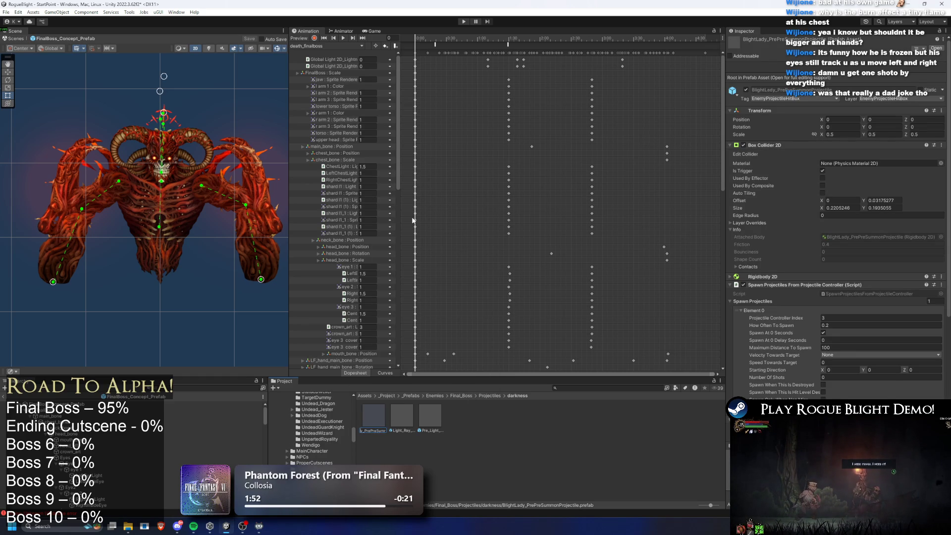
{"action": "type", "text": "Final_"}
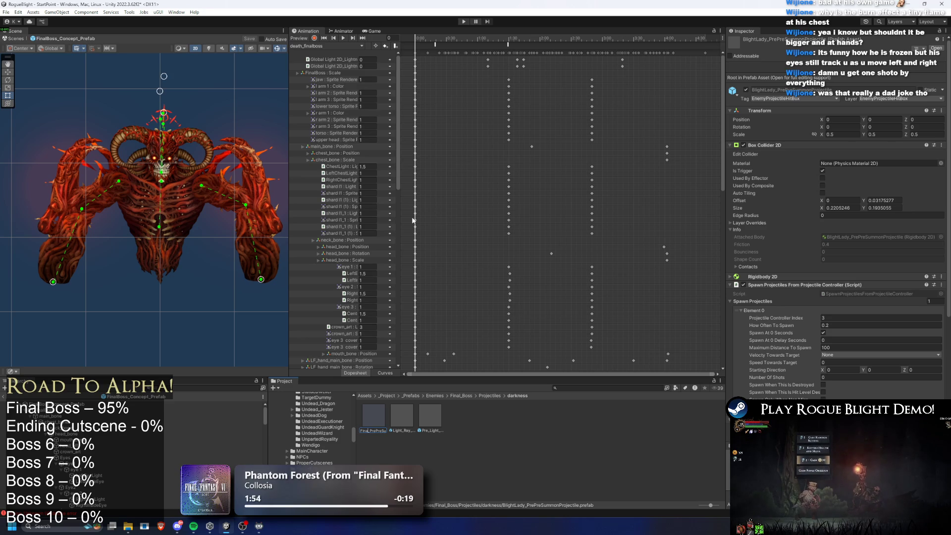
{"action": "type", "text": "Boss"}
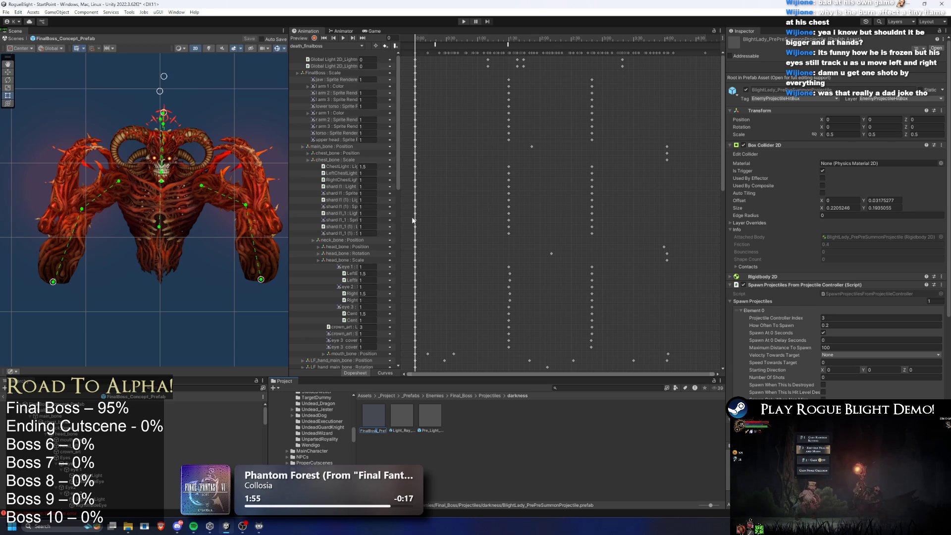
{"action": "key", "text": "Return"}
{"action": "left_click", "coordinate": [401, 416]}
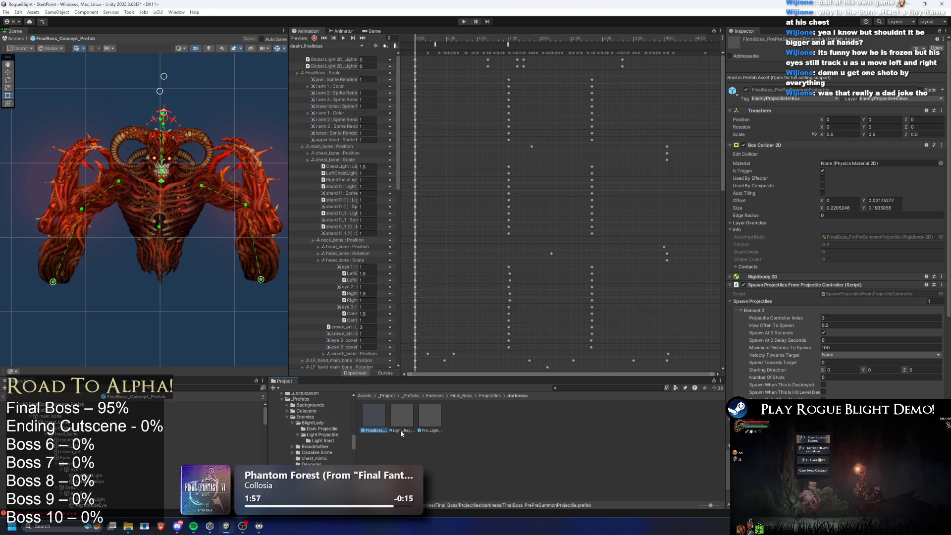
{"action": "right_click", "coordinate": [400, 417]}
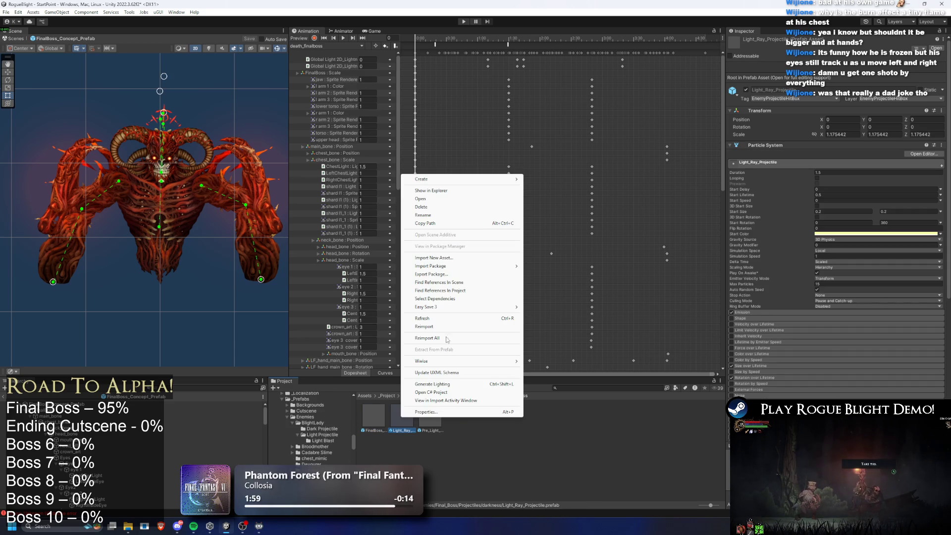
{"action": "left_click", "coordinate": [461, 213]}
{"action": "type", "text": "_Lig"}
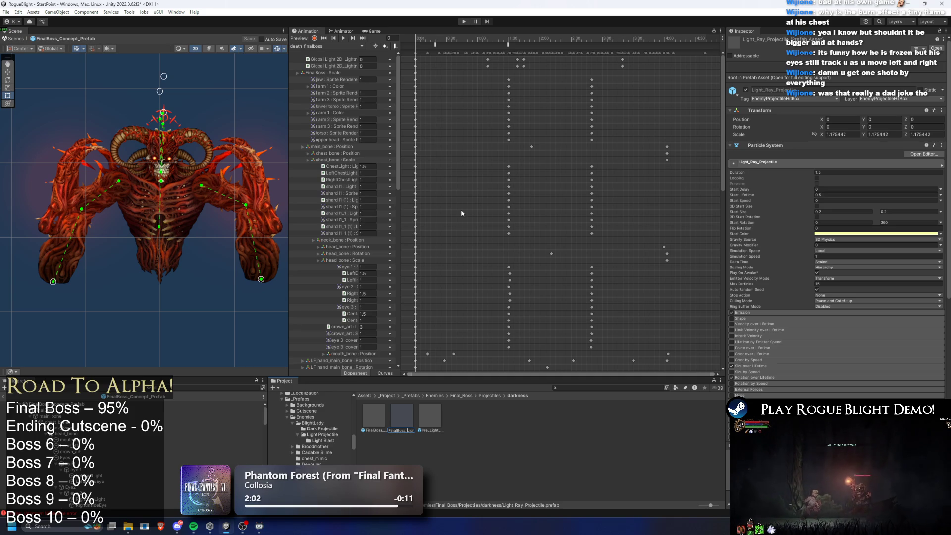
{"action": "key", "text": "Return"}
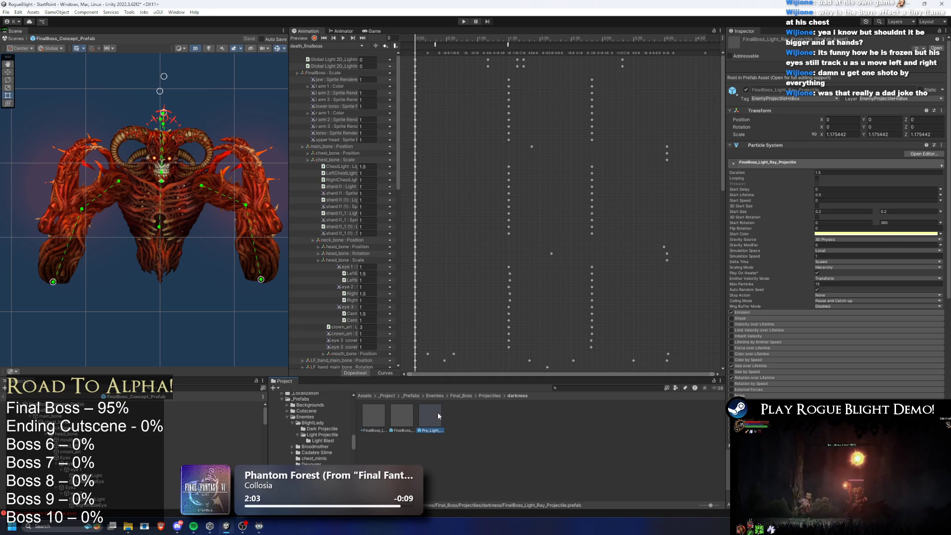
- Rename the Pre_Light_Ray_Projectile prefab to FinalBoss_Pre_Light_Ray_Projectile
{"action": "left_click", "coordinate": [437, 412]}
{"action": "right_click", "coordinate": [422, 418]}
{"action": "left_click", "coordinate": [466, 209]}
{"action": "key", "text": "Home"}
{"action": "type", "text": "FinalBoss_"}
{"action": "key", "text": "Return"}
- Inspect each renamed darkness prefab's components, then show FinalBoss's projectile list
{"action": "left_click", "coordinate": [438, 415]}
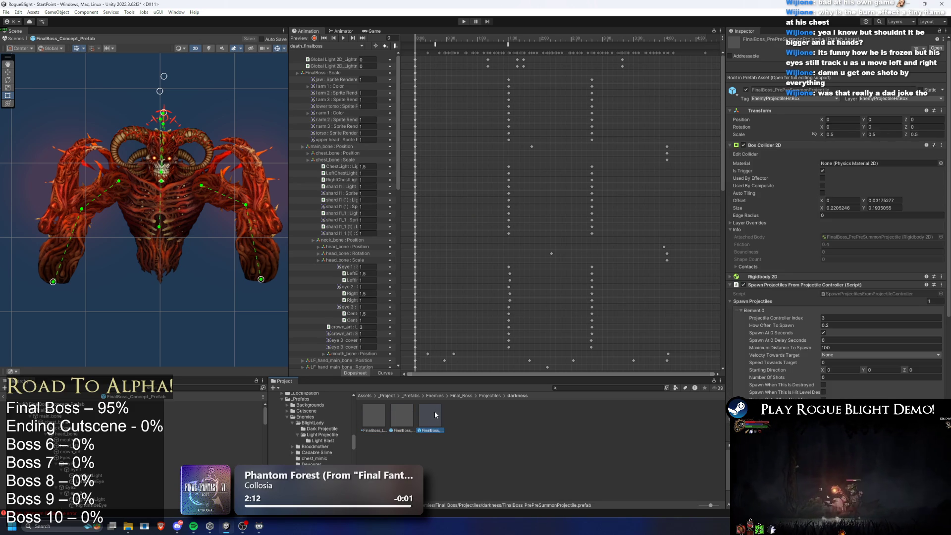
{"action": "key", "text": "Left"}
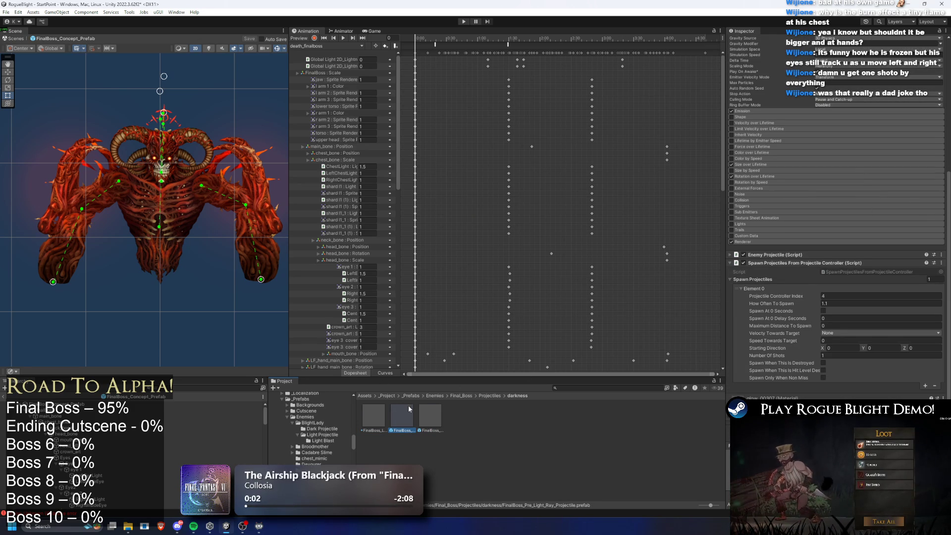
{"action": "left_click", "coordinate": [381, 410]}
{"action": "left_click", "coordinate": [408, 419]}
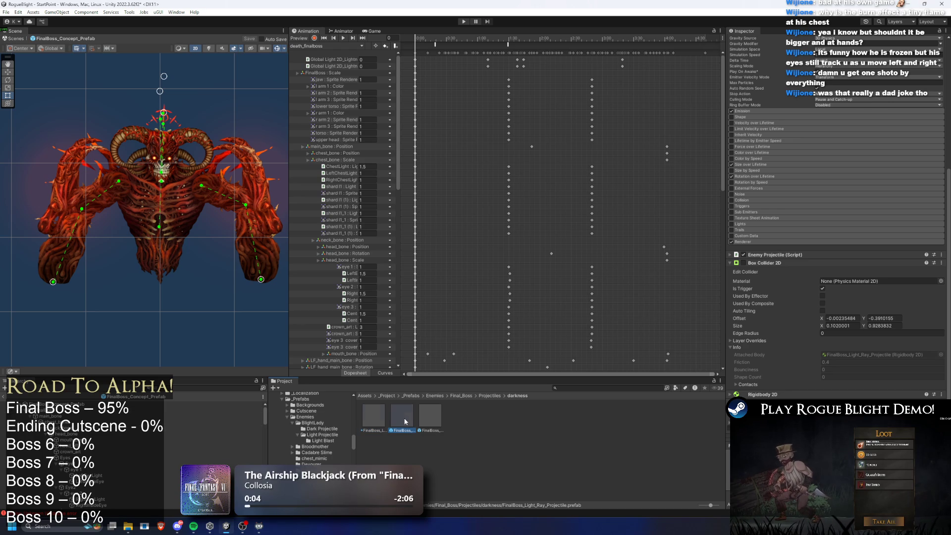
{"action": "left_click", "coordinate": [427, 410]}
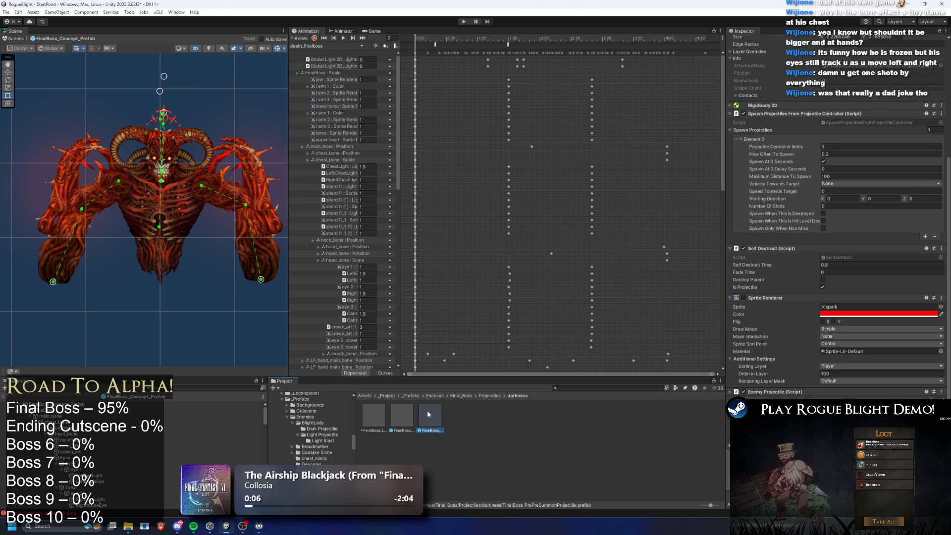
{"action": "left_click", "coordinate": [404, 415]}
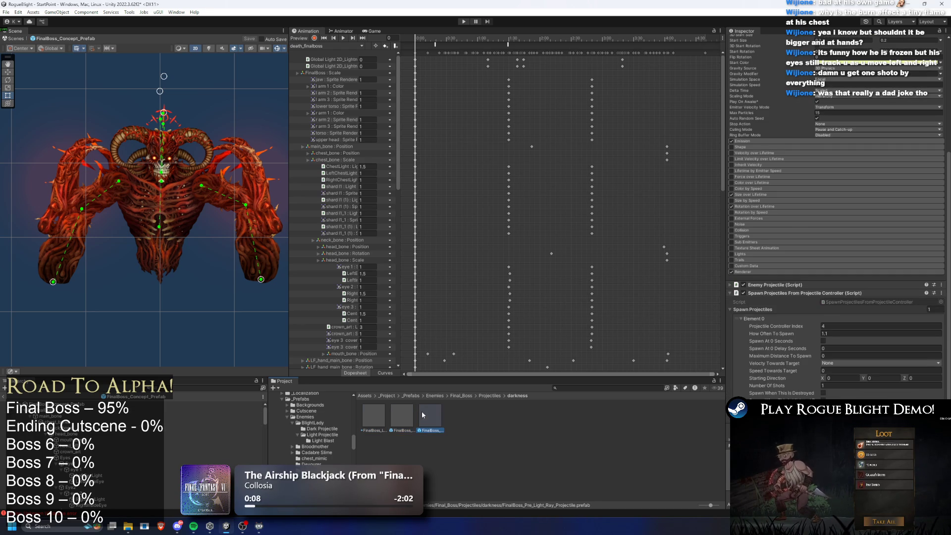
{"action": "left_click", "coordinate": [421, 412]}
{"action": "left_click", "coordinate": [392, 420]}
{"action": "left_click", "coordinate": [348, 406]}
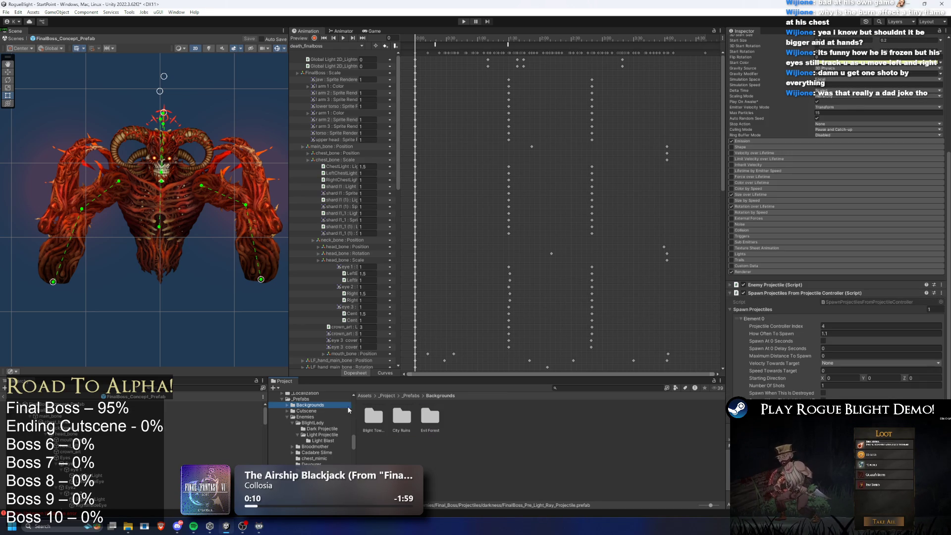
{"action": "left_click", "coordinate": [208, 404]}
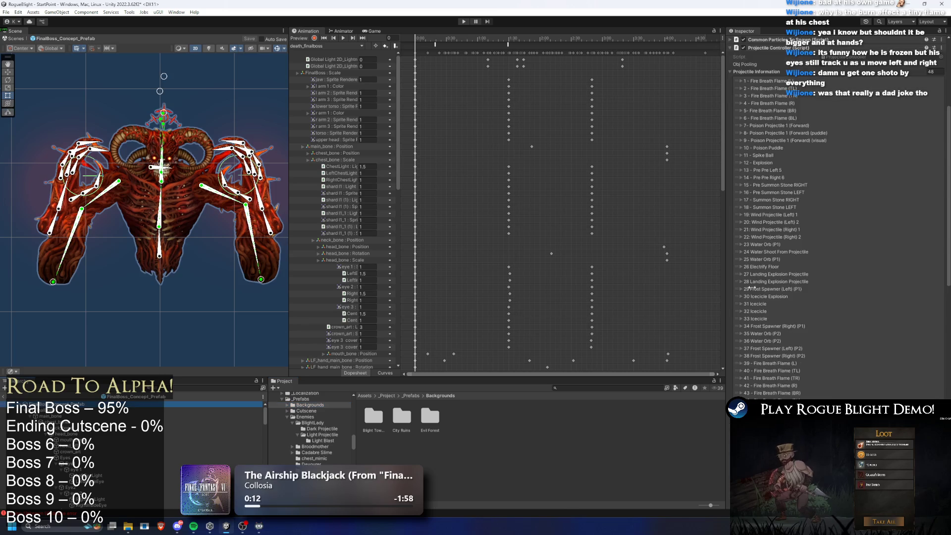
- Assign FinalBoss_PrePreSummonProjectile as the projectile for entry 46 - Pre Pre Right
{"action": "left_click", "coordinate": [938, 297]}
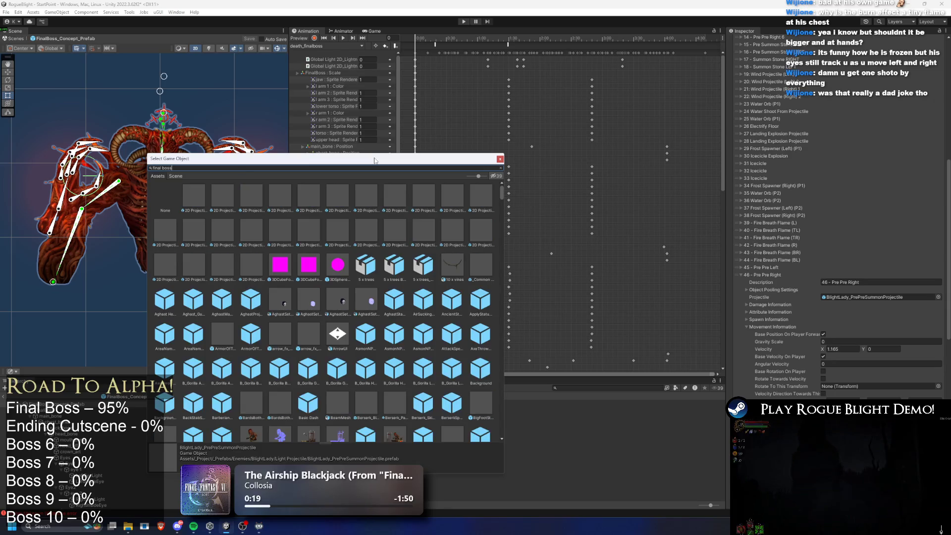
{"action": "type", "text": "final boss pre pre"}
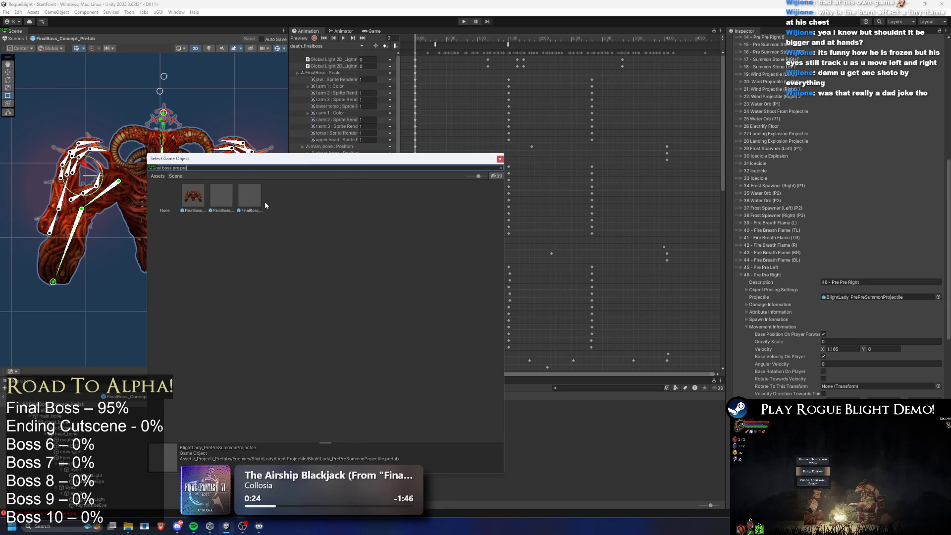
{"action": "left_click", "coordinate": [220, 200]}
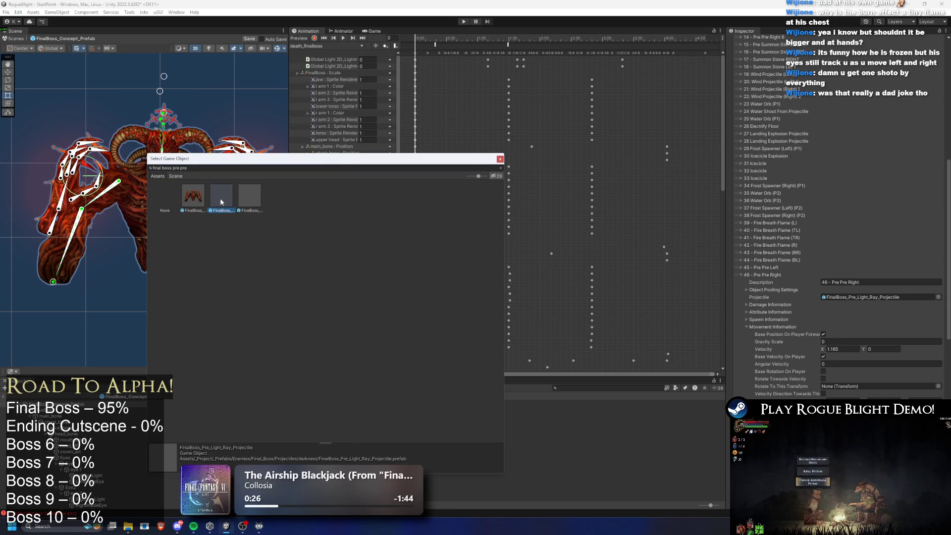
{"action": "left_click", "coordinate": [242, 192]}
{"action": "double_click", "coordinate": [240, 188]}
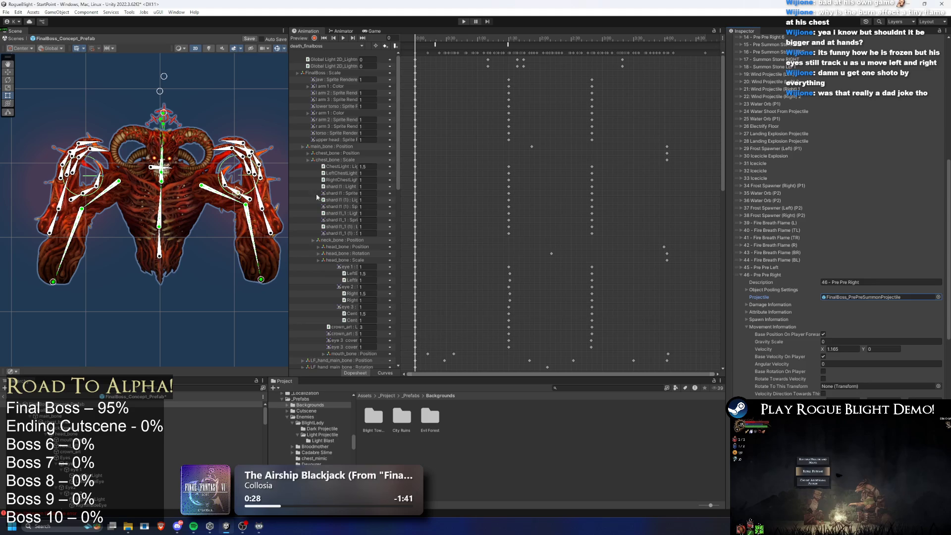
{"action": "left_click", "coordinate": [767, 275]}
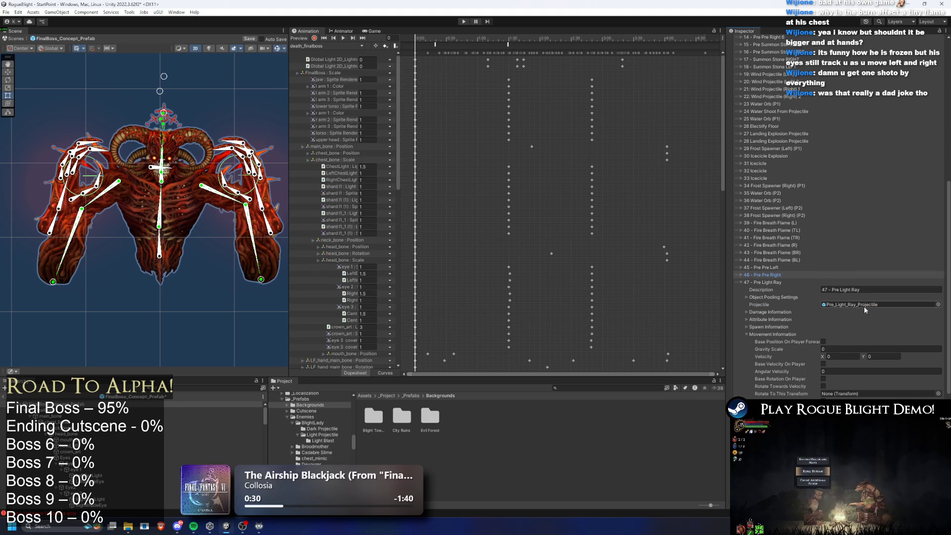
- Assign FinalBoss_Pre_Light_Ray_Projectile as the projectile for entry 47 - Pre Light Ray
{"action": "left_click", "coordinate": [938, 305]}
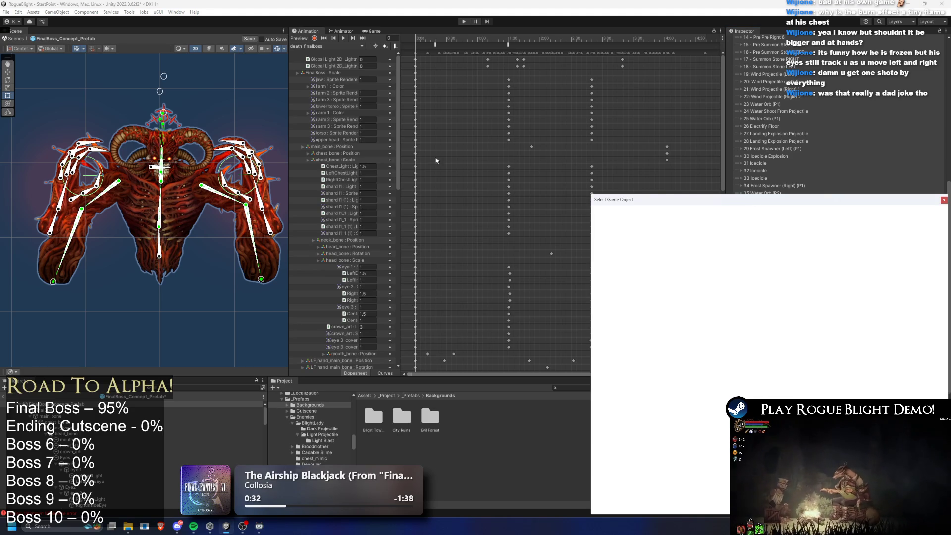
{"action": "type", "text": "final"}
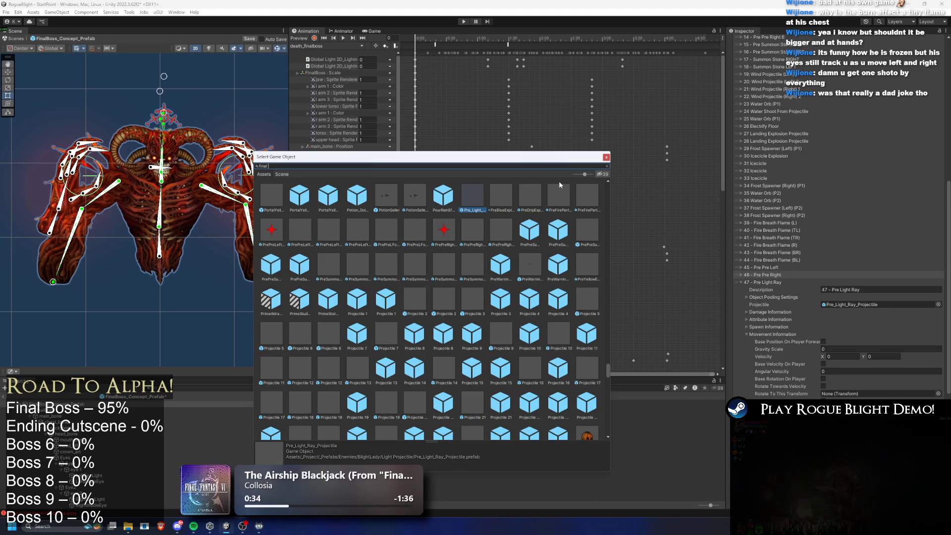
{"action": "type", "text": " bosss"}
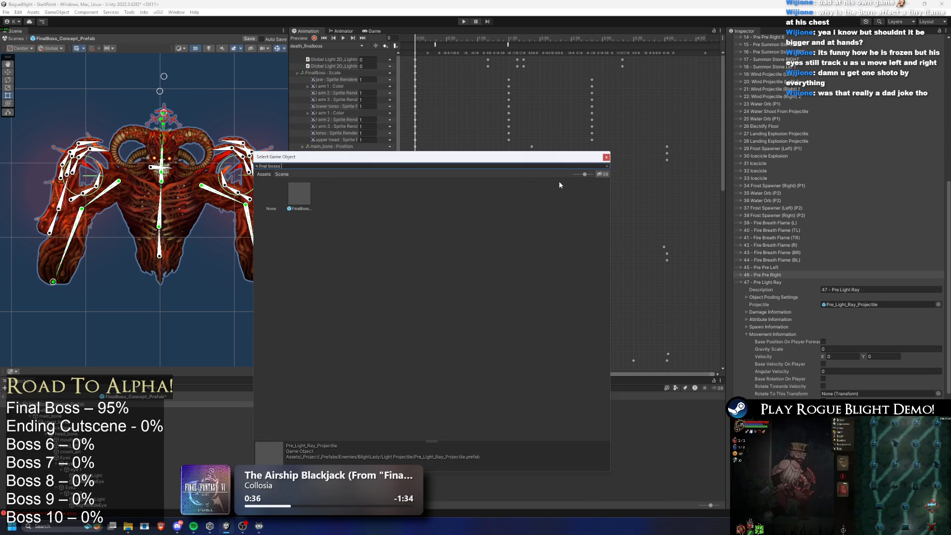
{"action": "key", "text": "BackSpace"}
{"action": "type", "text": " pre light ray"}
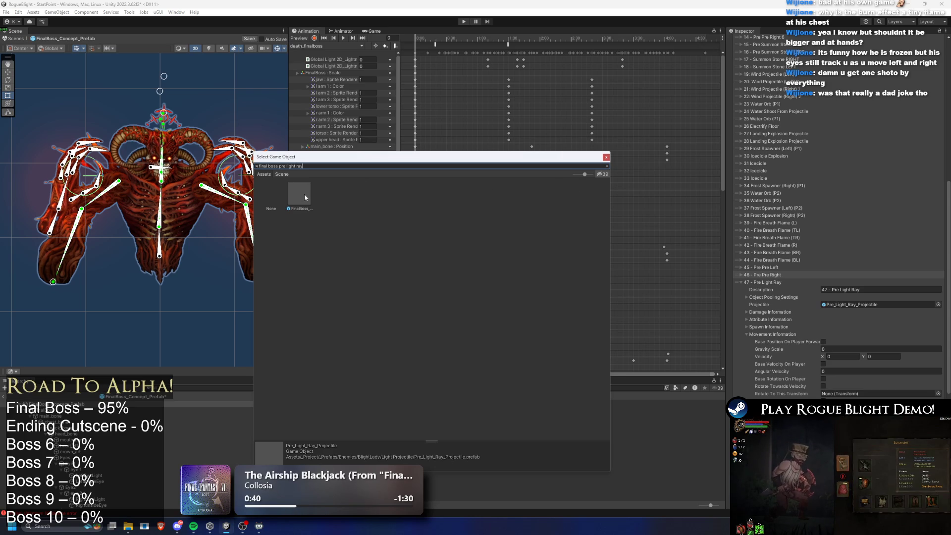
{"action": "double_click", "coordinate": [304, 194]}
{"action": "left_click", "coordinate": [770, 282]}
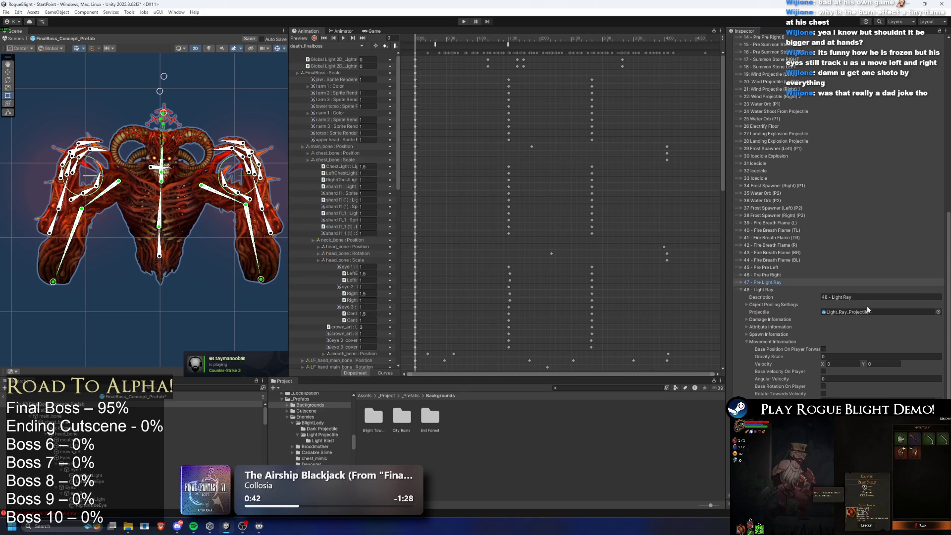
- Copy Pre Pre Right's projectile reference while toggling entries 45 and 46 open and closed
{"action": "left_click", "coordinate": [776, 266]}
{"action": "left_click", "coordinate": [776, 267]}
{"action": "left_click", "coordinate": [772, 274]}
{"action": "right_click", "coordinate": [769, 273]}
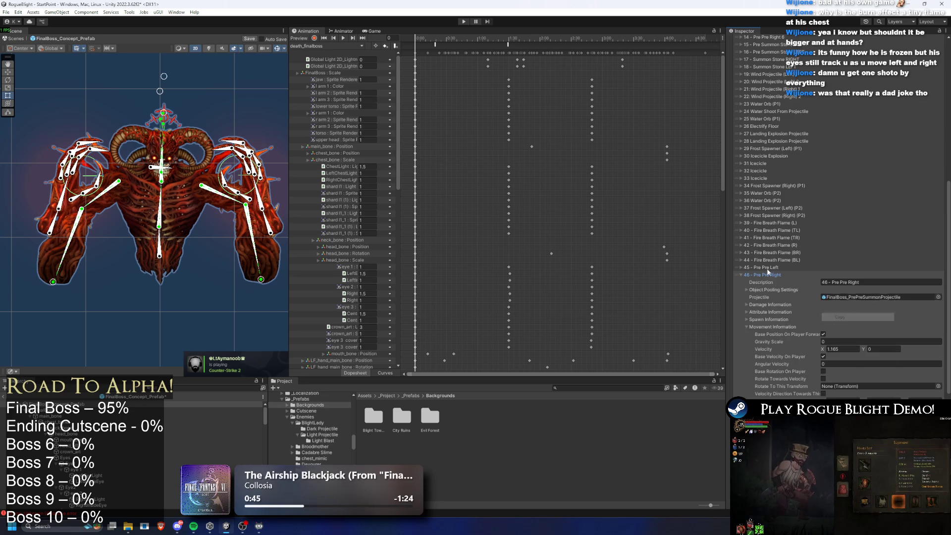
{"action": "right_click", "coordinate": [822, 292]}
{"action": "left_click", "coordinate": [773, 267]}
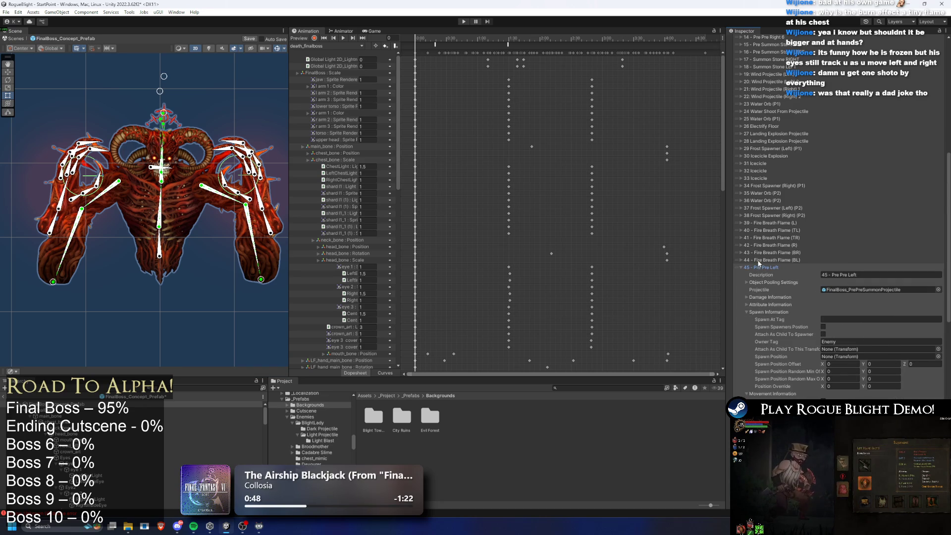
{"action": "left_click", "coordinate": [762, 267]}
{"action": "left_click", "coordinate": [769, 274]}
{"action": "left_click", "coordinate": [770, 275]}
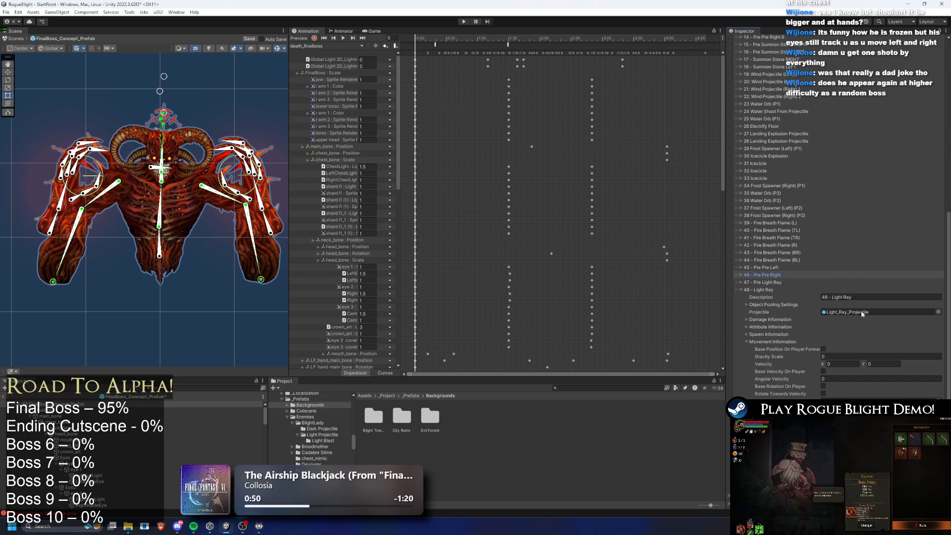
- Set entry 48 - Light Ray's projectile to FinalBoss_Light_Ray_Projectile
{"action": "left_click", "coordinate": [937, 312]}
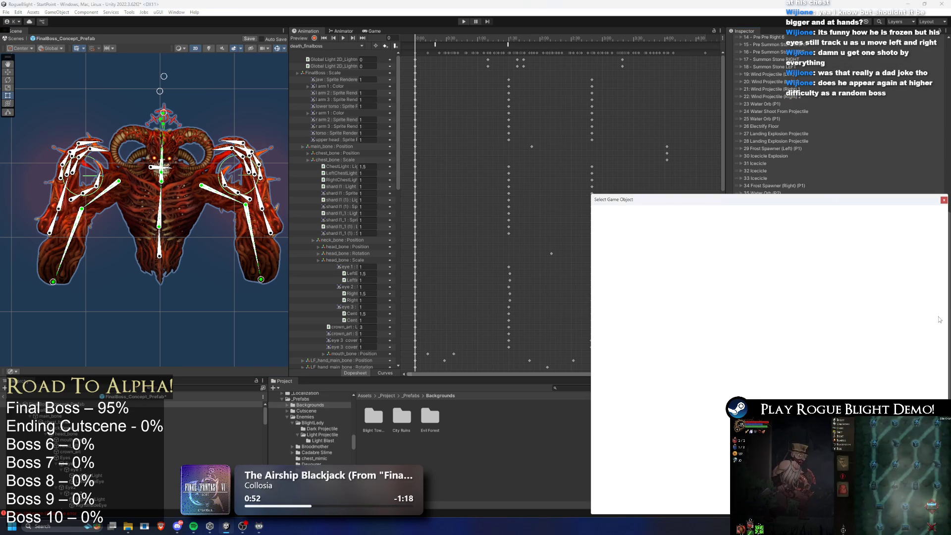
{"action": "type", "text": "final boss "}
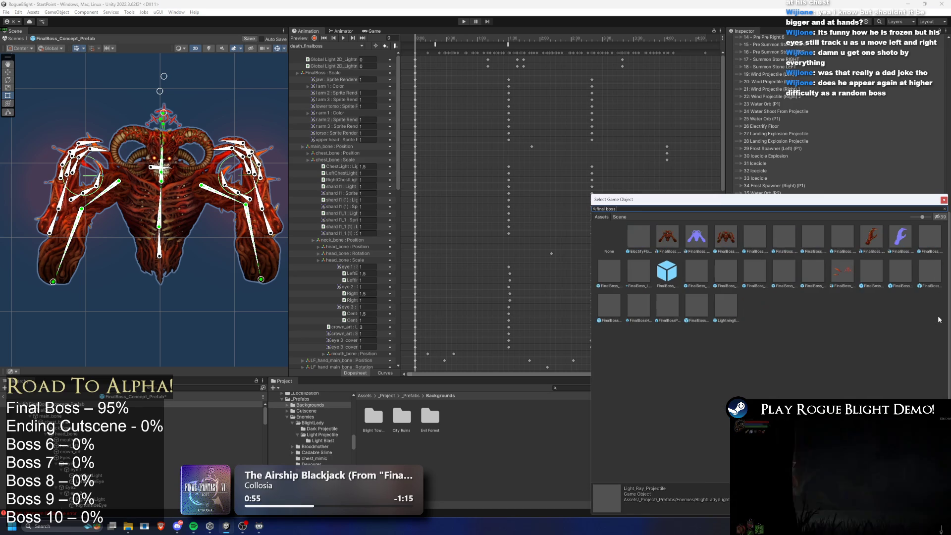
{"action": "type", "text": "light"}
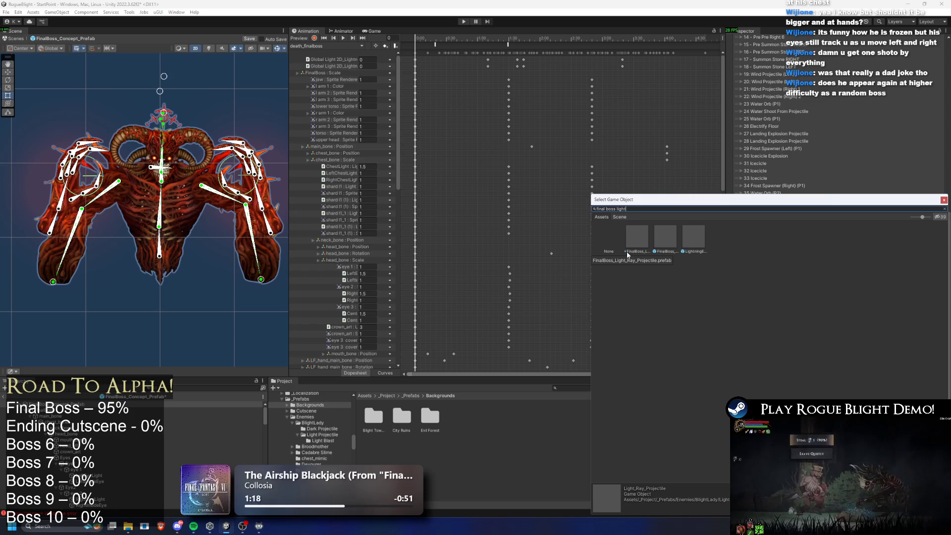
{"action": "left_click", "coordinate": [631, 246]}
{"action": "key", "text": "Right"}
{"action": "key", "text": "Right"}
{"action": "key", "text": "Left"}
{"action": "key", "text": "Left"}
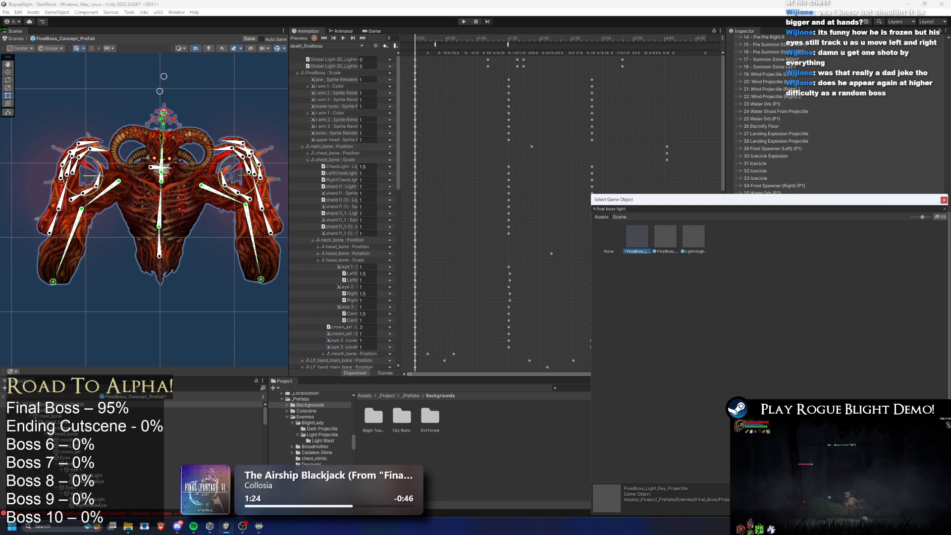
{"action": "left_click", "coordinate": [943, 200]}
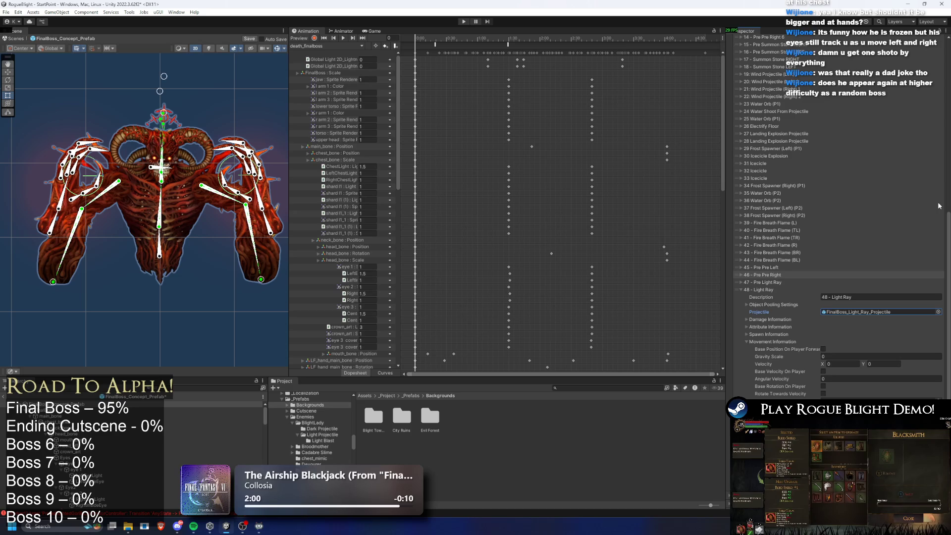
- Expand entries 46 - Pre Pre Right and 47 - Pre Light Ray to review their projectile assignments
{"action": "scroll", "coordinate": [841, 198], "scroll_direction": "down", "scroll_amount": 4}
{"action": "left_click", "coordinate": [783, 162]}
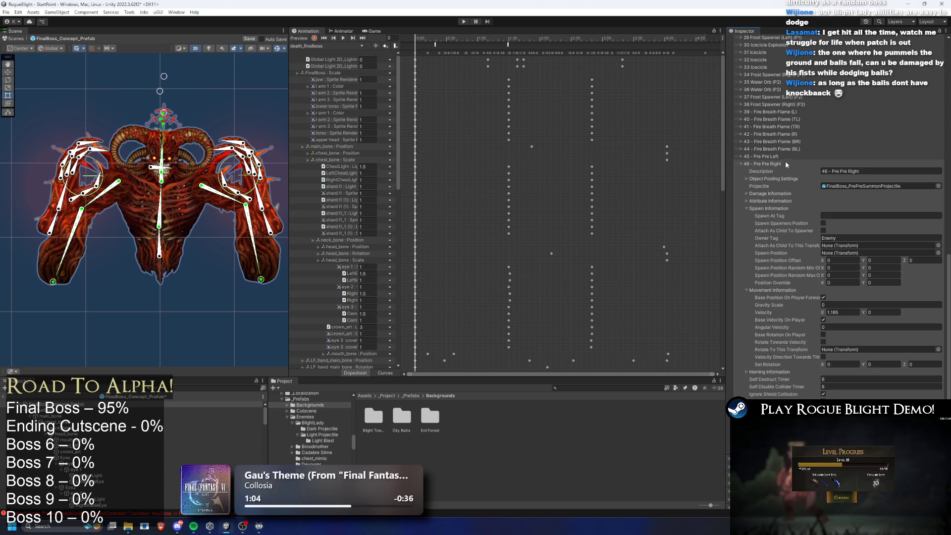
{"action": "left_click", "coordinate": [783, 162]}
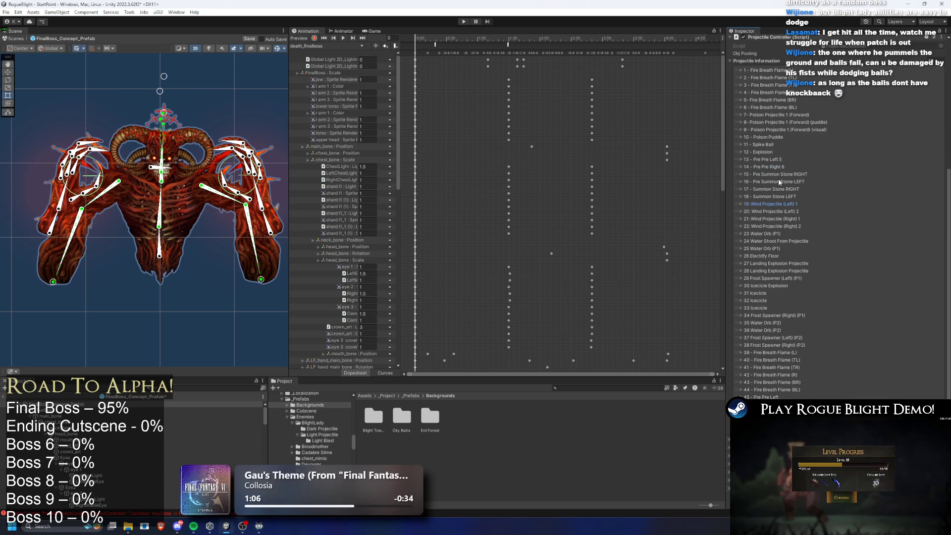
{"action": "left_click", "coordinate": [782, 292]}
{"action": "left_click", "coordinate": [770, 292]}
{"action": "left_click", "coordinate": [773, 283]}
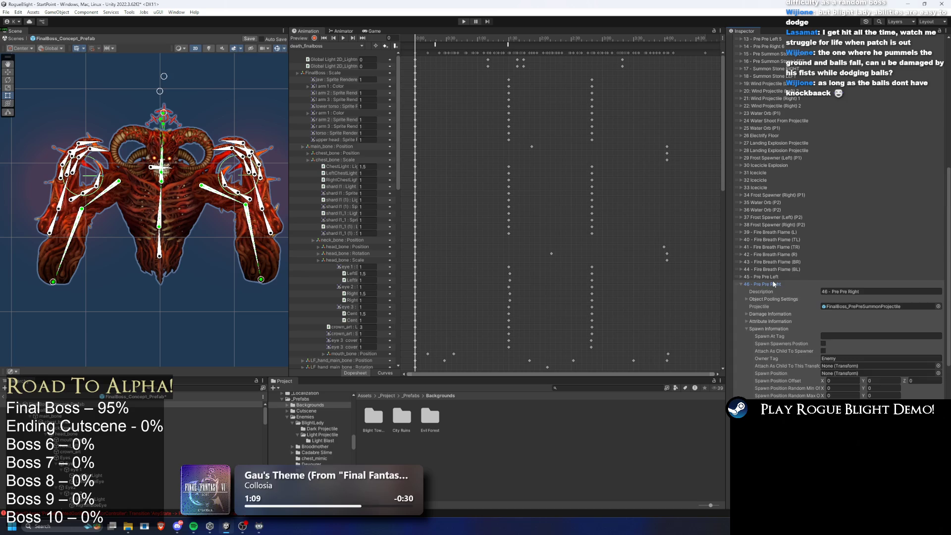
{"action": "left_click", "coordinate": [773, 283]}
{"action": "left_click", "coordinate": [774, 277]}
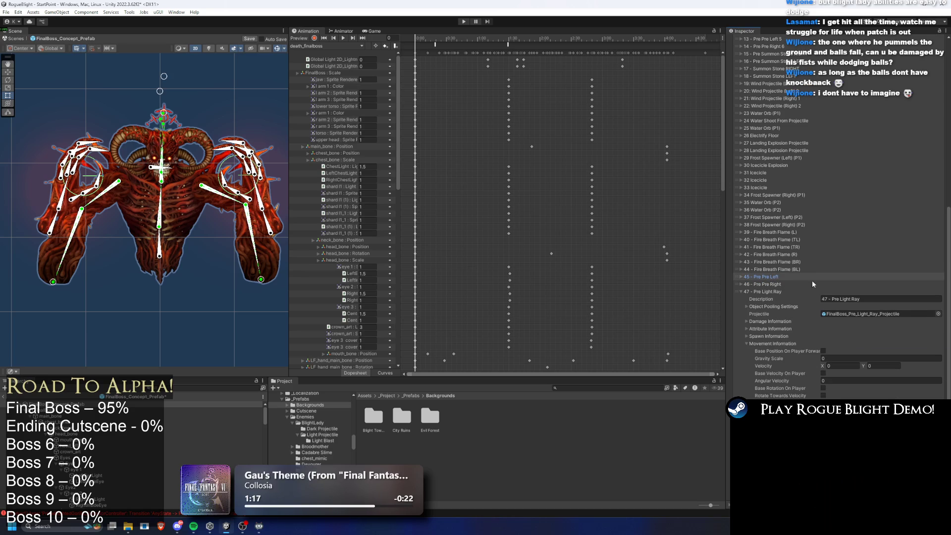
{"action": "left_click", "coordinate": [775, 291]}
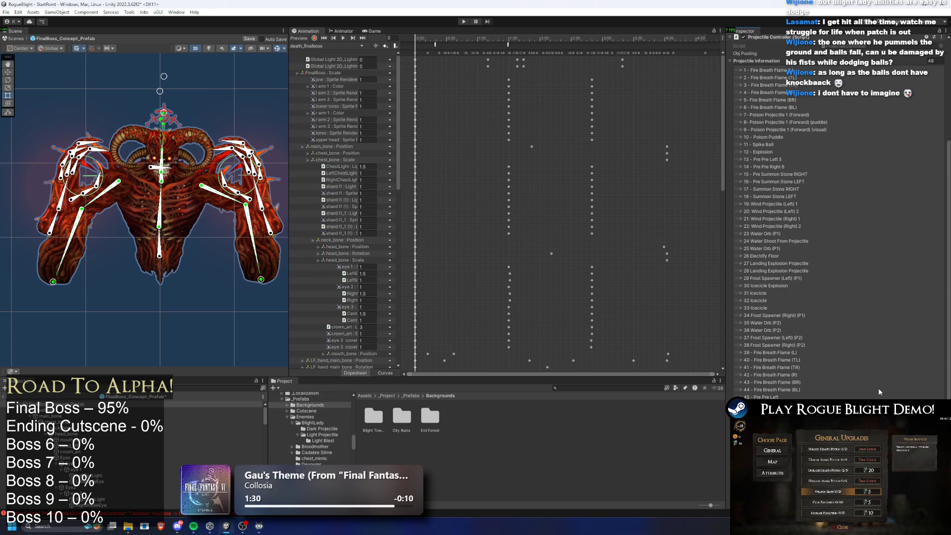
- Ping Light Ray's assigned prefab to reveal the darkness projectiles folder
{"action": "scroll", "coordinate": [813, 367], "scroll_direction": "down", "scroll_amount": 5}
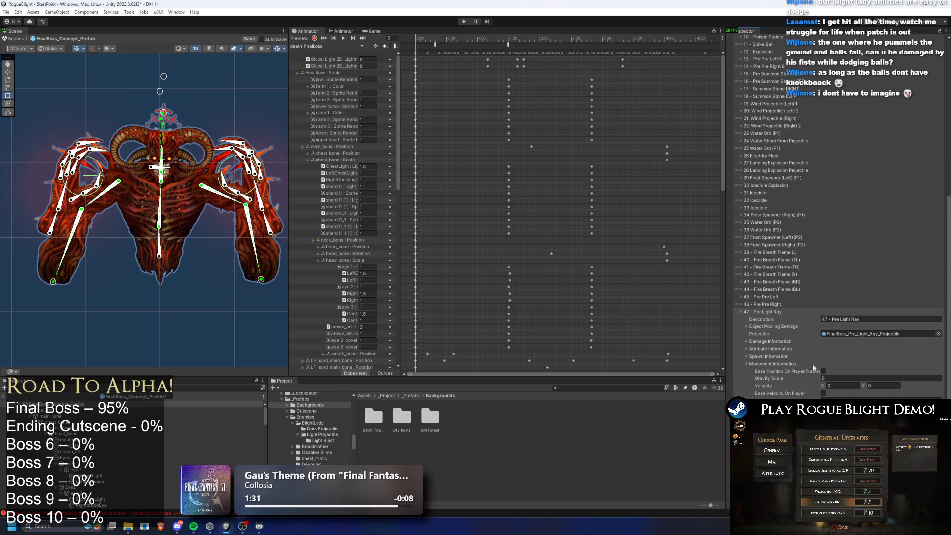
{"action": "scroll", "coordinate": [782, 309], "scroll_direction": "up", "scroll_amount": 5}
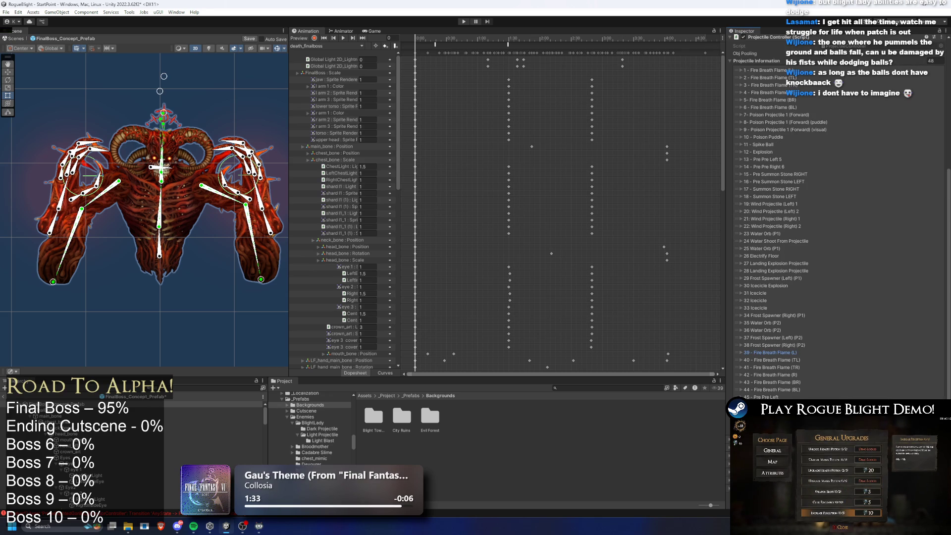
{"action": "scroll", "coordinate": [807, 372], "scroll_direction": "down", "scroll_amount": 3}
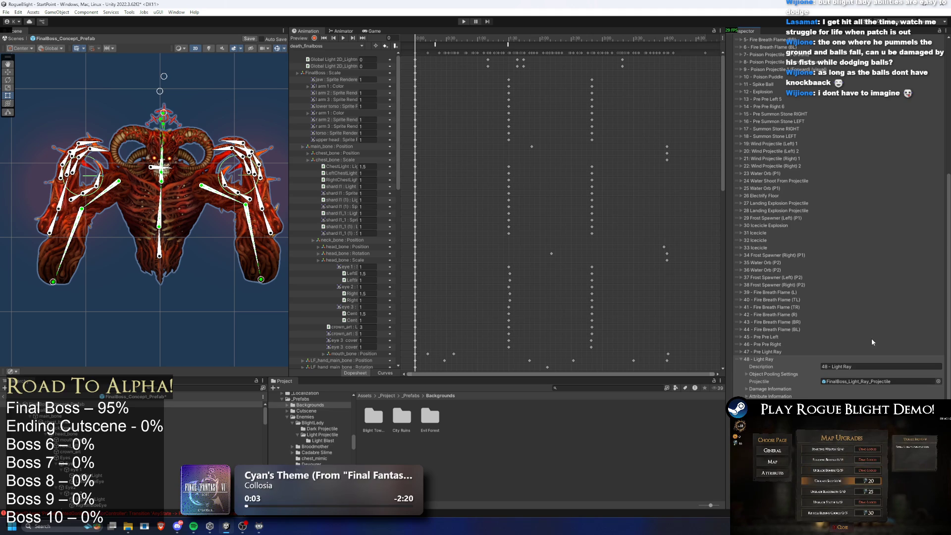
{"action": "scroll", "coordinate": [931, 335], "scroll_direction": "down", "scroll_amount": 3}
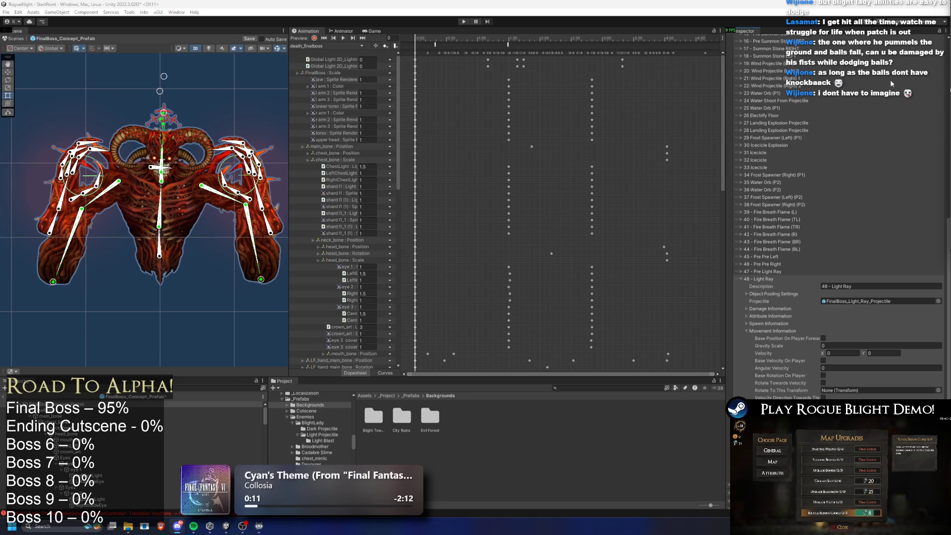
{"action": "scroll", "coordinate": [874, 132], "scroll_direction": "down", "scroll_amount": 3}
{"action": "left_click", "coordinate": [763, 233]}
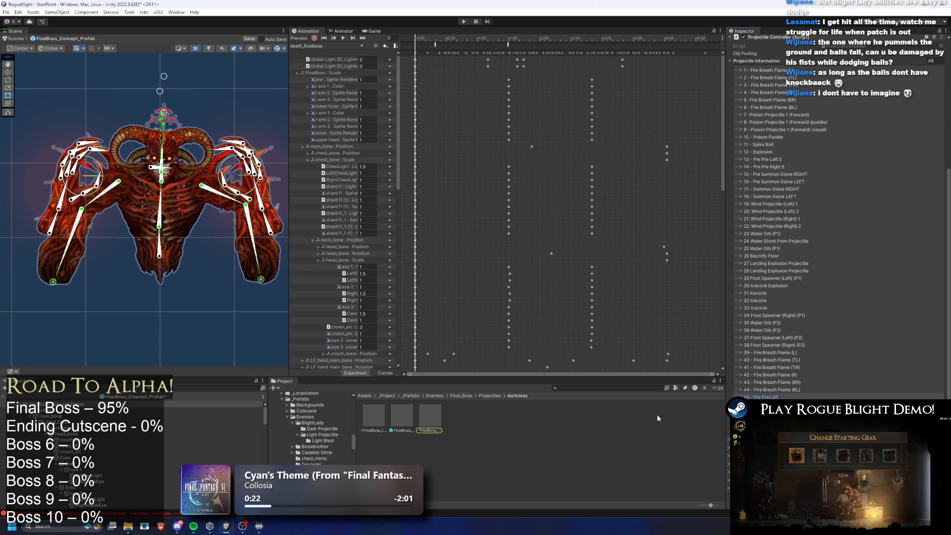
- Set FinalBoss_PrePreSummonProjectile's Projectile Controller Index to 47
{"action": "left_click", "coordinate": [433, 415]}
{"action": "left_click", "coordinate": [837, 146]}
{"action": "type", "text": "37"}
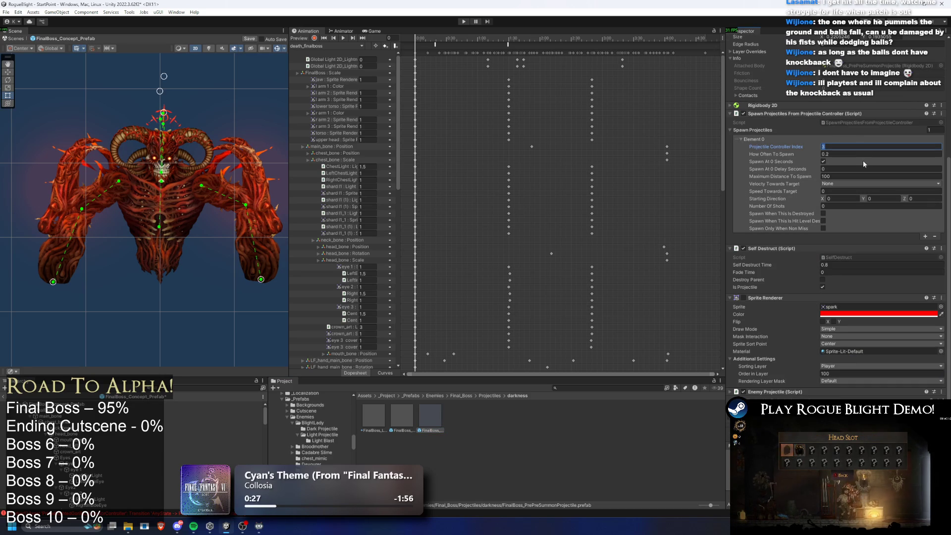
{"action": "key", "text": "BackSpace"}
{"action": "key", "text": "BackSpace"}
{"action": "type", "text": "47"}
- Set FinalBoss_Pre_Light_Ray_Projectile's Projectile Controller Index to 48
{"action": "left_click", "coordinate": [399, 426]}
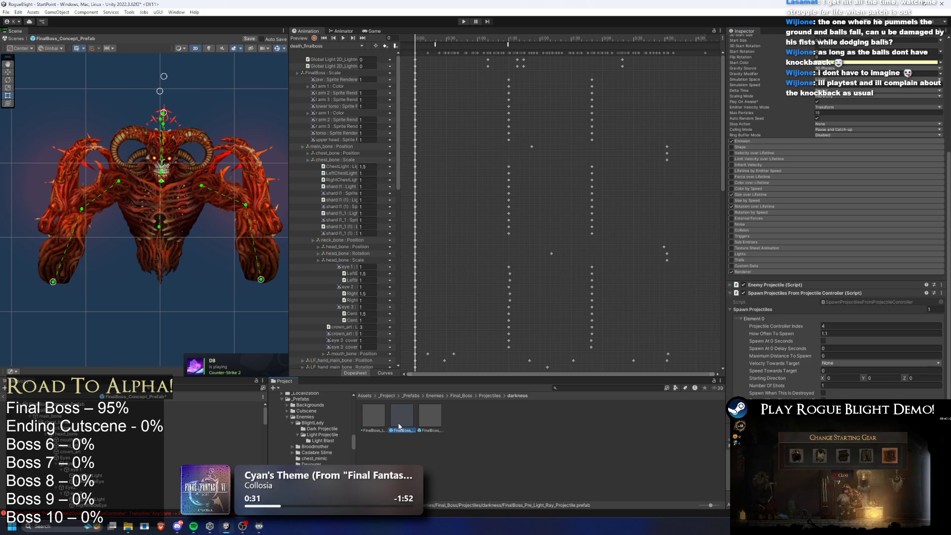
{"action": "left_click", "coordinate": [835, 327]}
{"action": "type", "text": "8"}
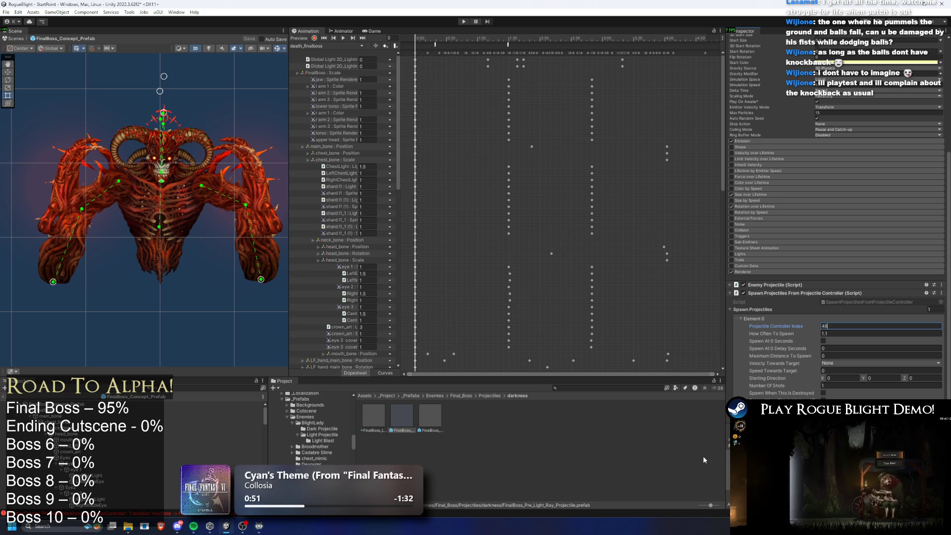
{"action": "left_click", "coordinate": [218, 404]}
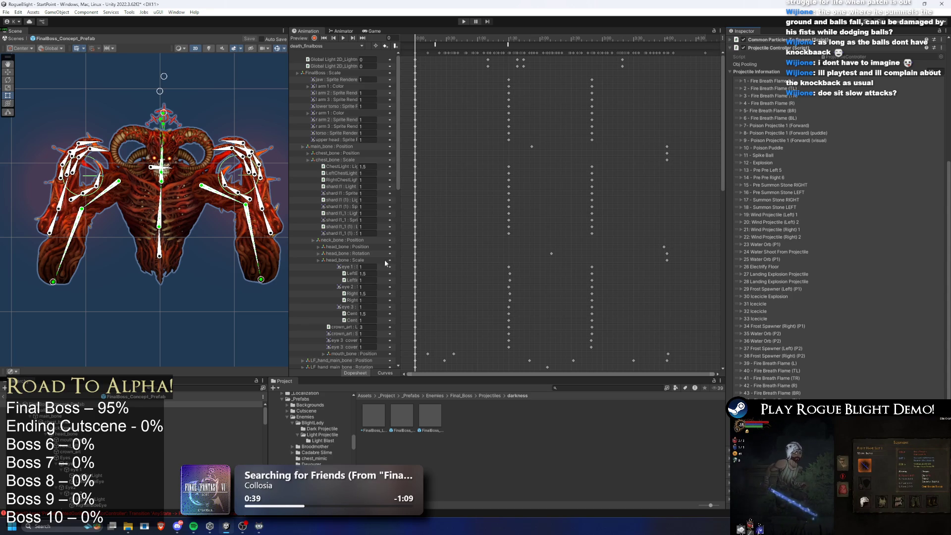
- Open the list of the final boss's animation clips
{"action": "left_click", "coordinate": [516, 38]}
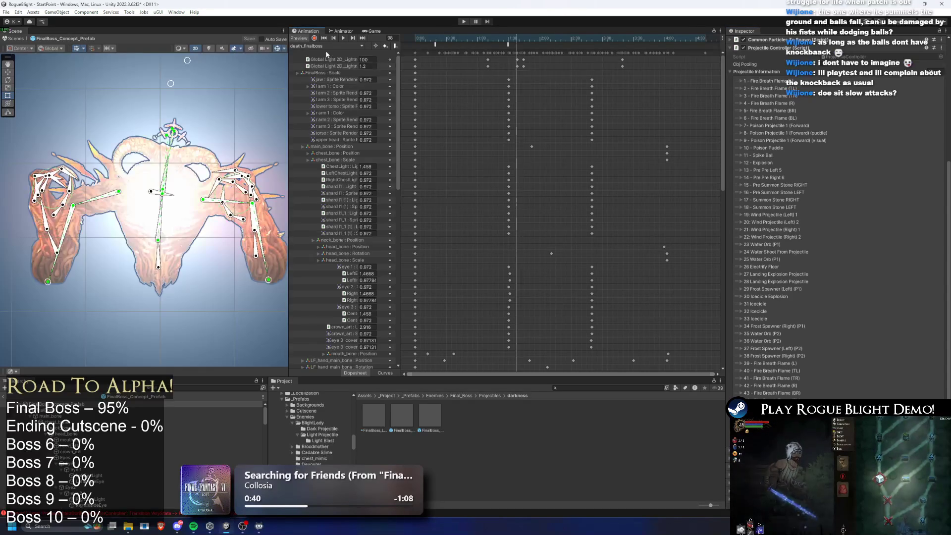
- Load the darknessmove_finalboss(P2) clip on the animation timeline
{"action": "left_click", "coordinate": [326, 46]}
{"action": "left_click", "coordinate": [328, 54]}
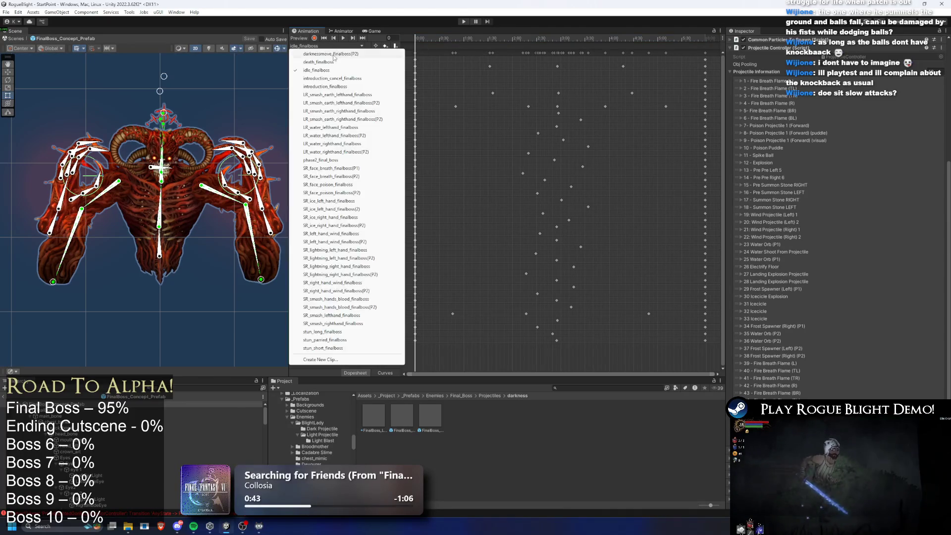
{"action": "left_click", "coordinate": [466, 40]}
{"action": "left_click_drag", "start_coordinate": [467, 40], "coordinate": [522, 39]}
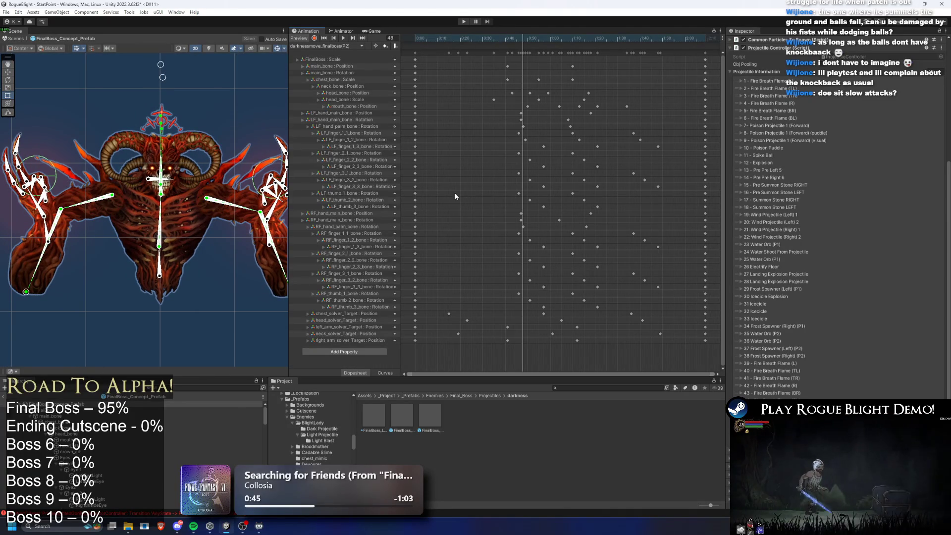
{"action": "scroll", "coordinate": [815, 282], "scroll_direction": "down", "scroll_amount": 1}
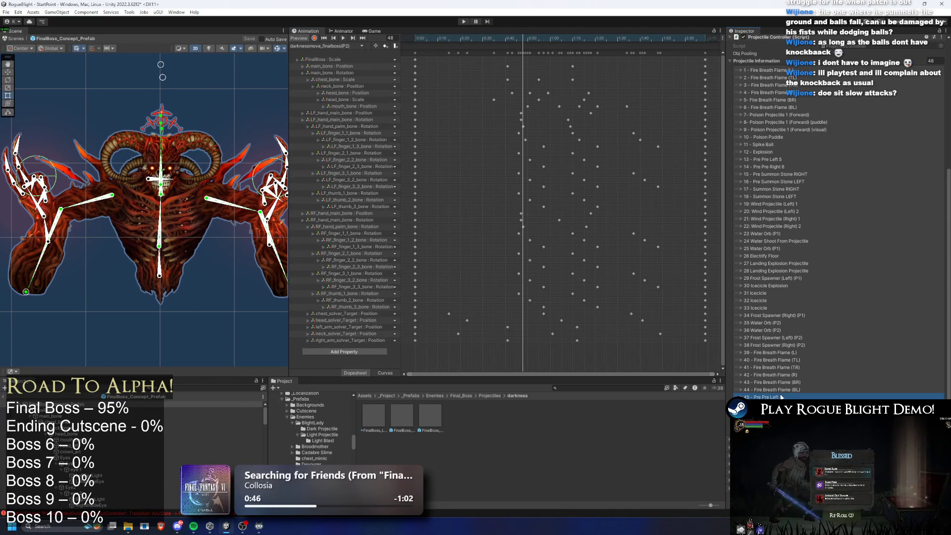
- Add an animation event near frame 48 that calls ProjectileController's SpawnProjectile(int)
{"action": "right_click", "coordinate": [527, 44]}
{"action": "left_click", "coordinate": [545, 49]}
{"action": "left_click", "coordinate": [838, 59]}
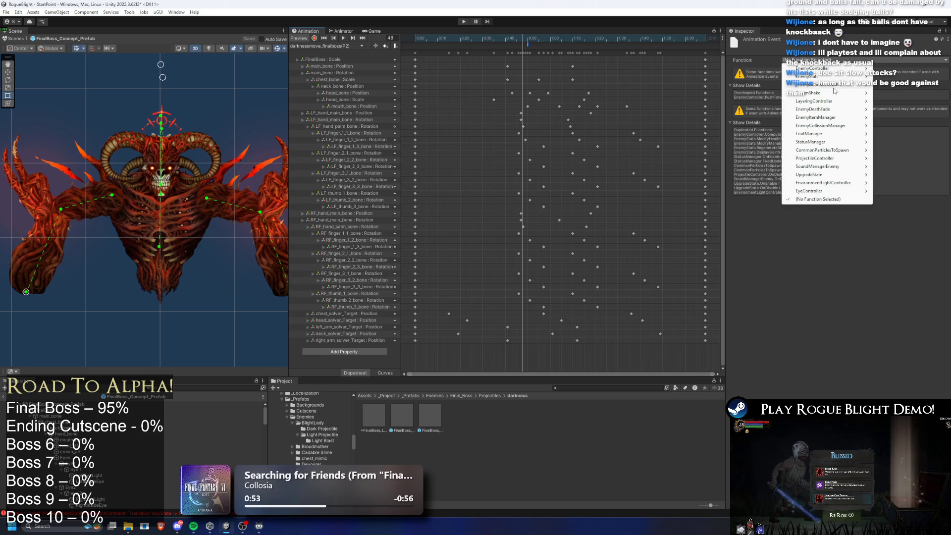
{"action": "mouse_move", "coordinate": [852, 93]}
{"action": "mouse_move", "coordinate": [826, 125]}
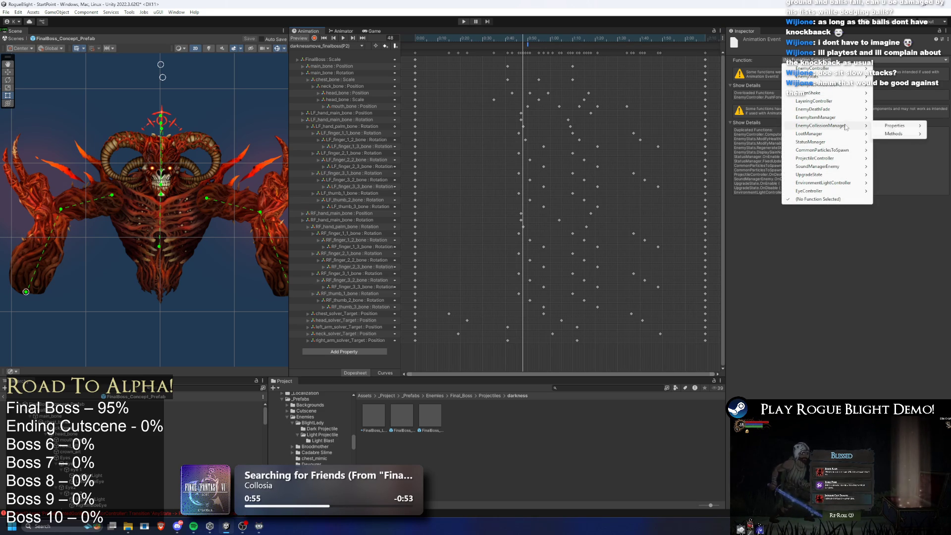
{"action": "mouse_move", "coordinate": [894, 134]}
{"action": "mouse_move", "coordinate": [832, 68]}
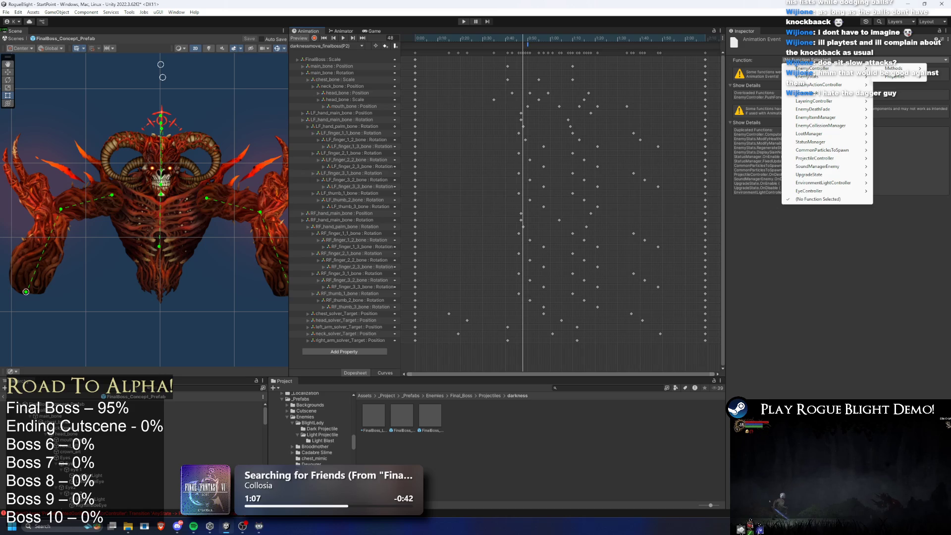
{"action": "mouse_move", "coordinate": [894, 69]}
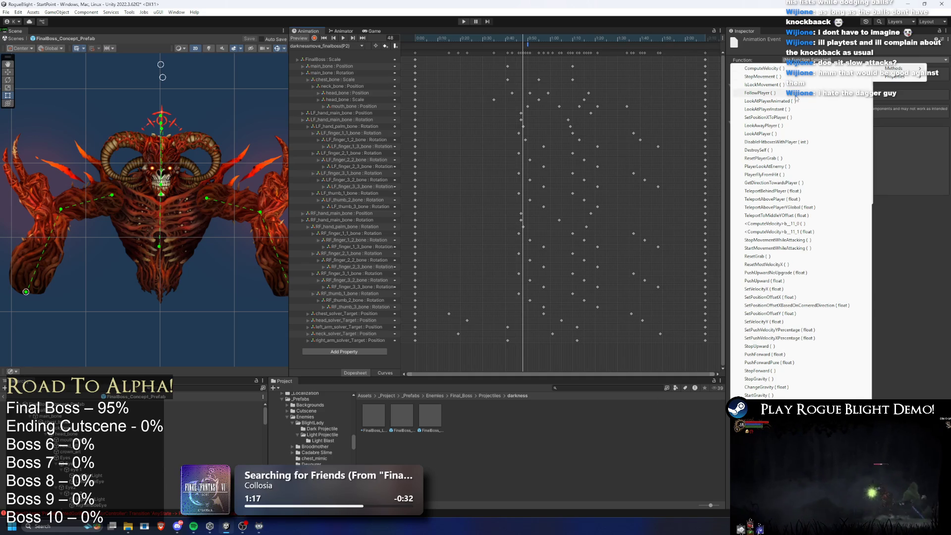
{"action": "left_click", "coordinate": [814, 60]}
{"action": "left_click", "coordinate": [814, 60]}
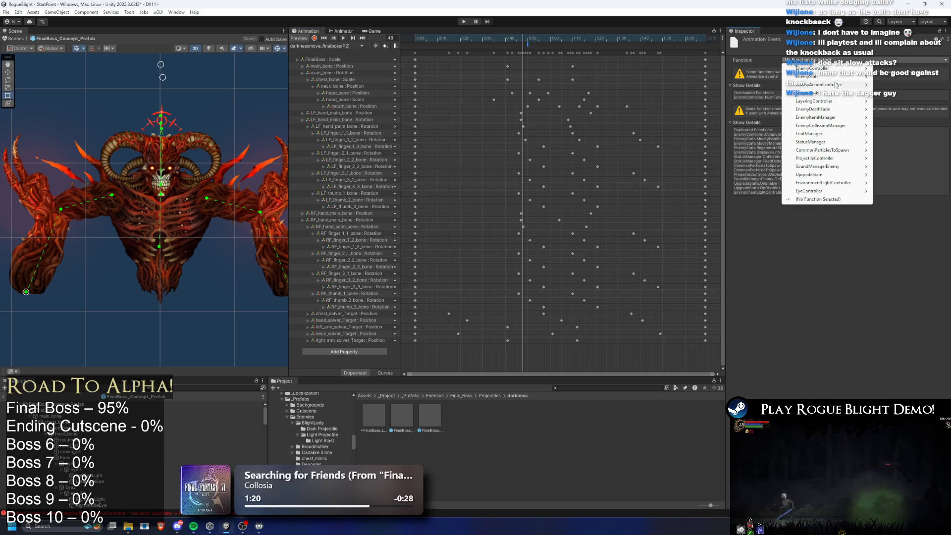
{"action": "mouse_move", "coordinate": [852, 150]}
{"action": "mouse_move", "coordinate": [887, 152]}
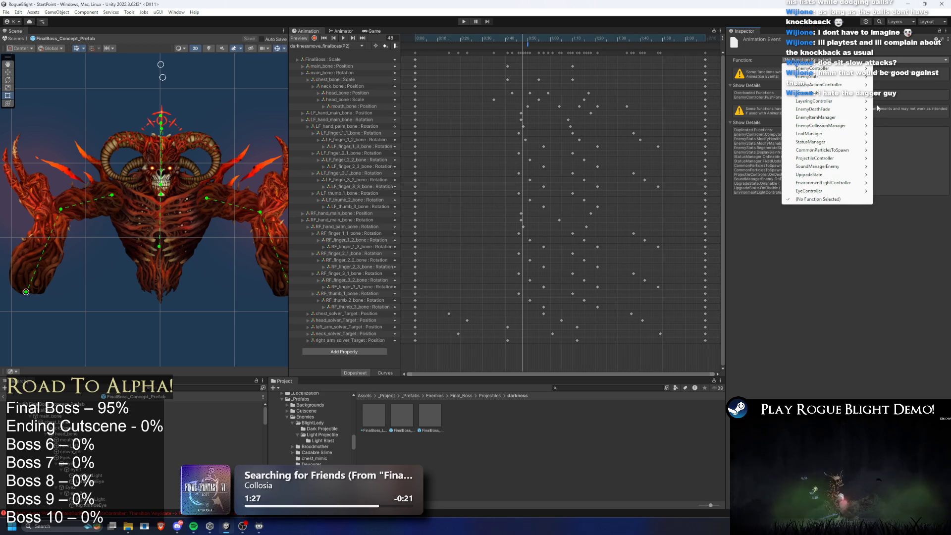
{"action": "mouse_move", "coordinate": [842, 84]}
{"action": "mouse_move", "coordinate": [896, 93]}
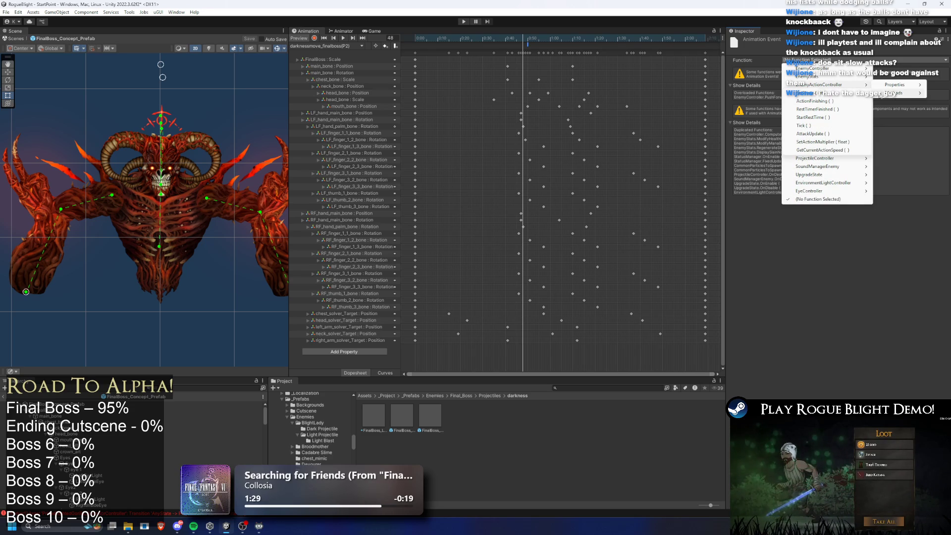
{"action": "mouse_move", "coordinate": [829, 170]}
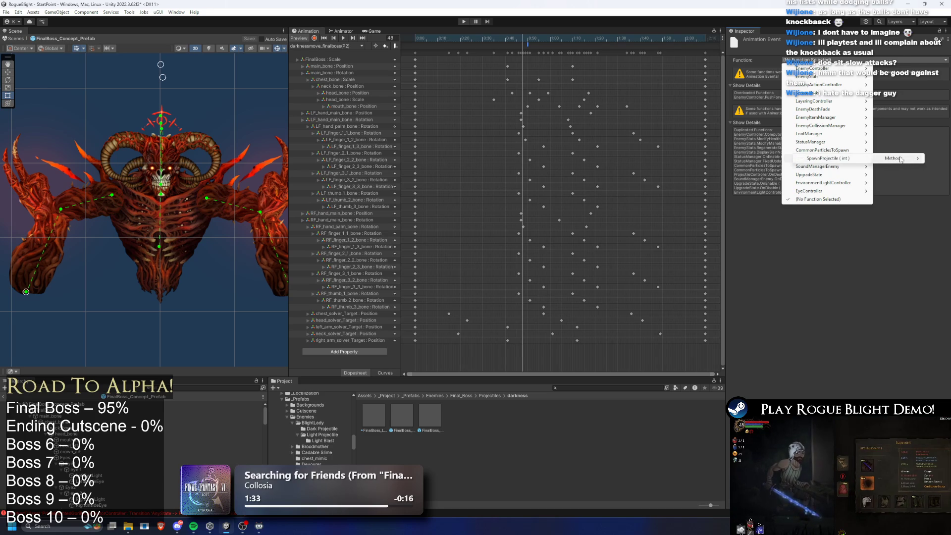
{"action": "left_click", "coordinate": [833, 159]}
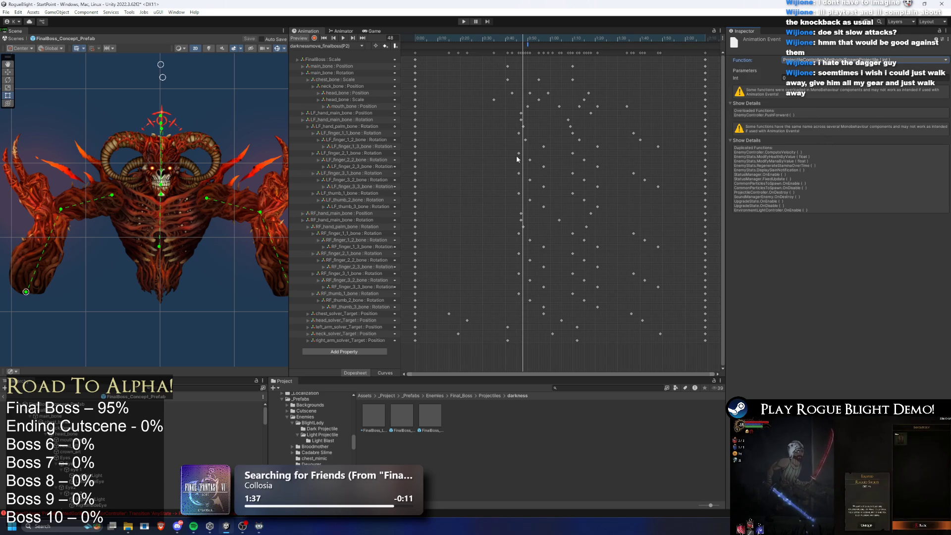
- Set the SpawnProjectile event's Int parameter to 36
{"action": "left_click", "coordinate": [213, 403]}
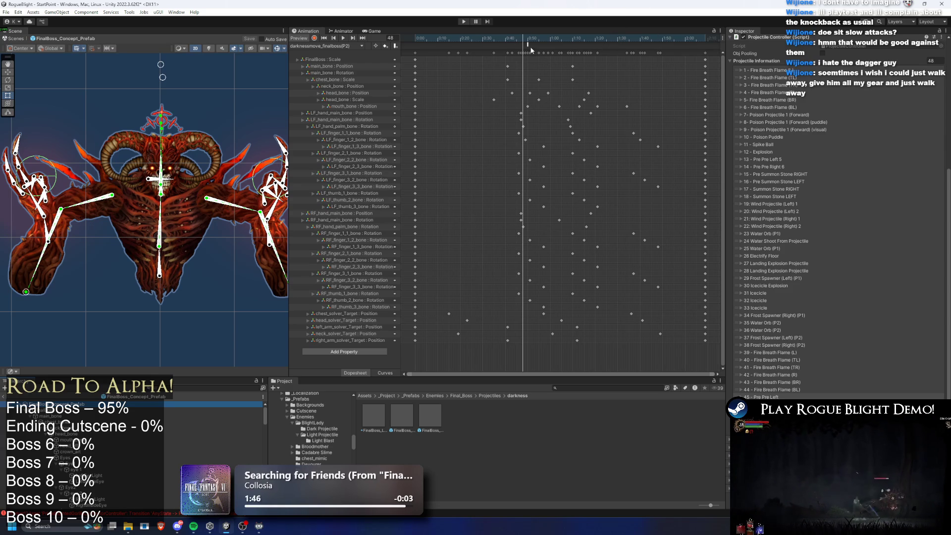
{"action": "left_click", "coordinate": [525, 45]}
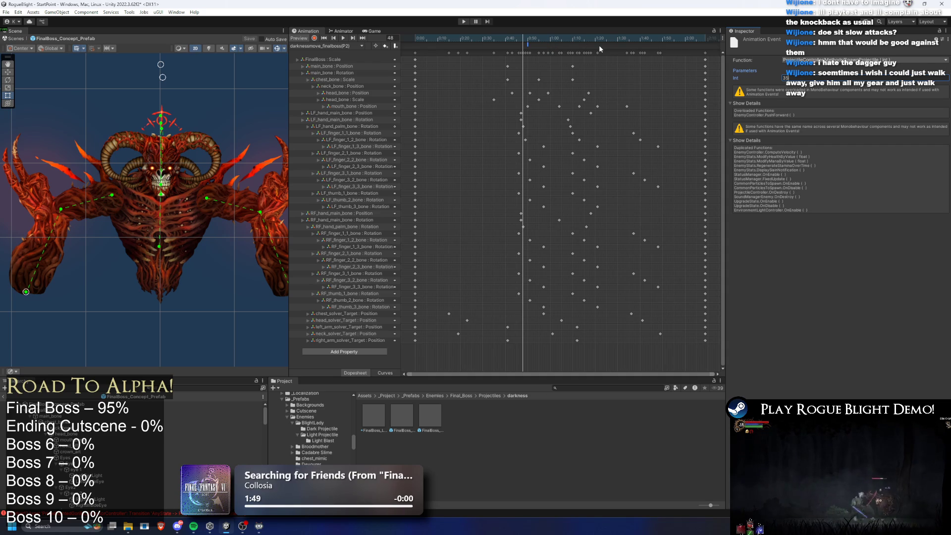
{"action": "mouse_move", "coordinate": [515, 39]}
{"action": "left_mouse_down"}
{"action": "mouse_move", "coordinate": [504, 33]}
{"action": "mouse_move", "coordinate": [531, 42]}
{"action": "left_mouse_up"}
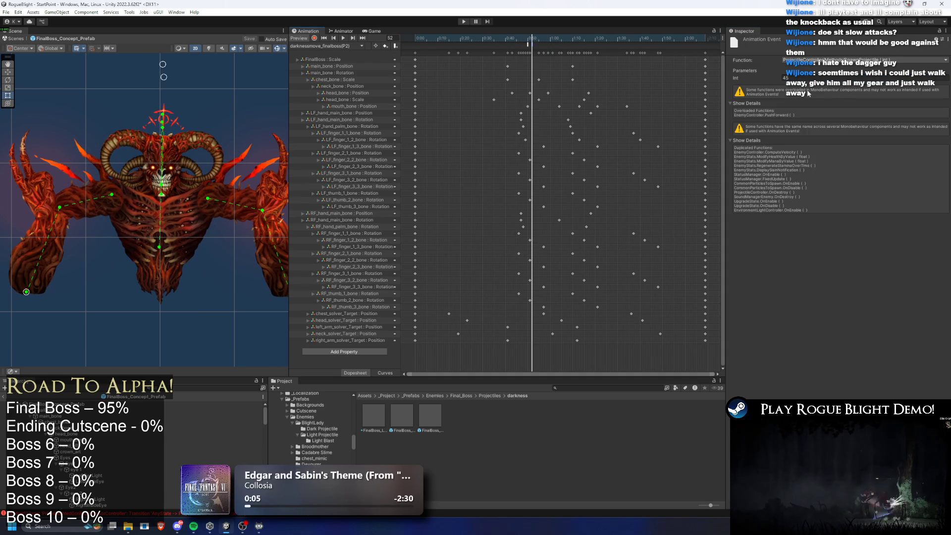
{"action": "left_click", "coordinate": [786, 78]}
{"action": "type", "text": "36"}
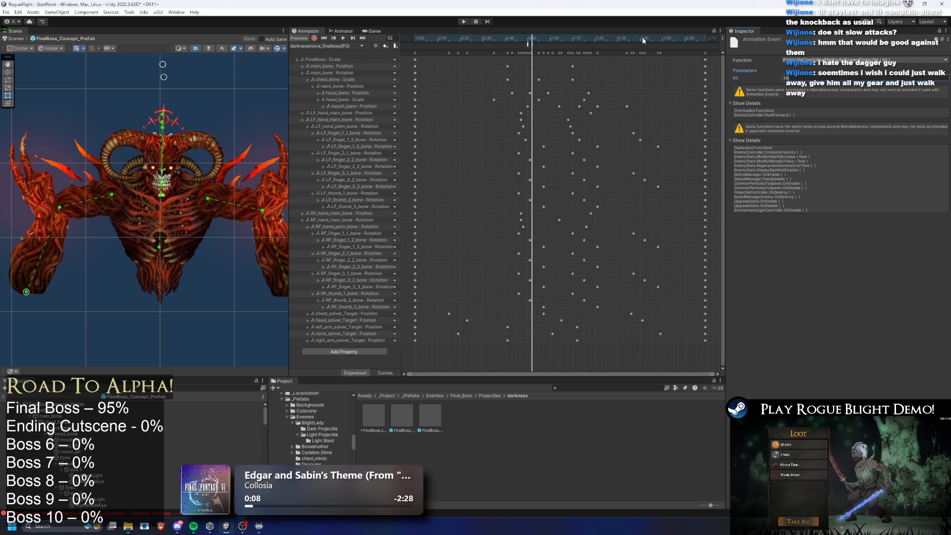
{"action": "type", "text": "46"}
- Scrub the timeline between frames 50 and 70 to check the SpawnProjectile events
{"action": "left_click", "coordinate": [528, 42]}
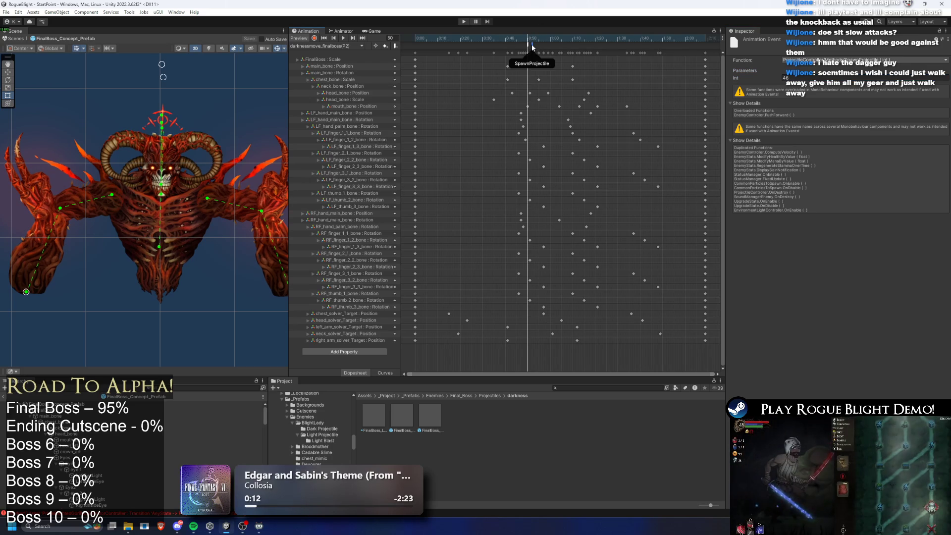
{"action": "mouse_move", "coordinate": [528, 39]}
{"action": "left_mouse_down"}
{"action": "mouse_move", "coordinate": [516, 40]}
{"action": "mouse_move", "coordinate": [565, 40]}
{"action": "left_mouse_up"}
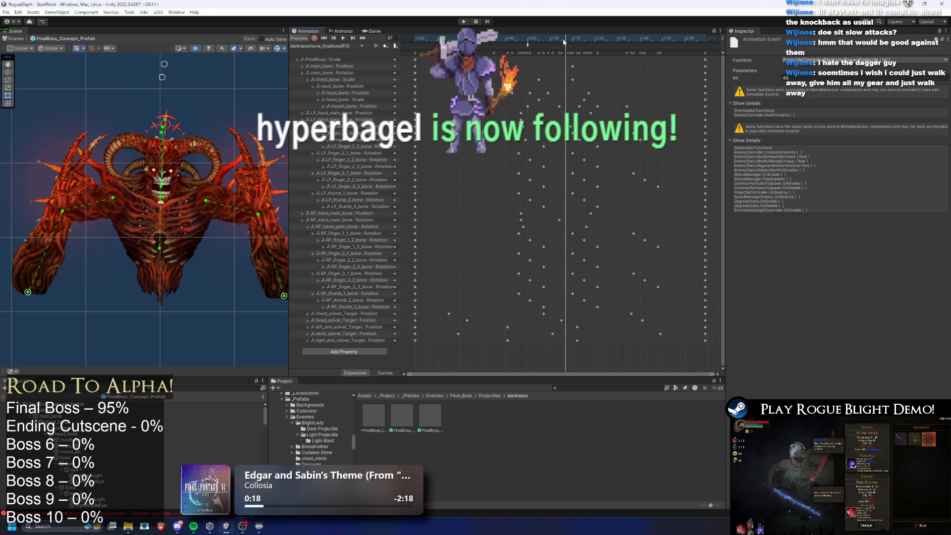
{"action": "left_click_drag", "start_coordinate": [563, 40], "coordinate": [569, 40]}
{"action": "left_click", "coordinate": [569, 44]}
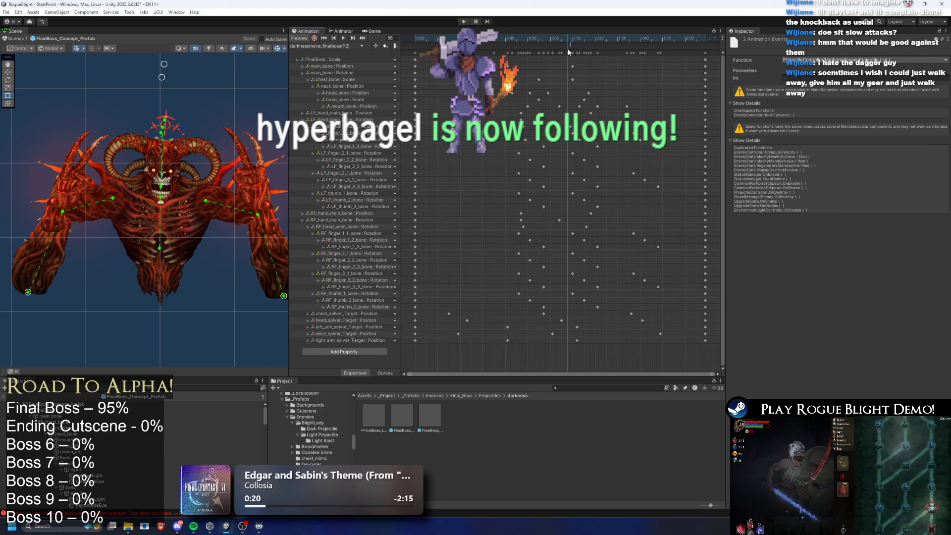
{"action": "left_click_drag", "start_coordinate": [567, 39], "coordinate": [583, 40]}
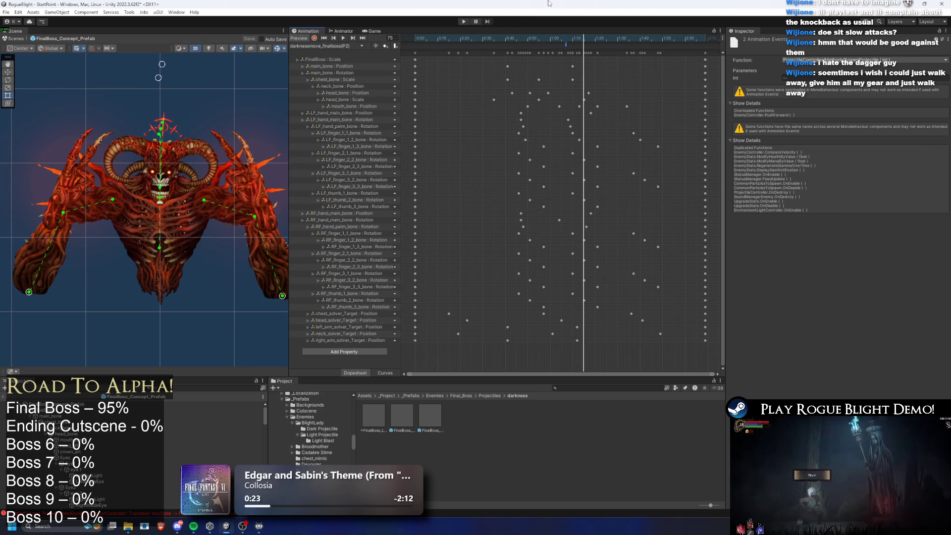
{"action": "key", "text": "comma"}
{"action": "key", "text": "comma"}
{"action": "key", "text": "comma"}
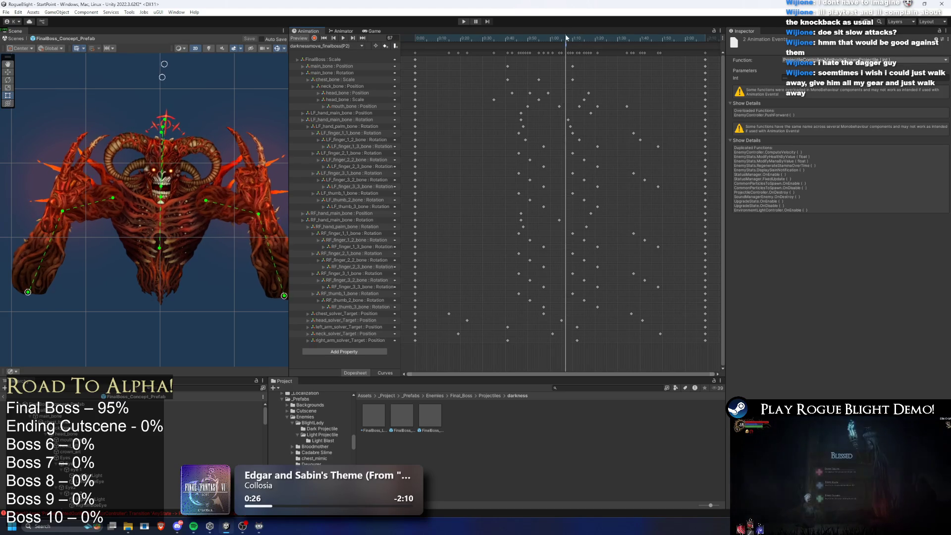
{"action": "left_click", "coordinate": [665, 246]}
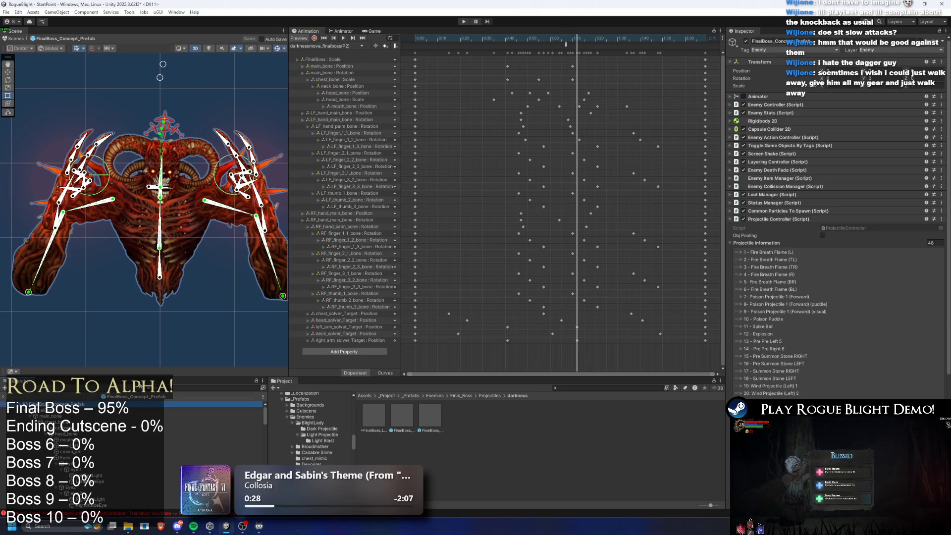
{"action": "right_click", "coordinate": [665, 246]}
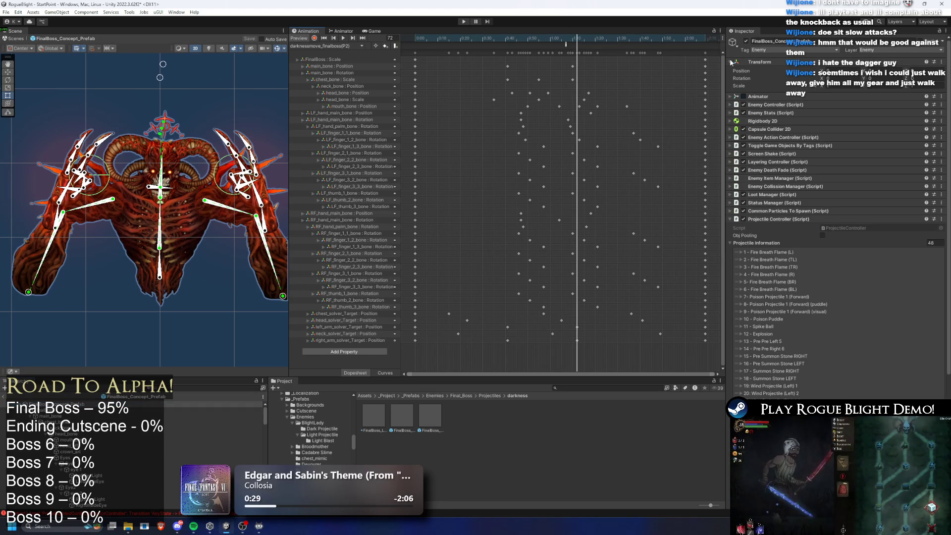
{"action": "key", "text": "Escape"}
{"action": "scroll", "coordinate": [850, 180], "scroll_direction": "down", "scroll_amount": 5}
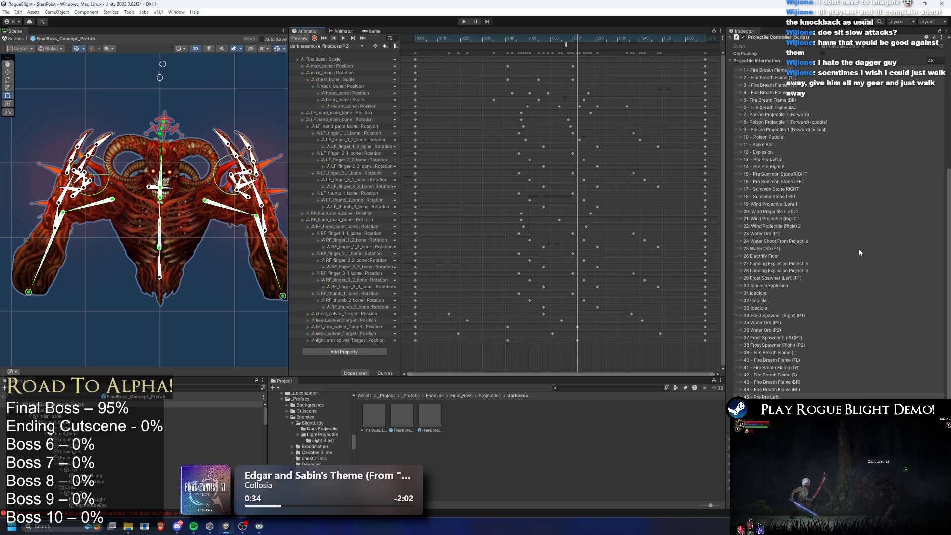
{"action": "left_click_drag", "start_coordinate": [564, 42], "coordinate": [567, 44]}
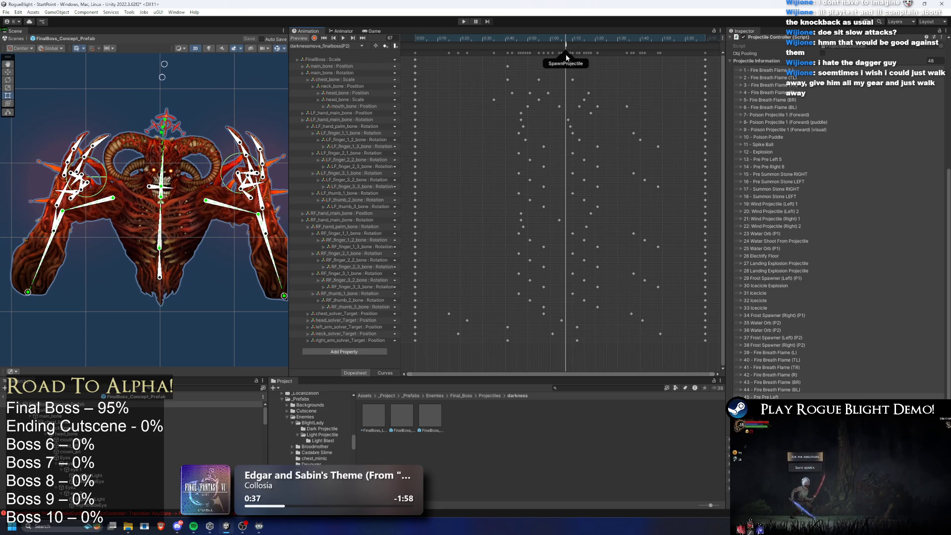
{"action": "left_click", "coordinate": [567, 46]}
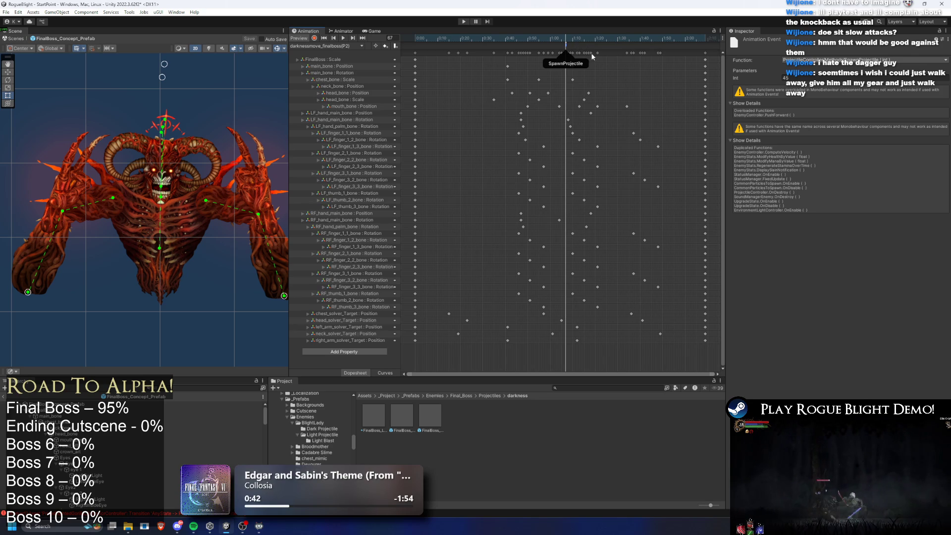
{"action": "left_click", "coordinate": [549, 313]}
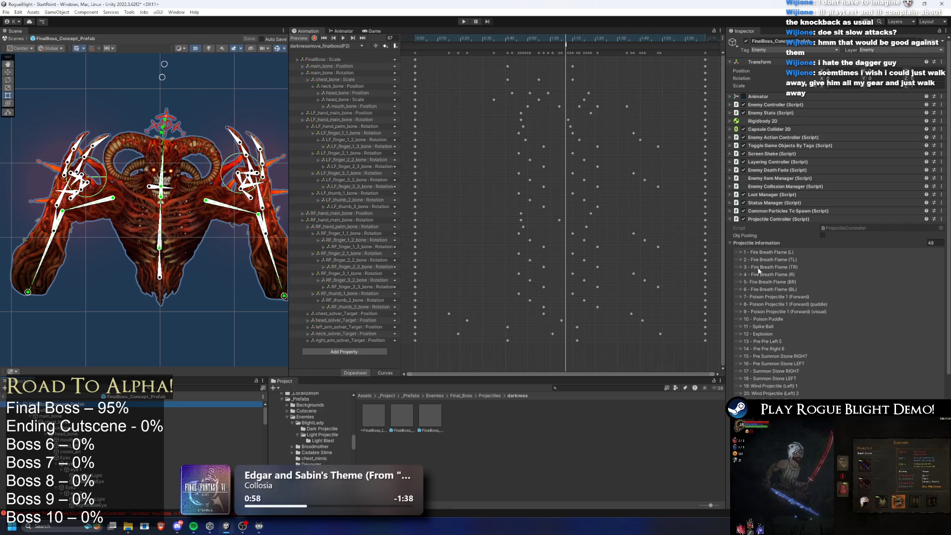
{"action": "left_click", "coordinate": [565, 45]}
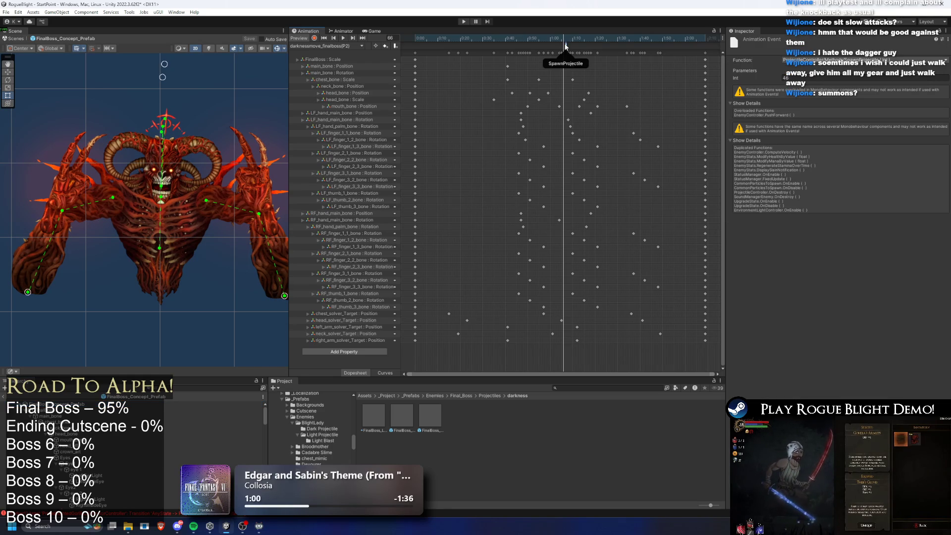
{"action": "left_click", "coordinate": [607, 238]}
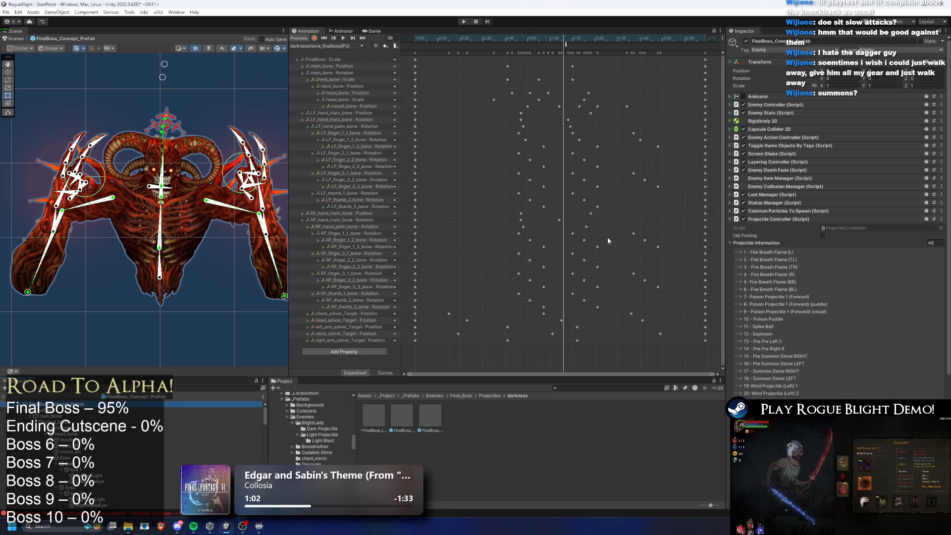
{"action": "scroll", "coordinate": [825, 275], "scroll_direction": "down", "scroll_amount": 8}
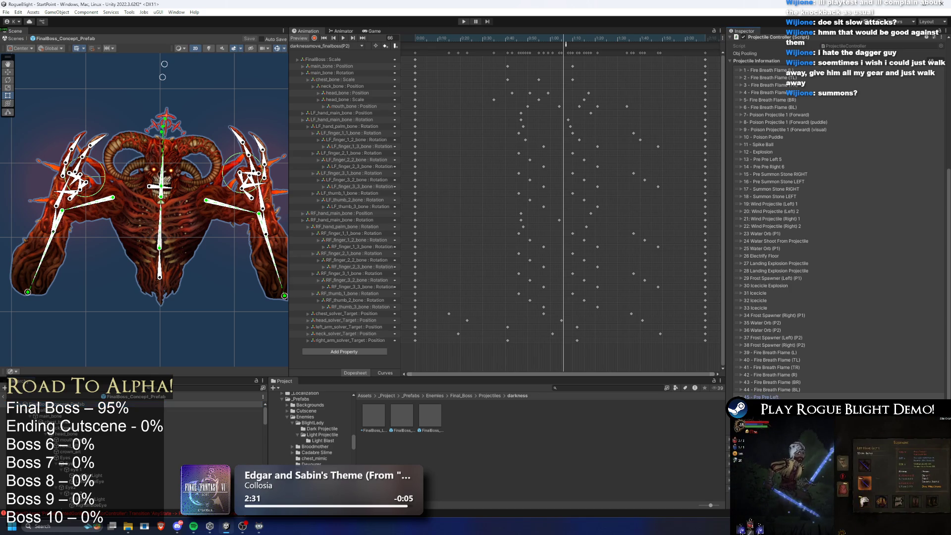
- Expand projectile entries 45 and 46 to review their attribute information
{"action": "left_click", "coordinate": [757, 396]}
{"action": "scroll", "coordinate": [786, 313], "scroll_direction": "down", "scroll_amount": 5}
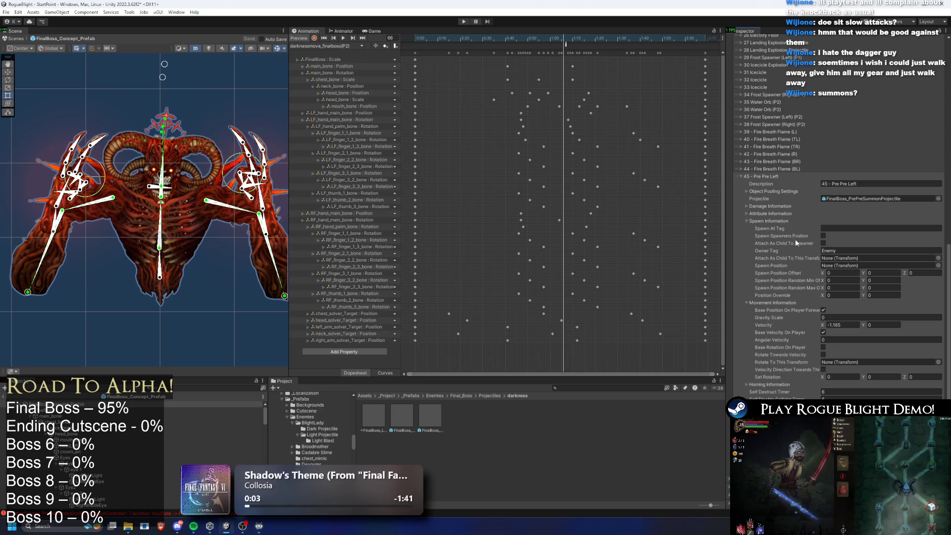
{"action": "left_click", "coordinate": [783, 175]}
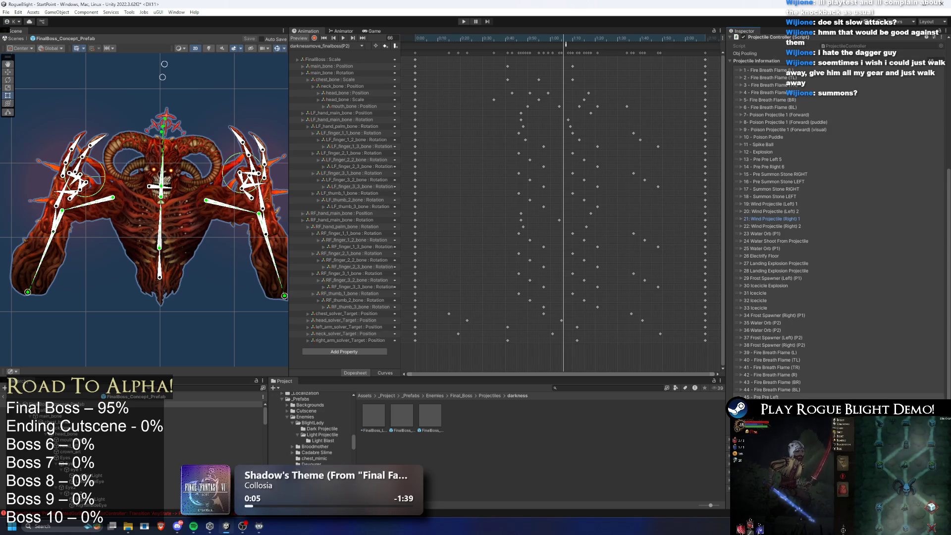
{"action": "scroll", "coordinate": [833, 365], "scroll_direction": "down", "scroll_amount": 8}
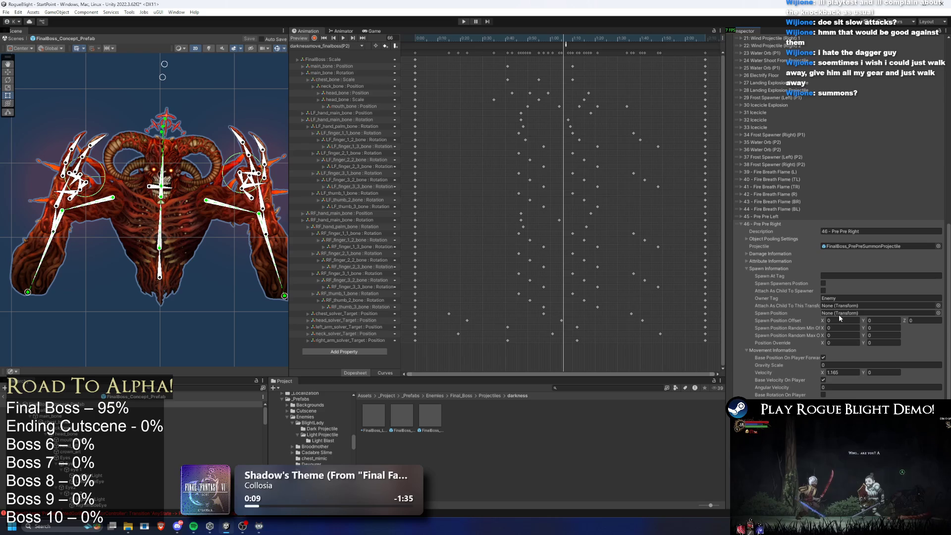
{"action": "left_click", "coordinate": [781, 260]}
{"action": "left_click", "coordinate": [782, 260]}
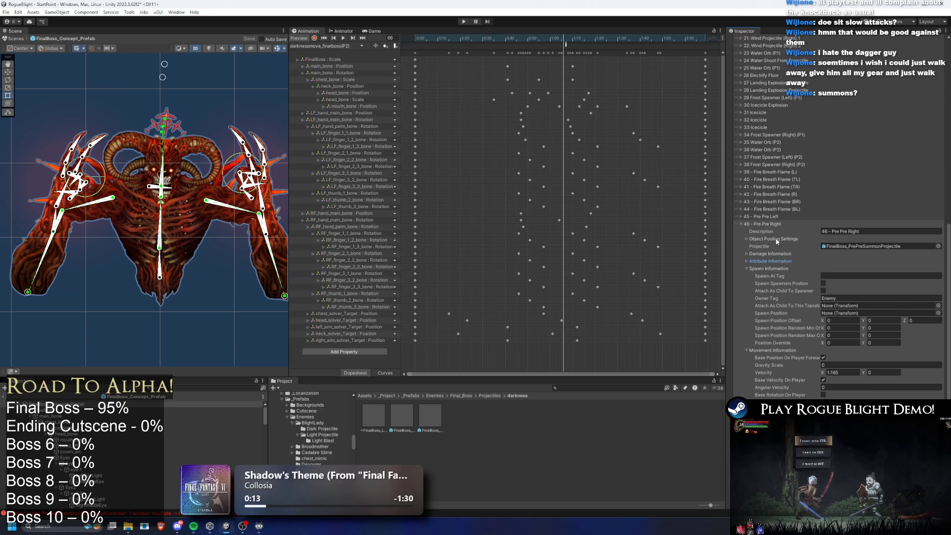
{"action": "scroll", "coordinate": [794, 322], "scroll_direction": "up", "scroll_amount": 5}
- Review entry 45's Y velocity and toggle its Damage Information section
{"action": "left_click", "coordinate": [822, 397]}
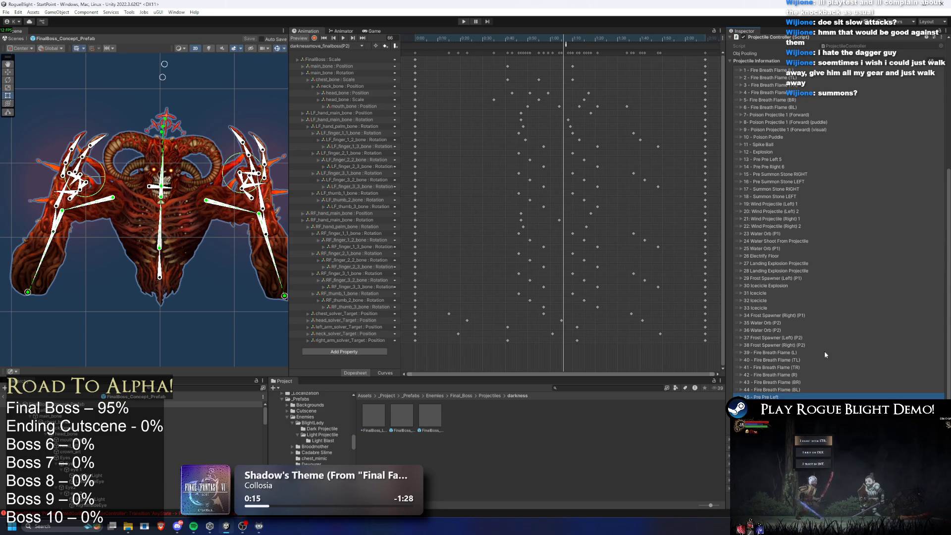
{"action": "scroll", "coordinate": [817, 347], "scroll_direction": "down", "scroll_amount": 10}
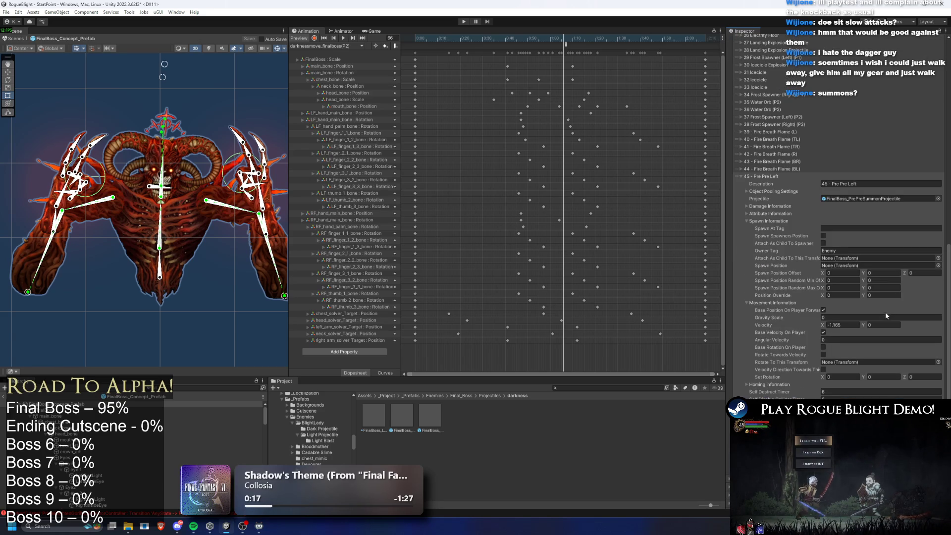
{"action": "left_click", "coordinate": [881, 325]}
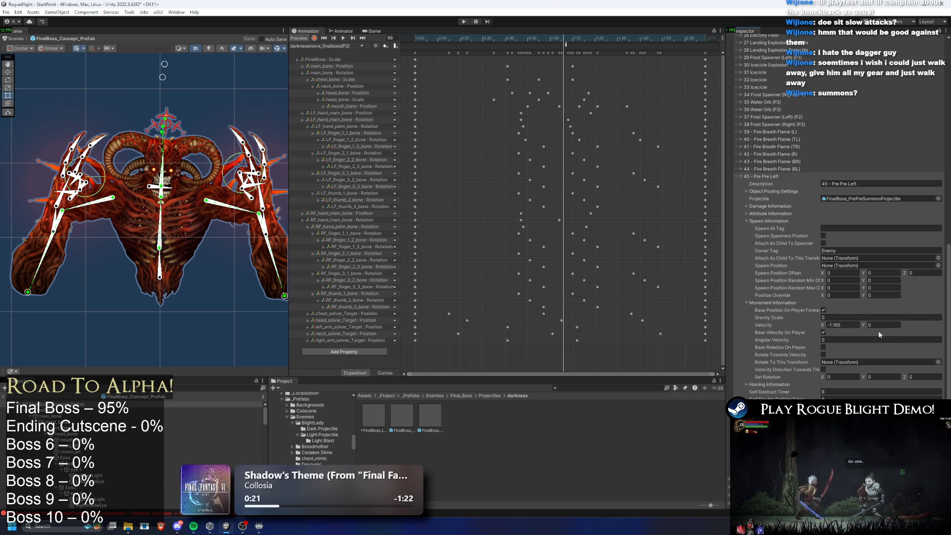
{"action": "left_click", "coordinate": [781, 214]}
{"action": "left_click", "coordinate": [781, 213]}
{"action": "left_click", "coordinate": [780, 207]}
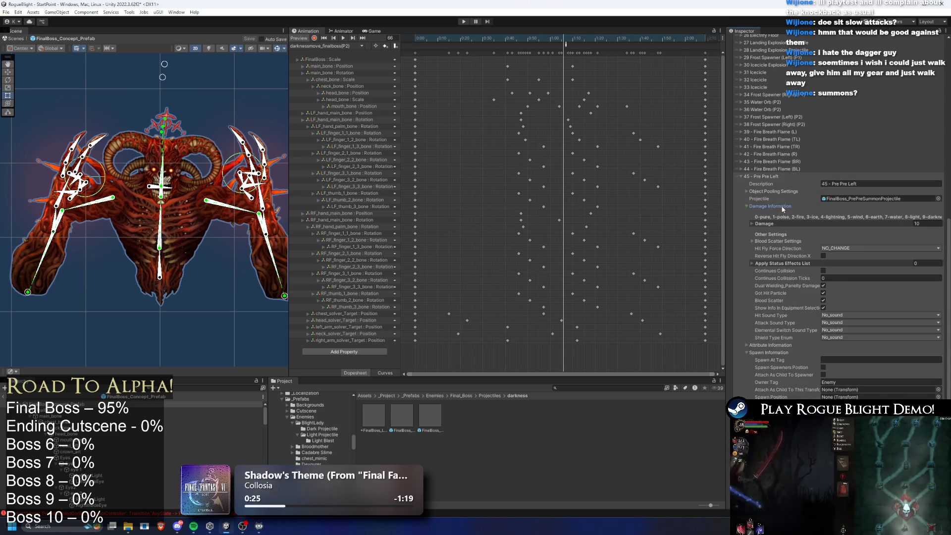
{"action": "left_click", "coordinate": [772, 206]}
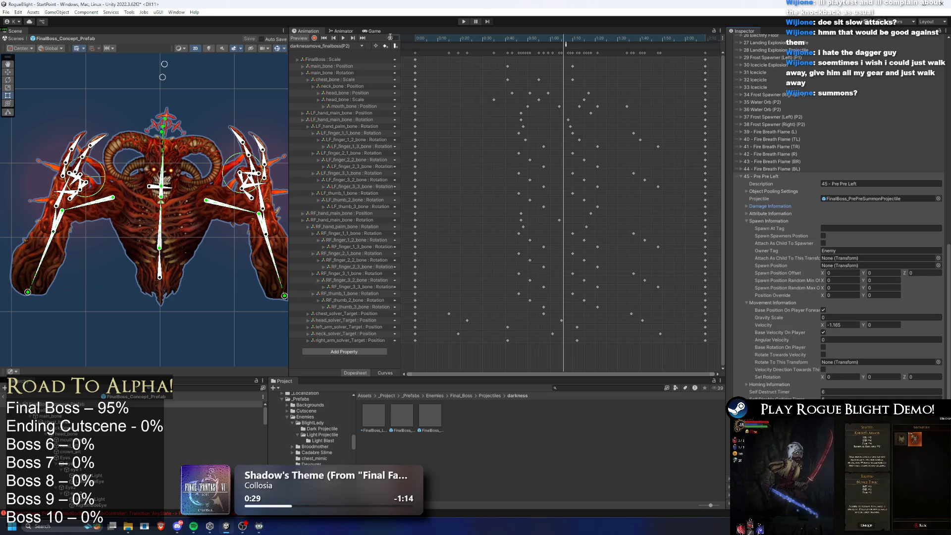
- Inspect the Darkness (P2) state in the FinalBoss Animator graph
{"action": "left_click", "coordinate": [342, 31]}
{"action": "scroll", "coordinate": [515, 240], "scroll_direction": "up", "scroll_amount": 3}
{"action": "left_click", "coordinate": [513, 249]}
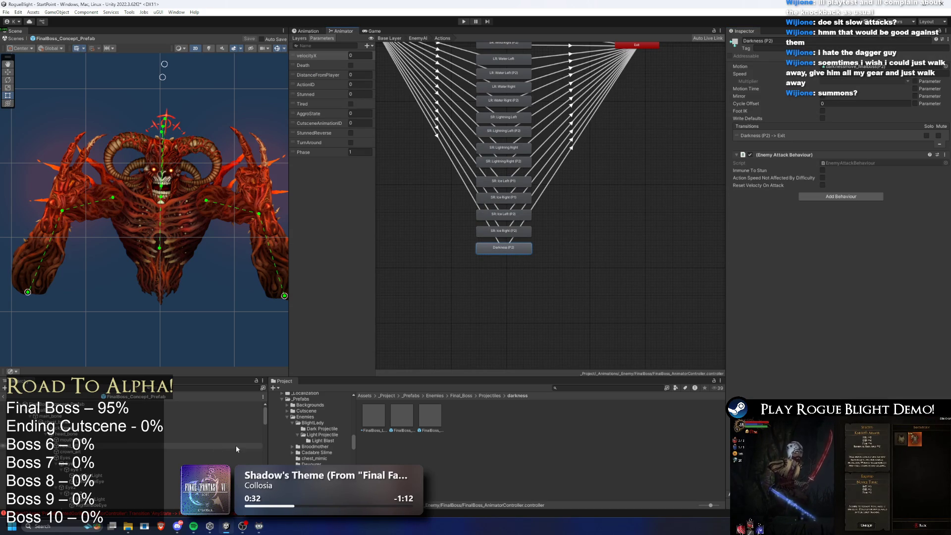
- Check the SpawnProjectile animation event at 1:03 on the darkness move timeline
{"action": "left_click", "coordinate": [208, 403]}
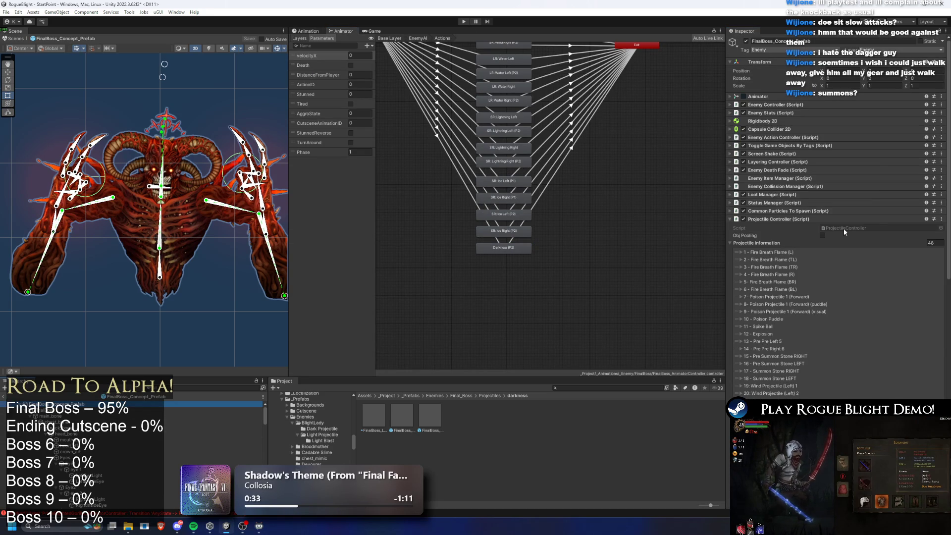
{"action": "scroll", "coordinate": [876, 269], "scroll_direction": "down", "scroll_amount": 5}
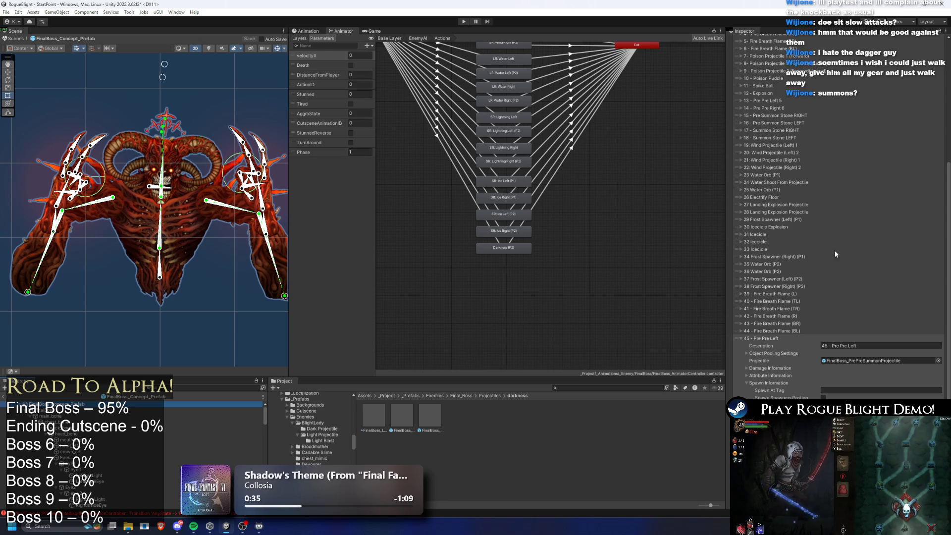
{"action": "scroll", "coordinate": [798, 301], "scroll_direction": "up", "scroll_amount": 3}
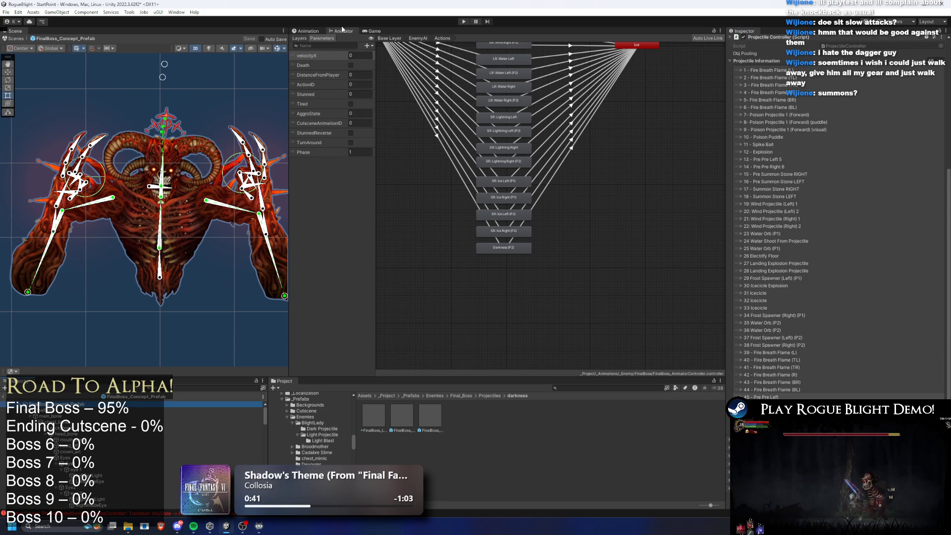
{"action": "left_click", "coordinate": [307, 30]}
{"action": "left_click", "coordinate": [566, 43]}
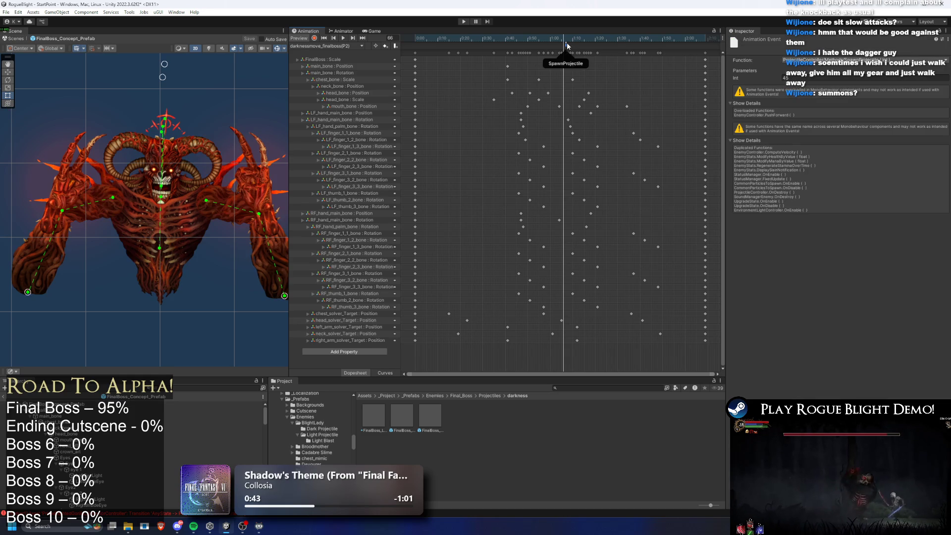
- Inspect the AnyState to Darkness (P2) transition conditions
{"action": "left_click", "coordinate": [91, 404]}
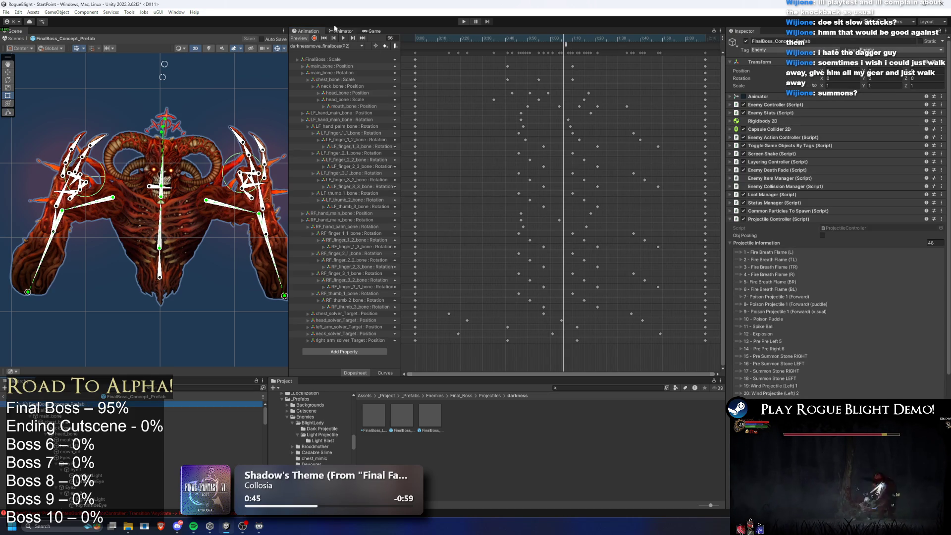
{"action": "left_click", "coordinate": [343, 31]}
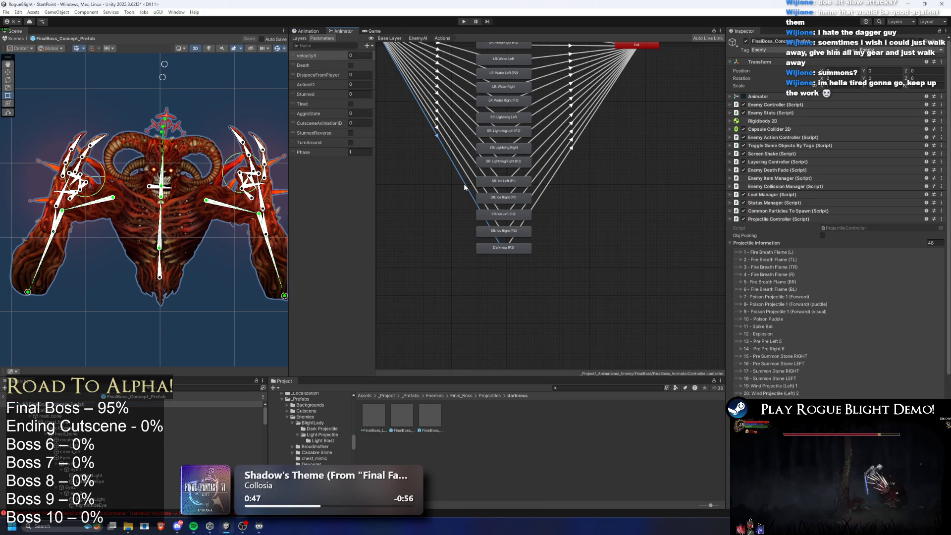
{"action": "left_click", "coordinate": [467, 191]}
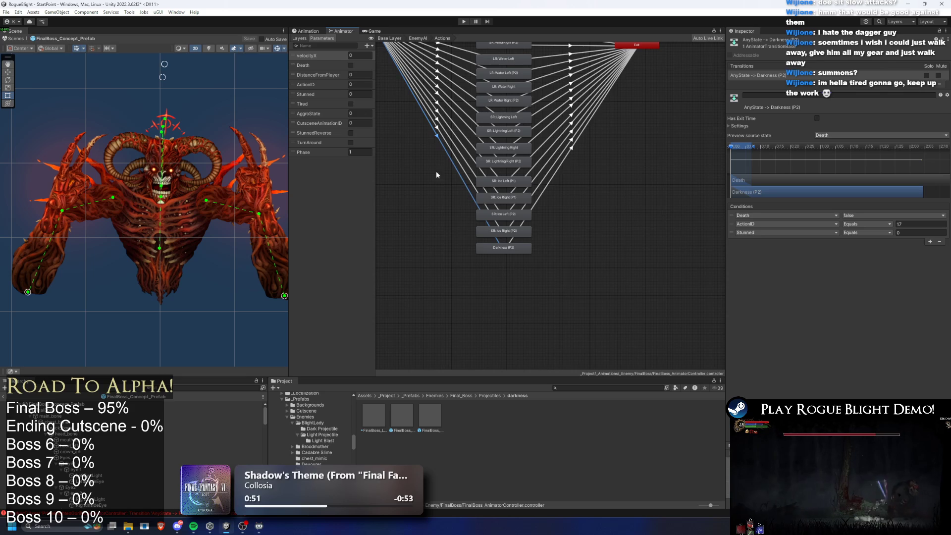
- Collapse FinalBoss's Projectile Controller and expand its Enemy Action Controller patterns
{"action": "left_click", "coordinate": [91, 404]}
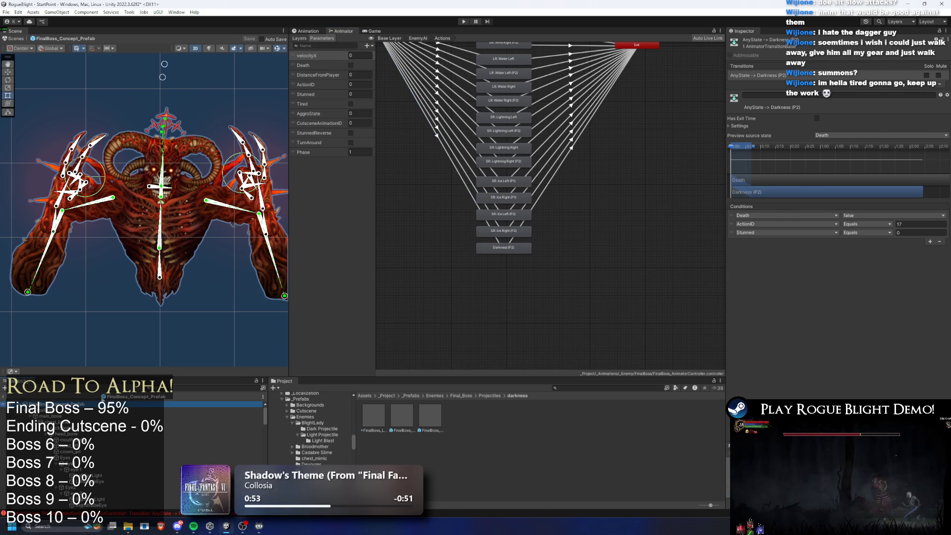
{"action": "left_click", "coordinate": [797, 217]}
{"action": "left_click", "coordinate": [782, 137]}
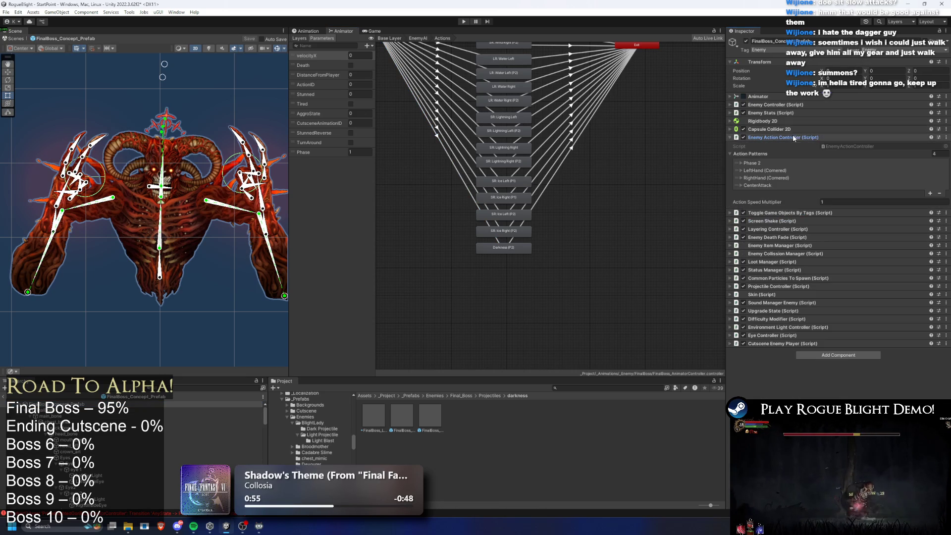
- Add a fifth action pattern at the top requiring Any cornered state, with Action ID 17
{"action": "left_click", "coordinate": [770, 161]}
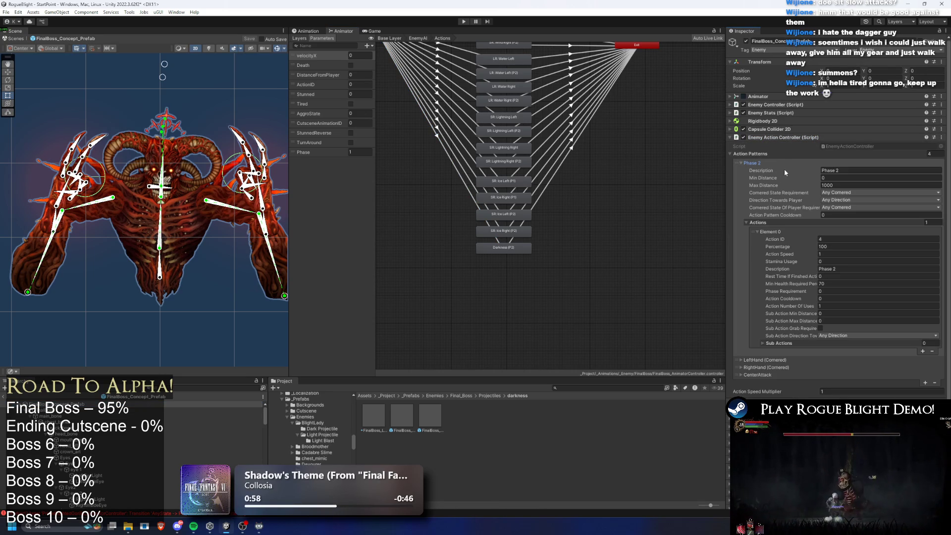
{"action": "left_click", "coordinate": [924, 383]}
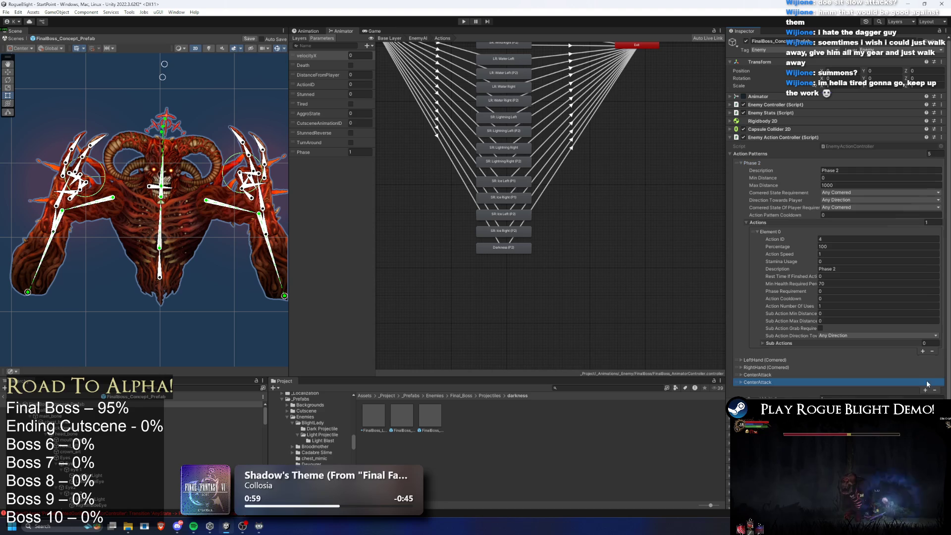
{"action": "left_click_drag", "start_coordinate": [738, 386], "coordinate": [741, 159]}
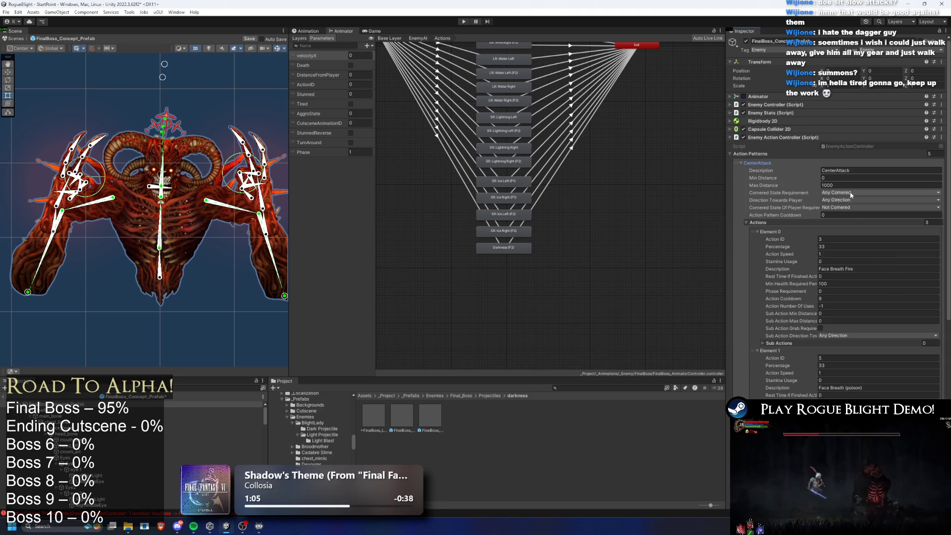
{"action": "left_click", "coordinate": [853, 207]}
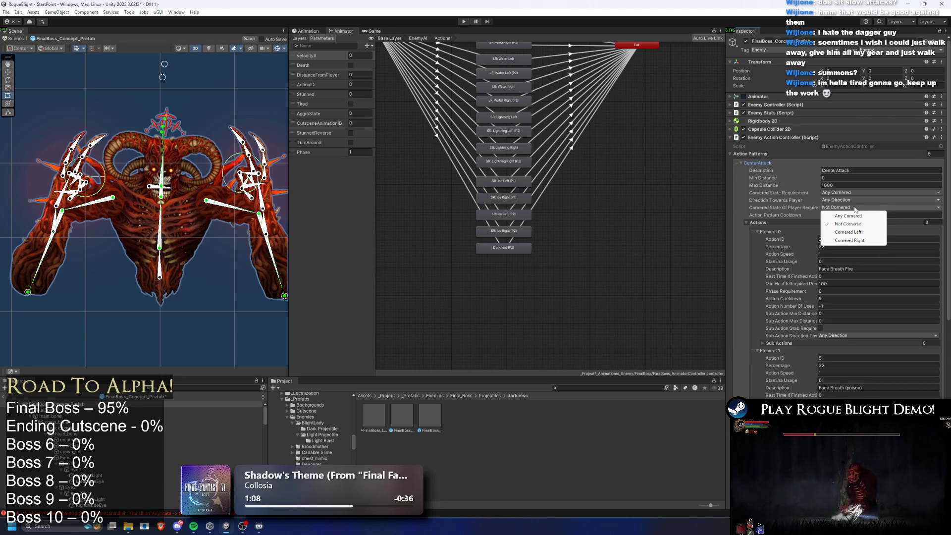
{"action": "left_click", "coordinate": [854, 216]}
{"action": "left_click", "coordinate": [842, 239]}
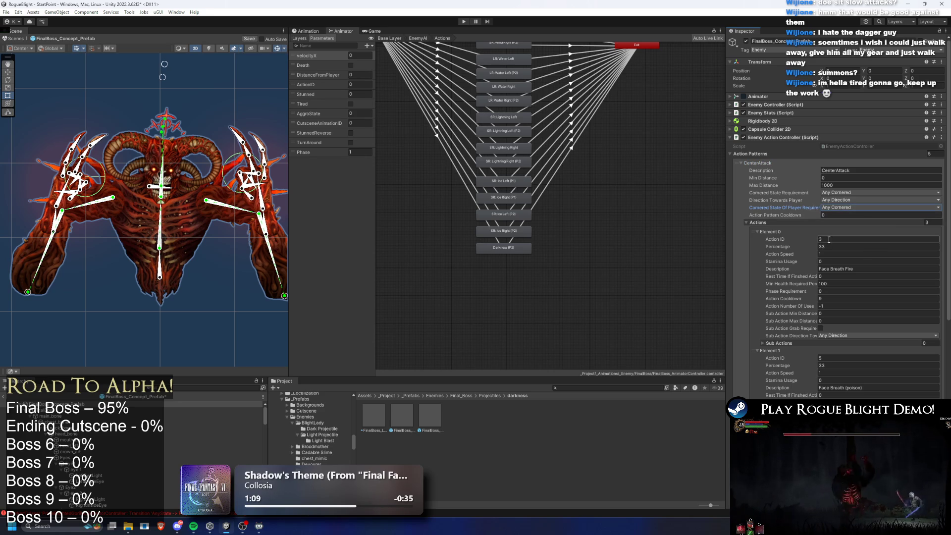
{"action": "type", "text": "17"}
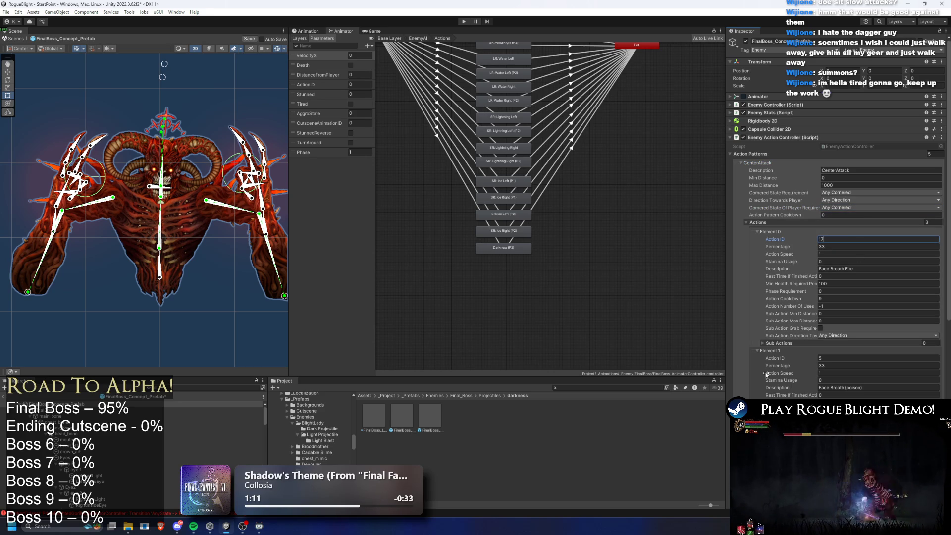
- Remove the extra actions, keeping Percentage 100 and Action Cooldown 0
{"action": "left_click", "coordinate": [759, 376]}
{"action": "key", "text": "Delete"}
{"action": "key", "text": "Delete"}
{"action": "left_click", "coordinate": [851, 246]}
{"action": "type", "text": "100"}
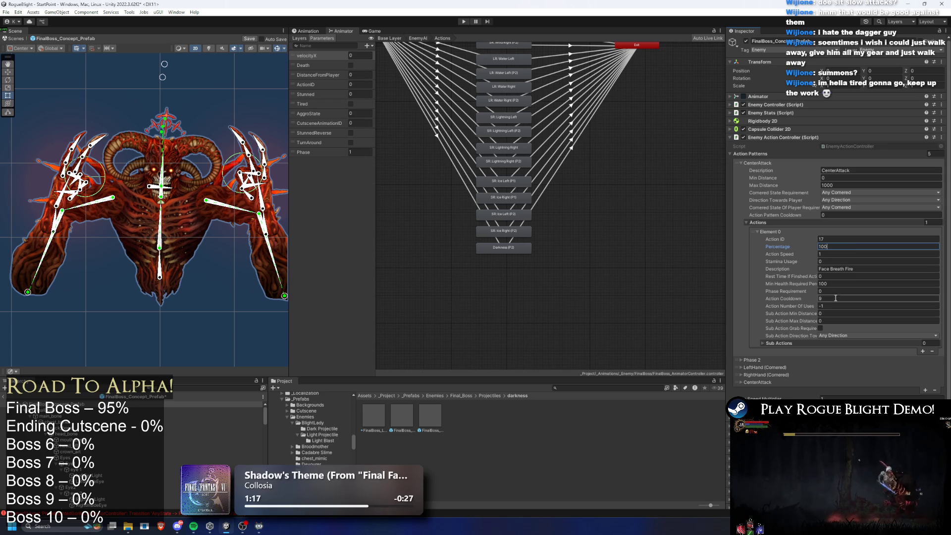
{"action": "left_click", "coordinate": [835, 299]}
{"action": "type", "text": "25"}
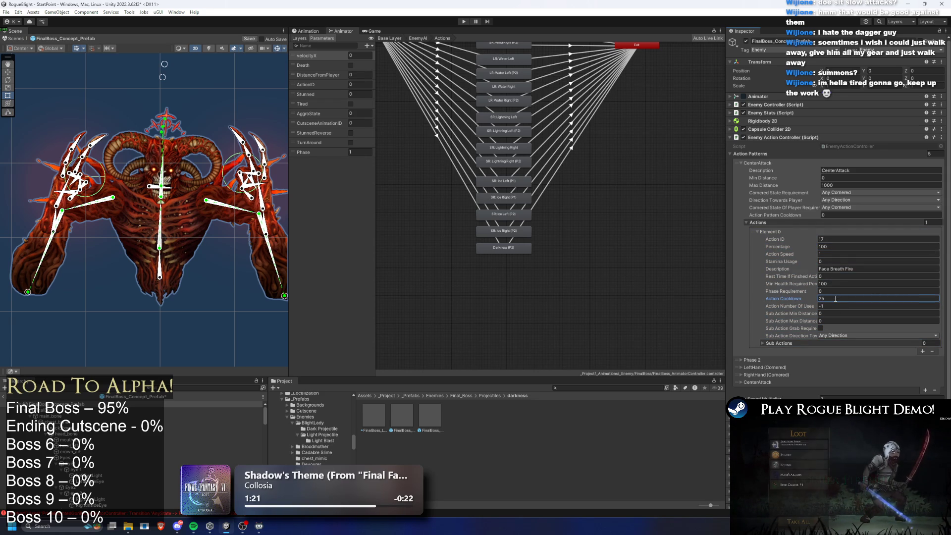
{"action": "key", "text": "BackSpace"}
{"action": "key", "text": "BackSpace"}
{"action": "type", "text": "0"}
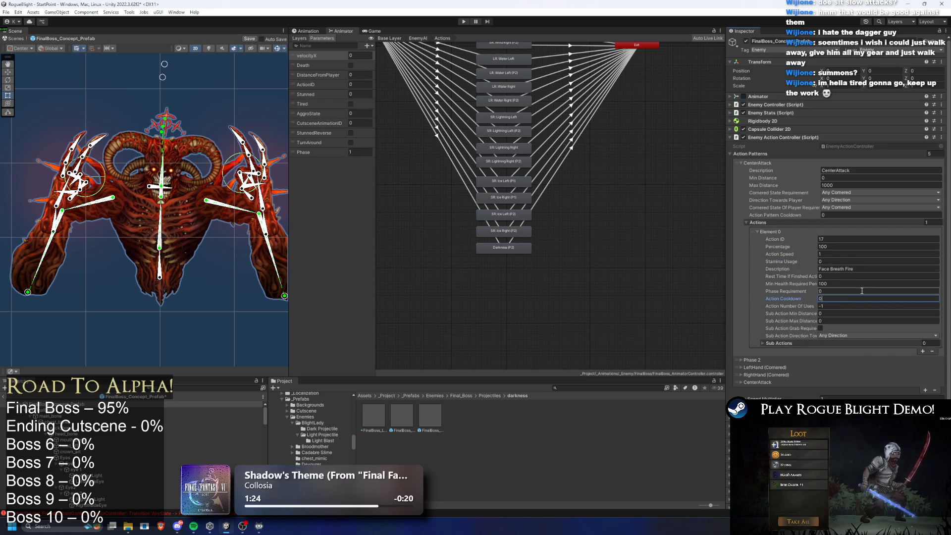
- Describe the action 'Mega Move Darkness', name the pattern 'Phase 2 (Mega Move)', phase requirement 2
{"action": "left_click", "coordinate": [864, 270]}
{"action": "key", "text": "BackSpace"}
{"action": "type", "text": "Mo"}
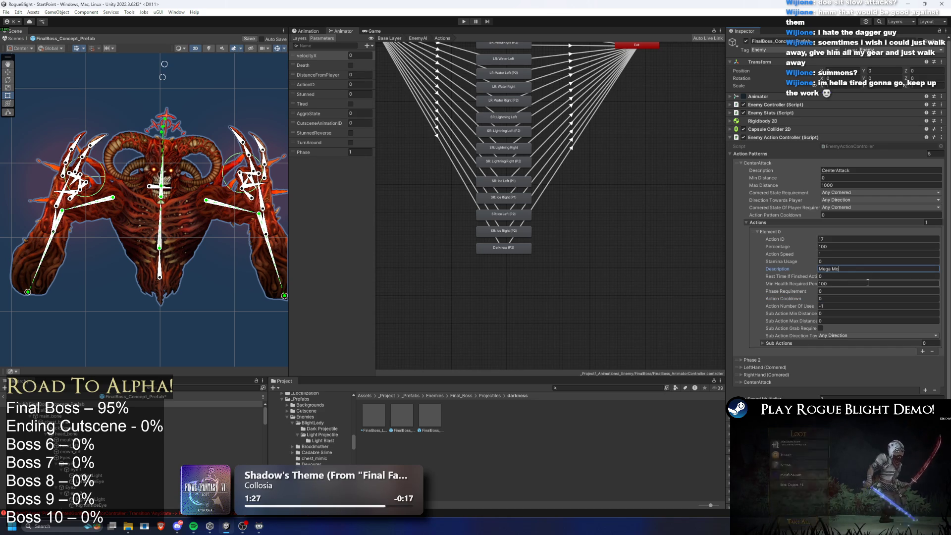
{"action": "type", "text": "ve Darkness"}
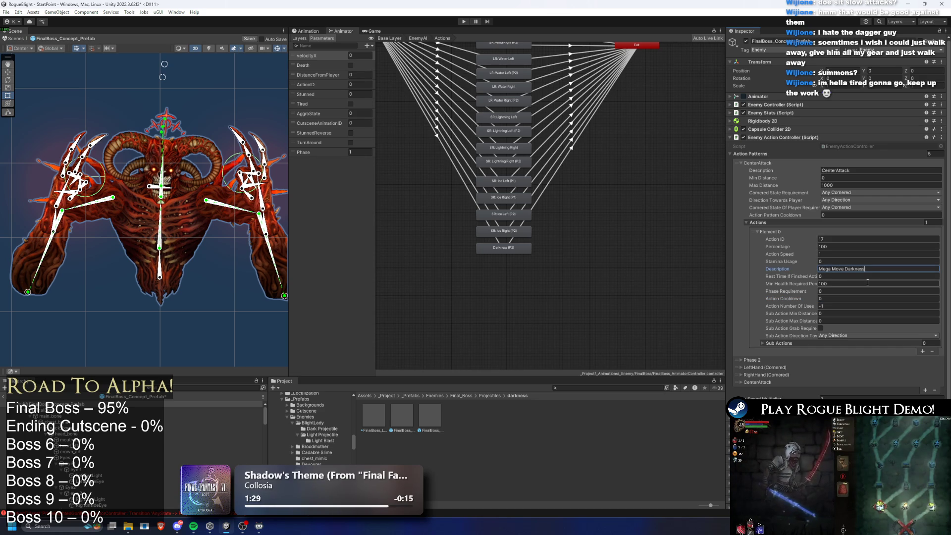
{"action": "left_click", "coordinate": [868, 170]}
{"action": "type", "text": "Phase 2 (M"}
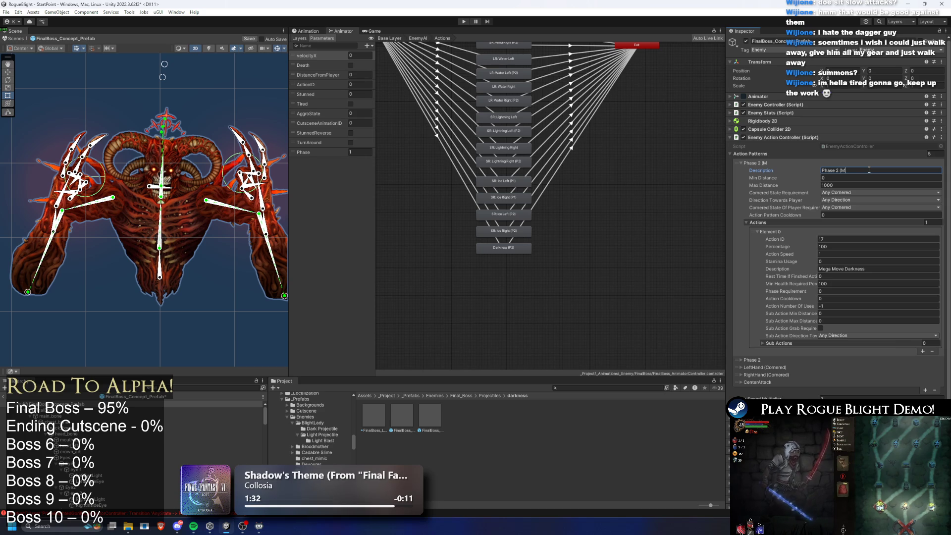
{"action": "type", "text": "ega Move)"}
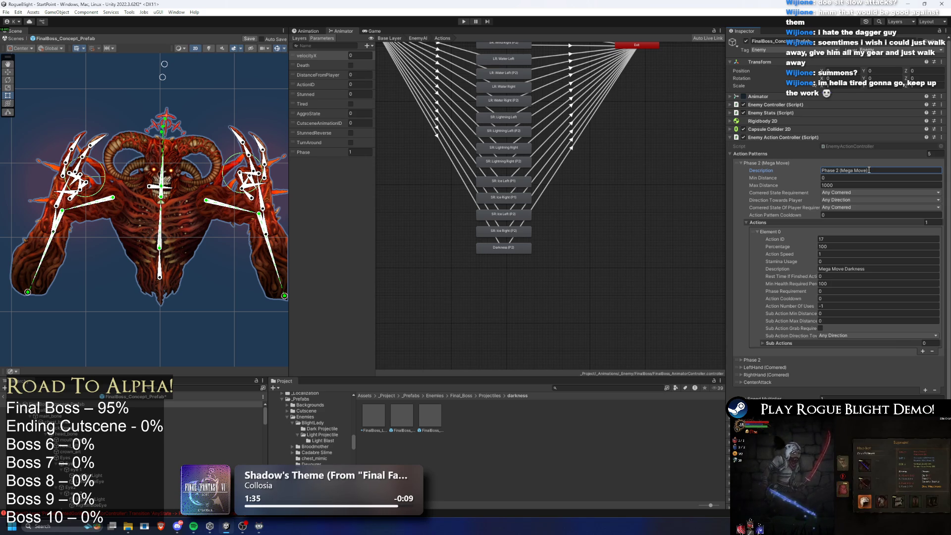
{"action": "left_click", "coordinate": [838, 291]}
{"action": "type", "text": "2"}
{"action": "left_click", "coordinate": [837, 281]}
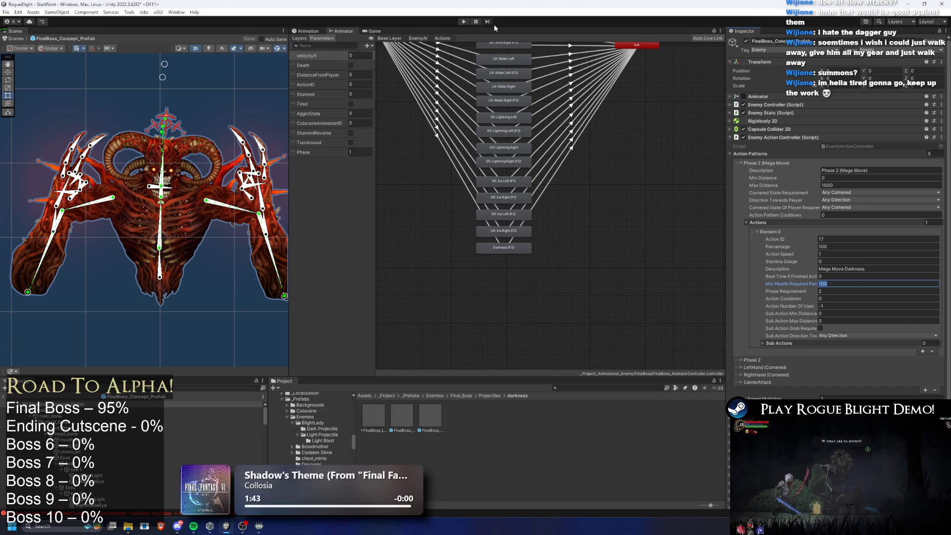
- Enter play mode, dismissing the prefab-mode unwanted modifications warning
{"action": "left_click", "coordinate": [463, 21]}
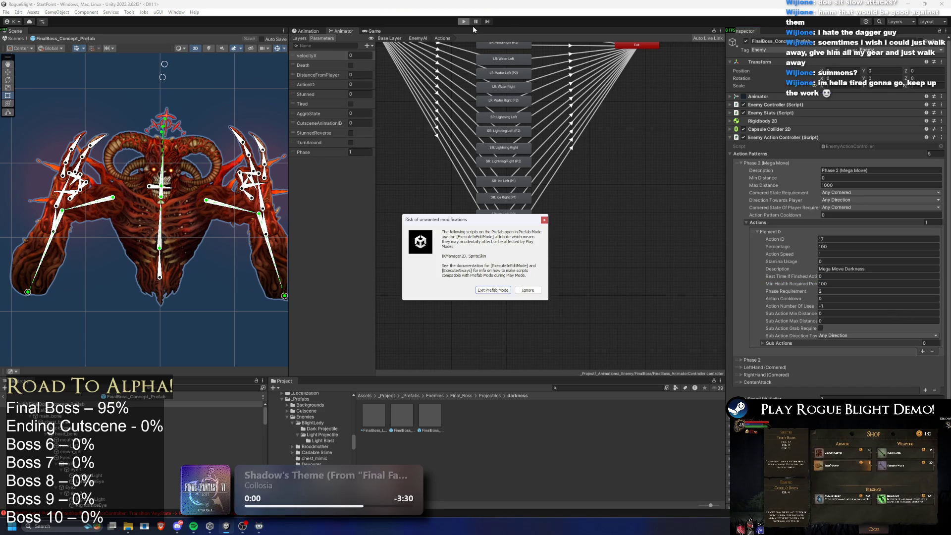
{"action": "key", "text": "Return"}
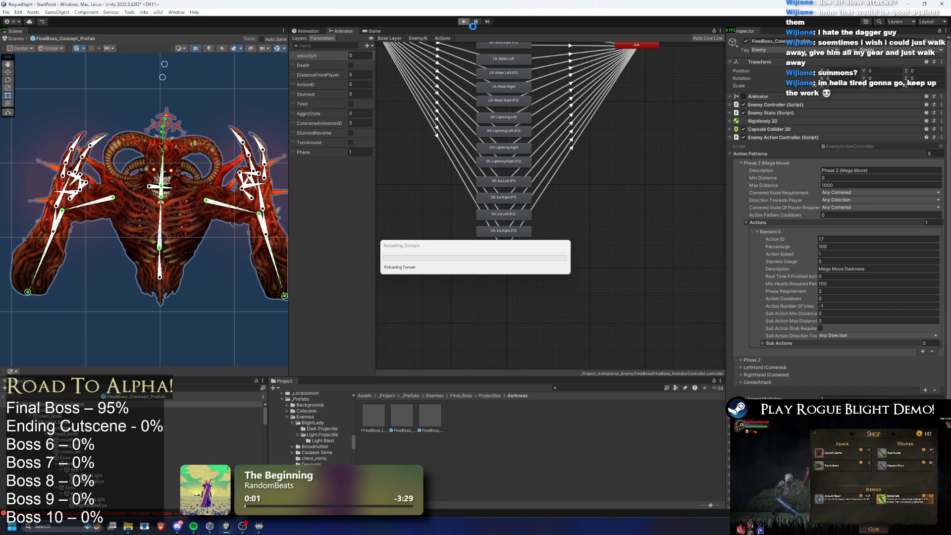
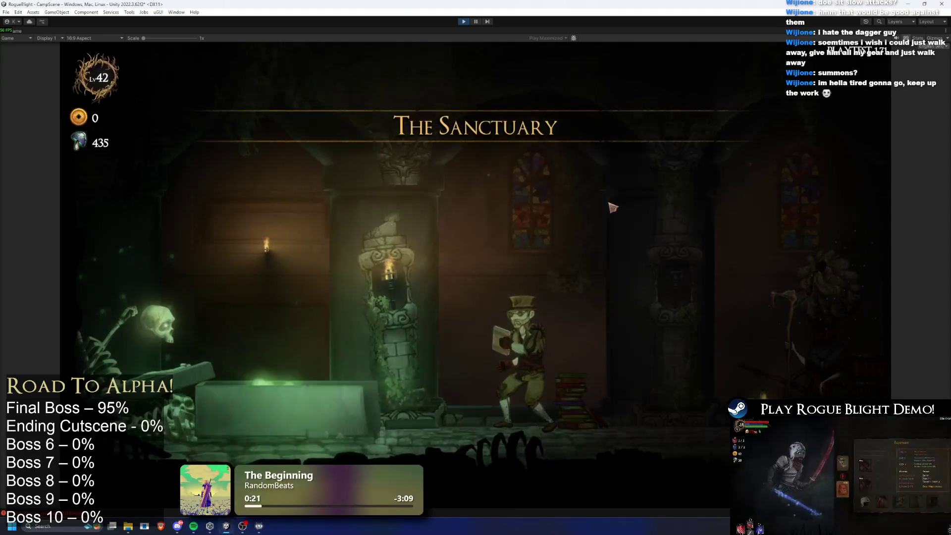
- Walk through the hub to the map NPC and start the Story Mode map
{"action": "key", "text": "d"}
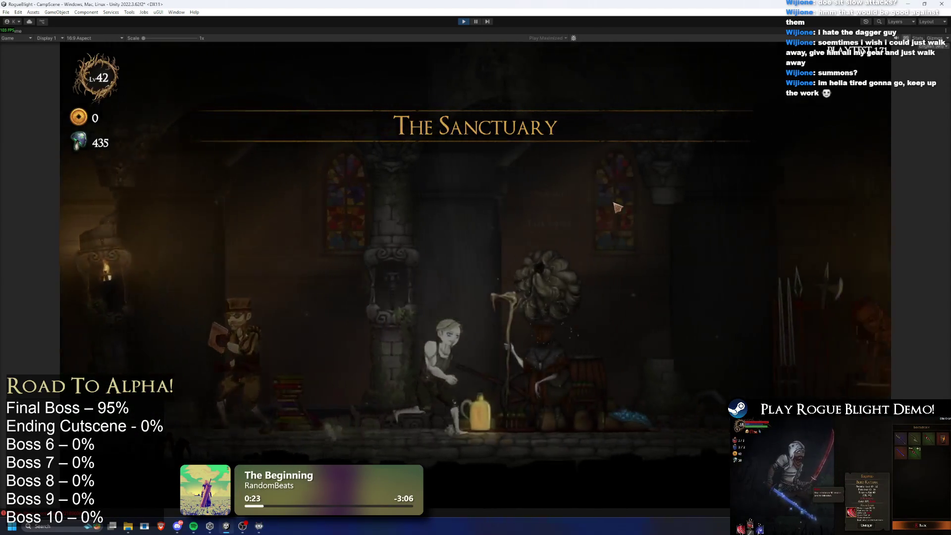
{"action": "key", "text": "d"}
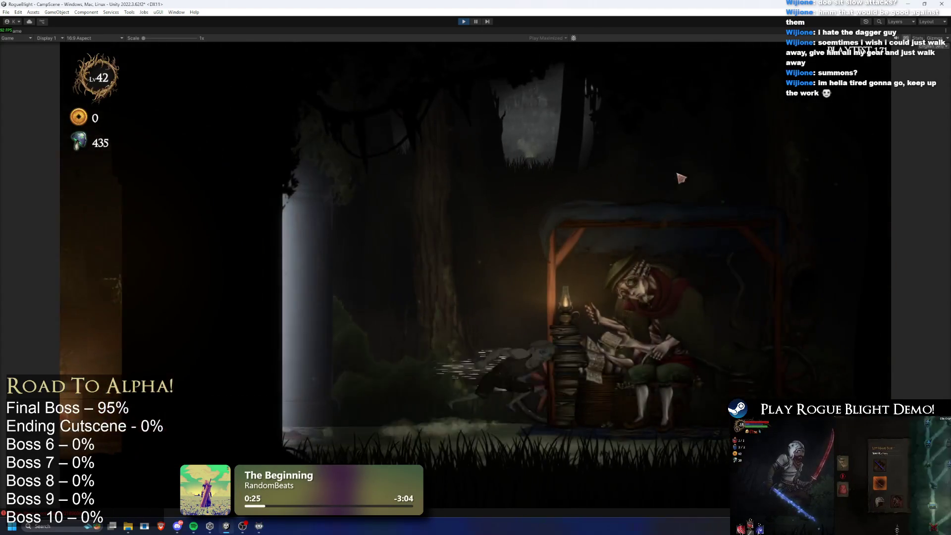
{"action": "left_click", "coordinate": [629, 159]}
{"action": "left_click", "coordinate": [389, 181]}
{"action": "left_click", "coordinate": [566, 249]}
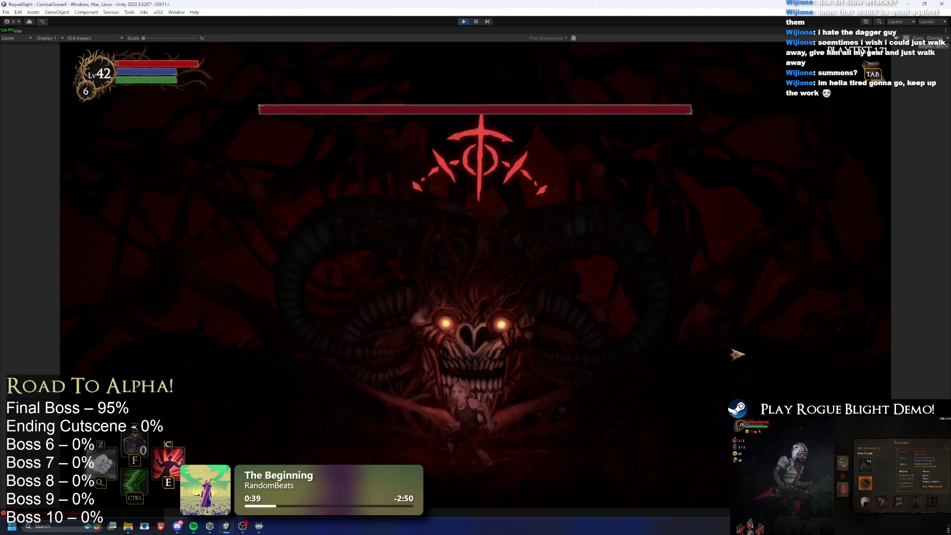
- Set enemy health to 1, restore it to full, then pause the playtest
{"action": "key", "text": "k"}
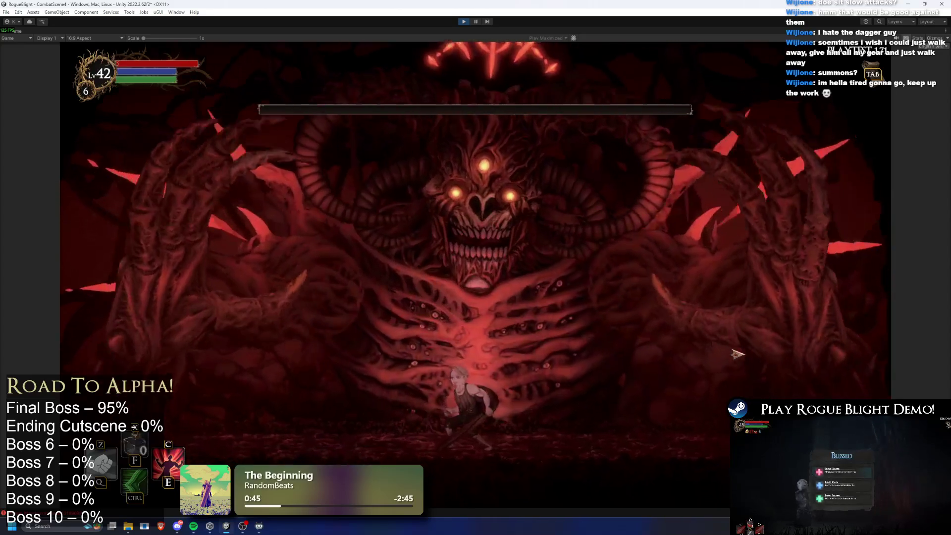
{"action": "key", "text": "h"}
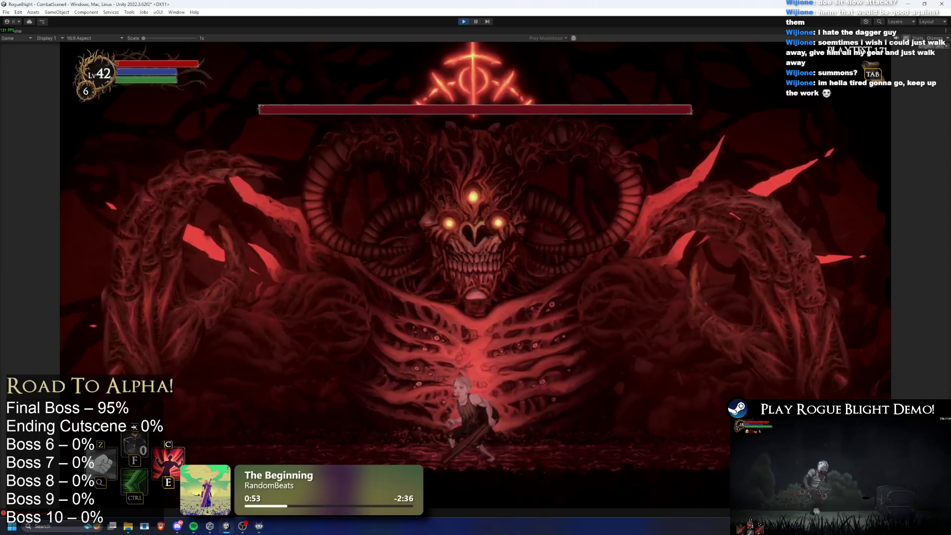
{"action": "key", "text": "ctrl+shift+p"}
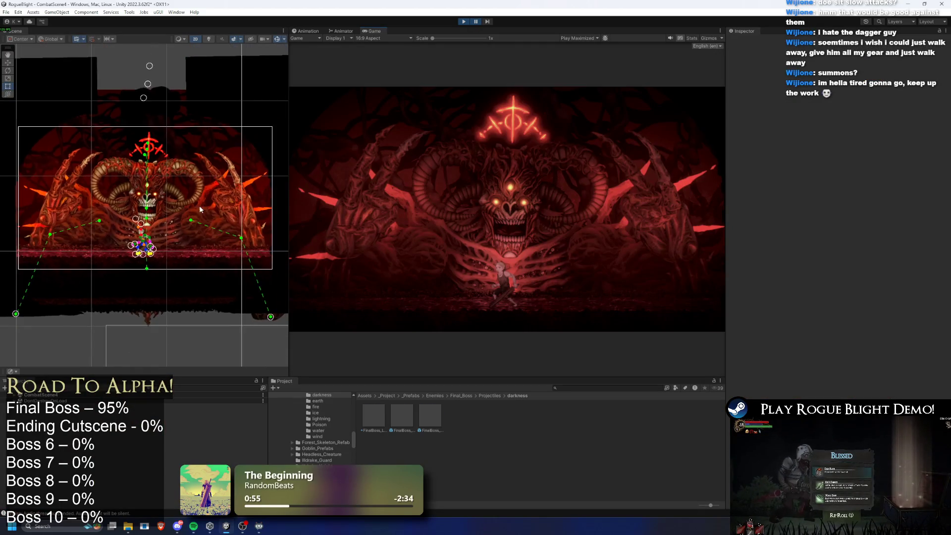
- Stop Play mode and open FinalBoss_Concept_Prefab found by searching 'final boss prefab'
{"action": "scroll", "coordinate": [186, 223], "scroll_direction": "down", "scroll_amount": 5}
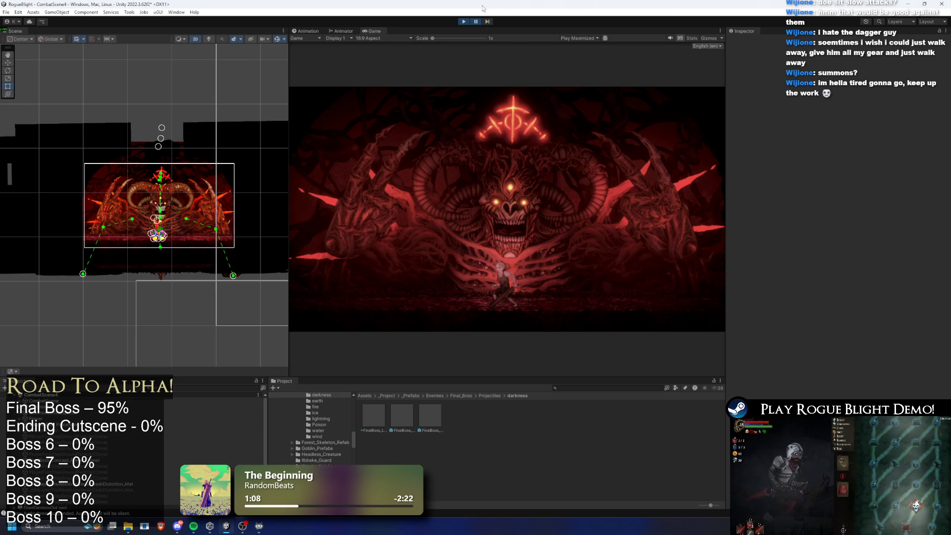
{"action": "left_click", "coordinate": [463, 22]}
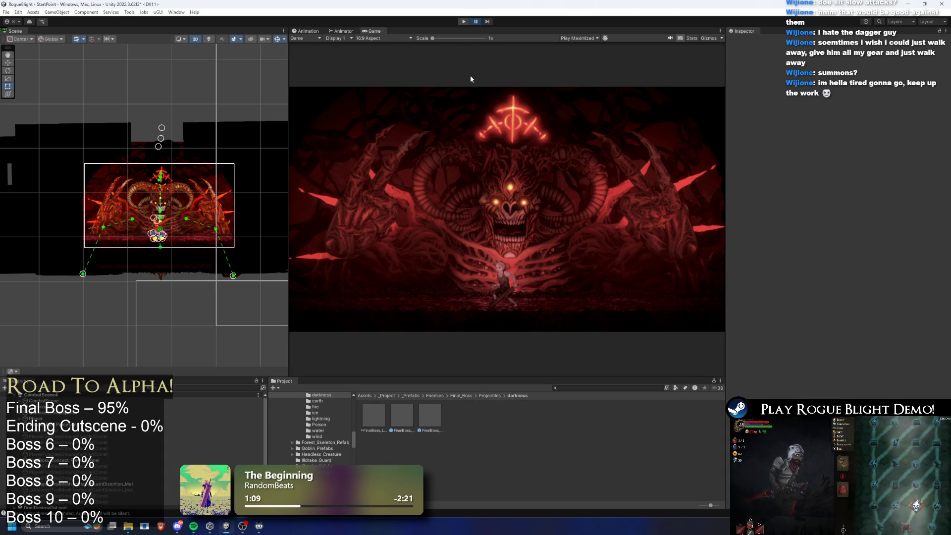
{"action": "left_click", "coordinate": [575, 387]}
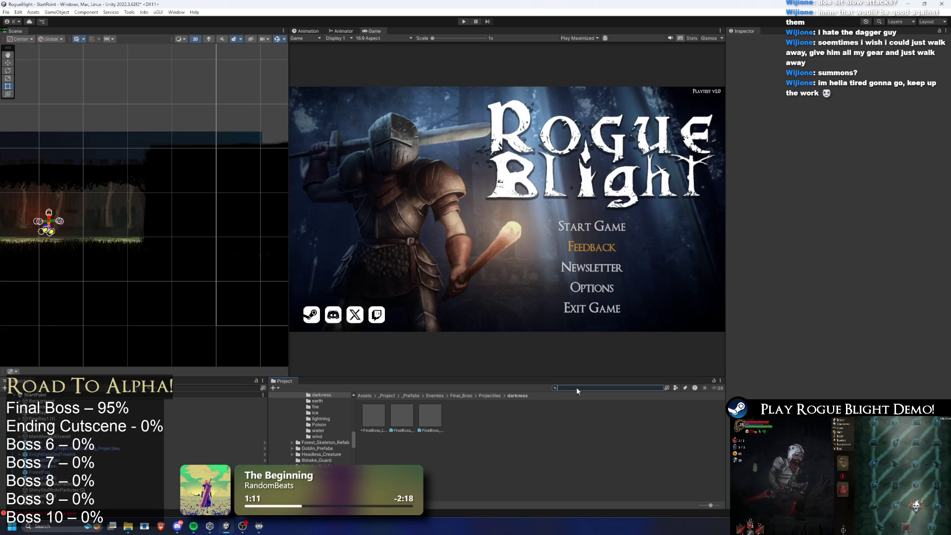
{"action": "type", "text": "final boss prefab"}
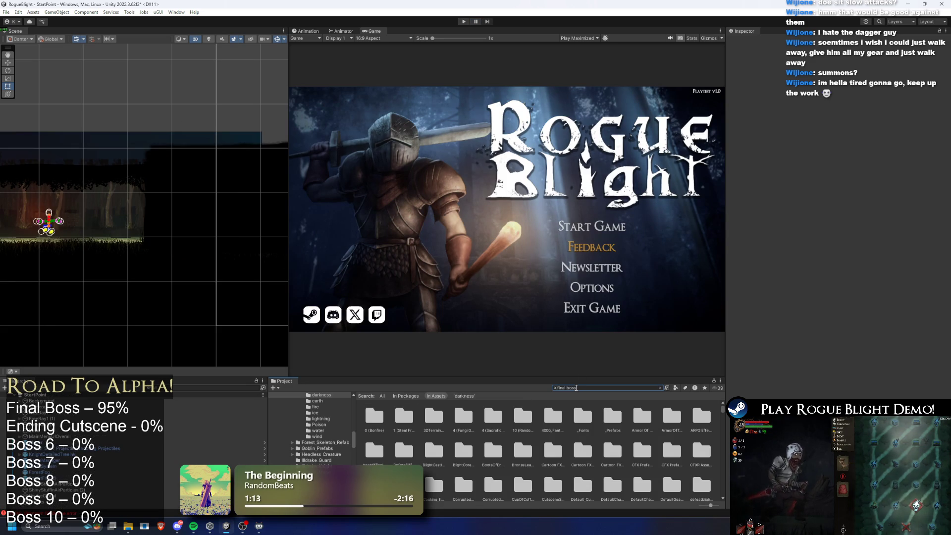
{"action": "double_click", "coordinate": [379, 415]}
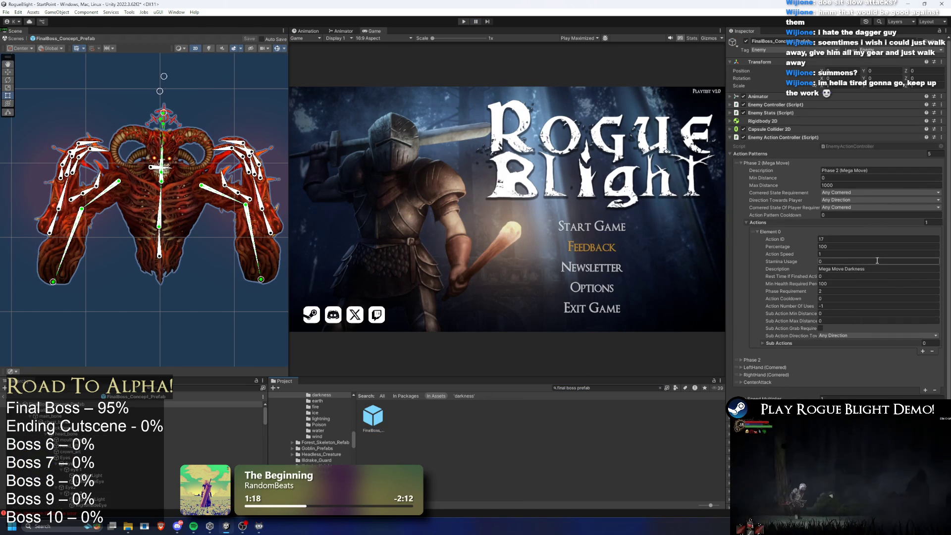
- Load the darknessmove_finalboss(P2) clip and stretch all its keyframes to lengthen it
{"action": "left_click", "coordinate": [313, 31]}
{"action": "left_click", "coordinate": [330, 46]}
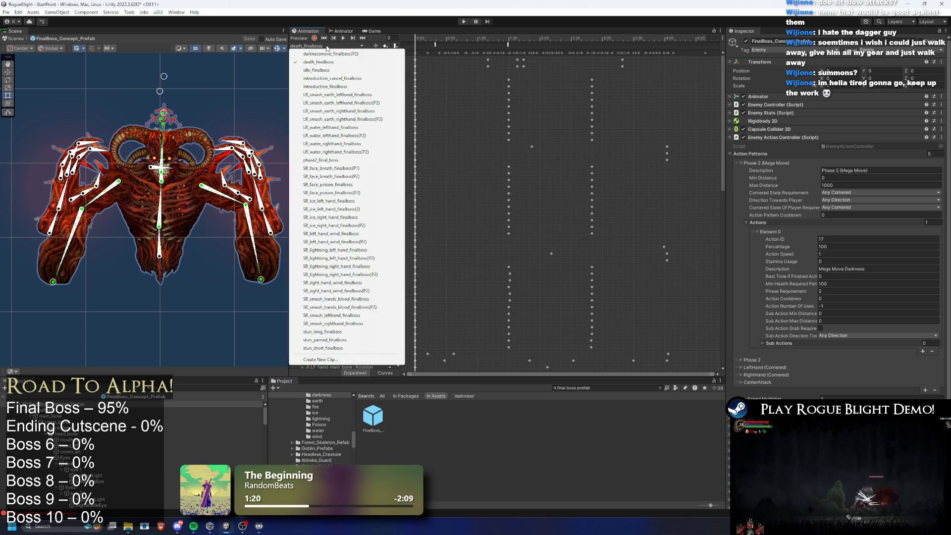
{"action": "left_click", "coordinate": [361, 58]}
{"action": "key", "text": "ctrl+a"}
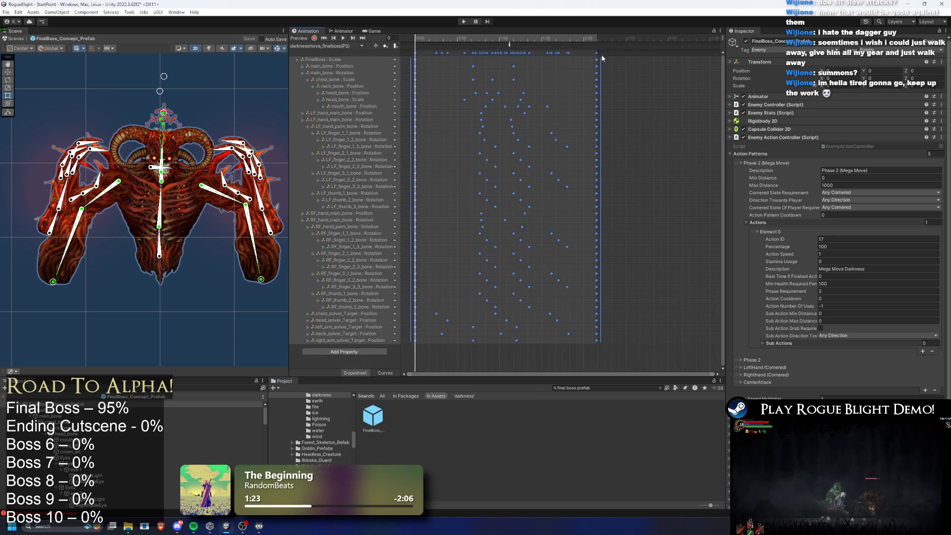
{"action": "left_click_drag", "start_coordinate": [597, 60], "coordinate": [617, 61]}
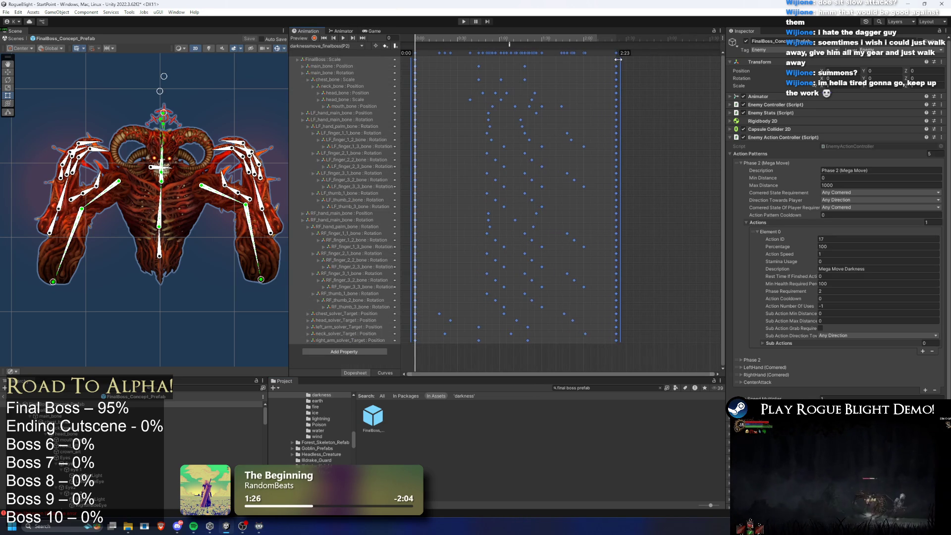
- Preview the clip and inspect the SpawnProjectile event at frame 72
{"action": "key", "text": "space"}
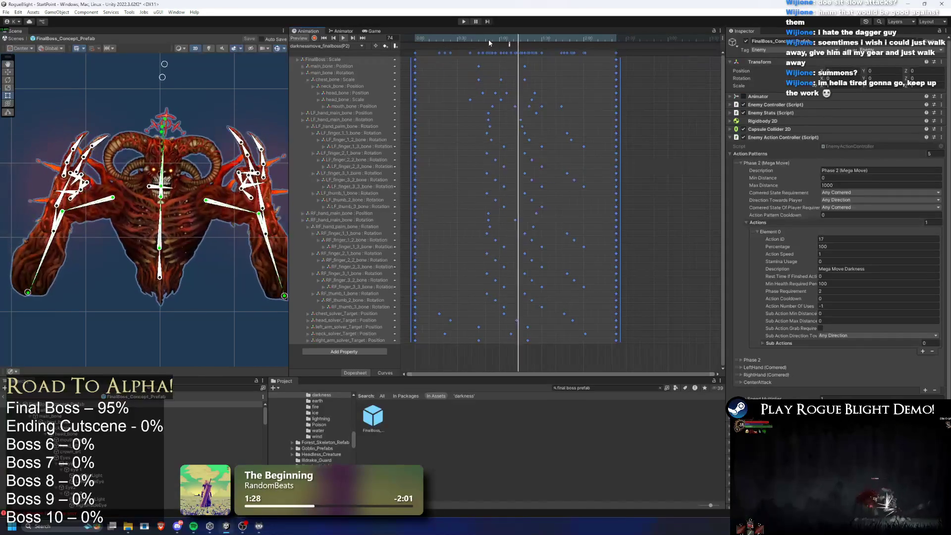
{"action": "left_click", "coordinate": [516, 35]}
{"action": "left_click", "coordinate": [516, 44]}
{"action": "left_click", "coordinate": [516, 44]}
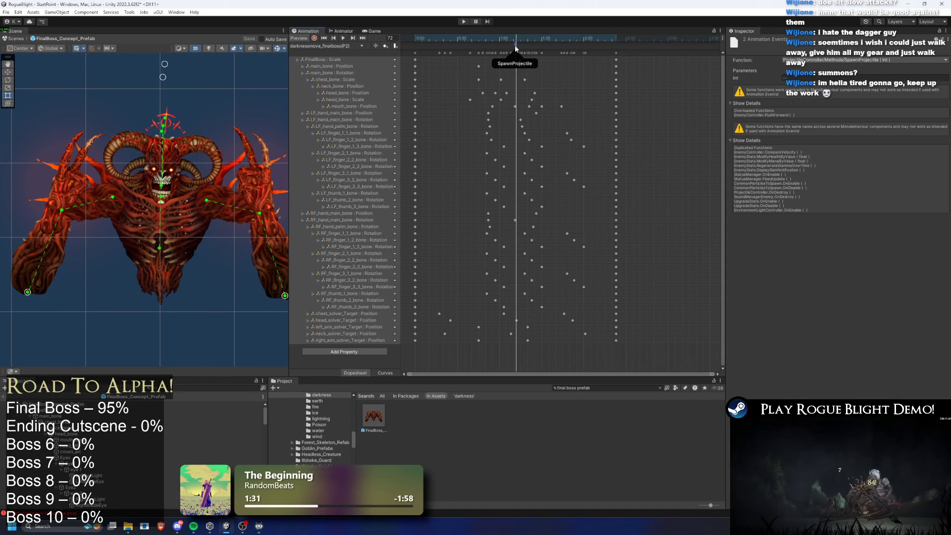
{"action": "left_click", "coordinate": [508, 38]}
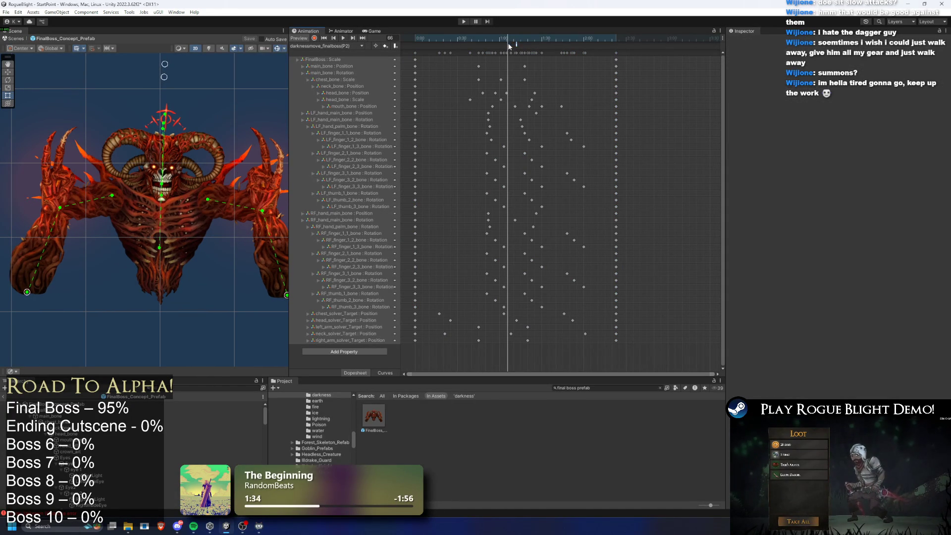
- Add an animation event at frame 66 calling StartScreenShake
{"action": "right_click", "coordinate": [509, 46]}
{"action": "left_click", "coordinate": [535, 50]}
{"action": "left_click", "coordinate": [842, 60]}
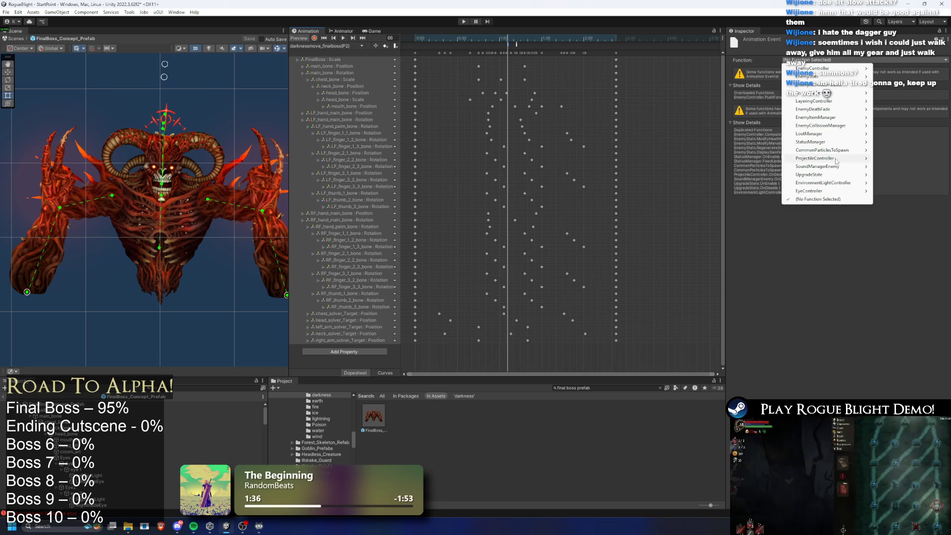
{"action": "mouse_move", "coordinate": [809, 103]}
{"action": "left_click", "coordinate": [769, 101]}
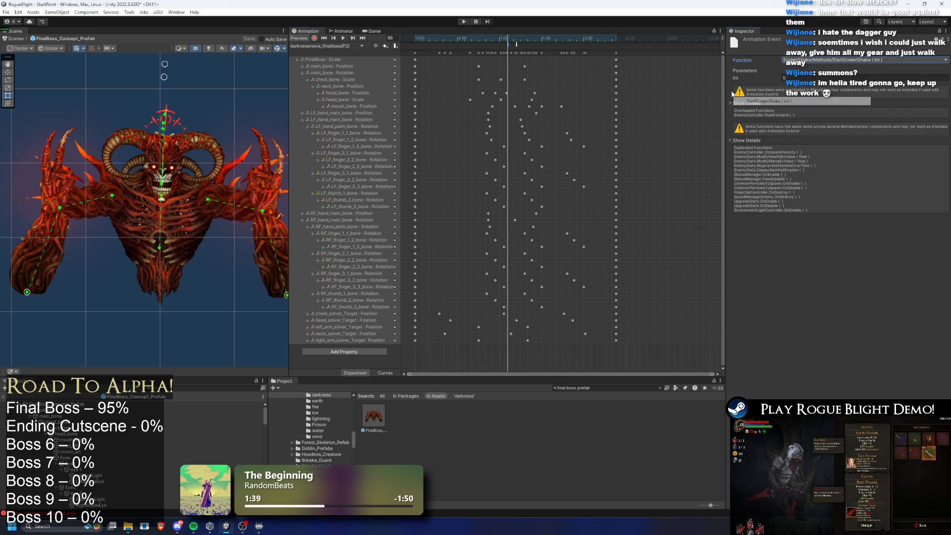
{"action": "left_click", "coordinate": [497, 38]}
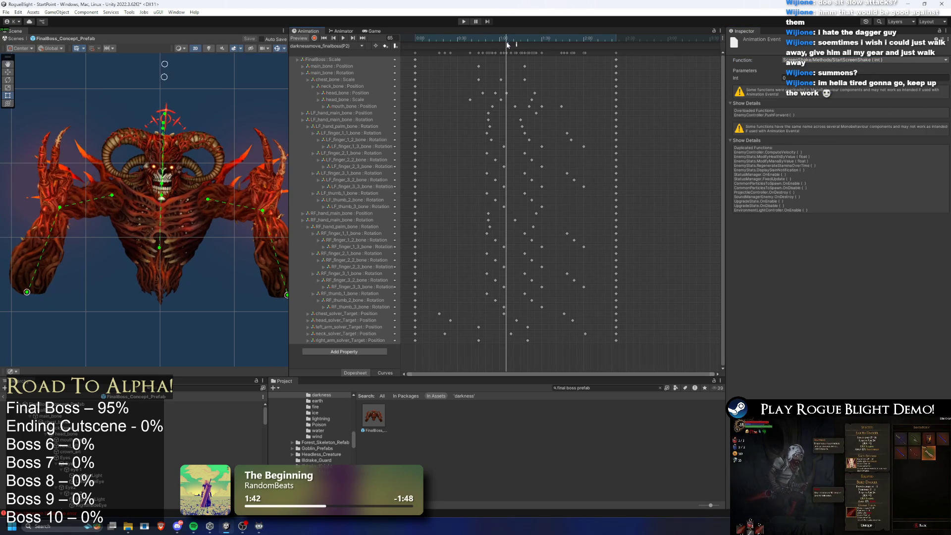
- Move the screen-shake event earlier, give it Int parameter 2, and scrub to check timing
{"action": "left_click", "coordinate": [501, 38]}
{"action": "left_click", "coordinate": [502, 48]}
{"action": "mouse_move", "coordinate": [505, 47]}
{"action": "left_mouse_down"}
{"action": "mouse_move", "coordinate": [505, 39]}
{"action": "mouse_move", "coordinate": [562, 39]}
{"action": "left_mouse_up"}
{"action": "type", "text": "2"}
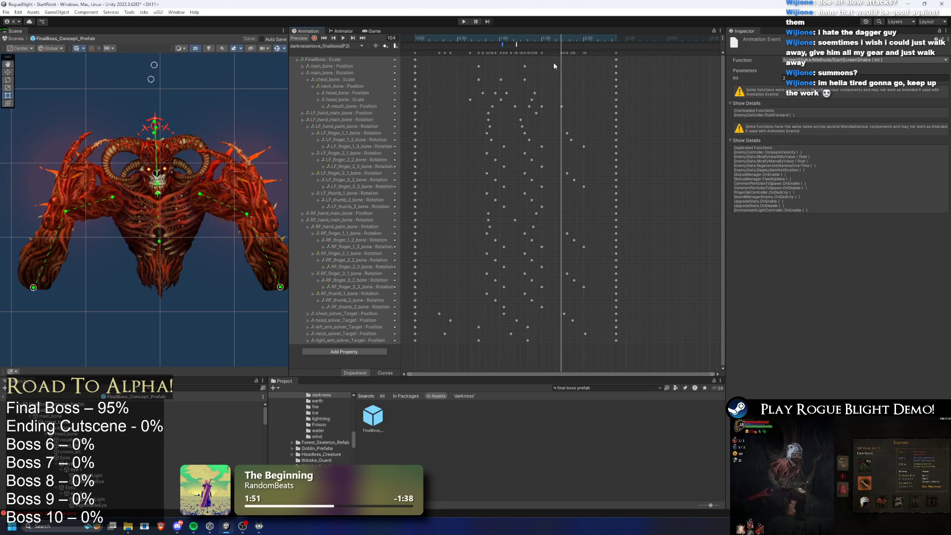
{"action": "mouse_move", "coordinate": [549, 43]}
{"action": "left_mouse_down"}
{"action": "mouse_move", "coordinate": [508, 47]}
{"action": "mouse_move", "coordinate": [535, 47]}
{"action": "left_mouse_up"}
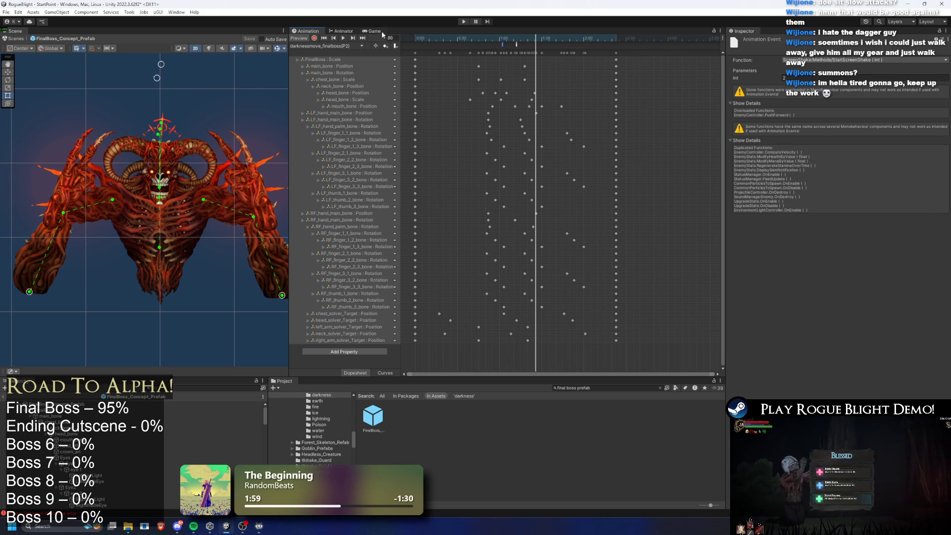
- Check the boss animator graph, return to the timeline, and select the prefab root
{"action": "left_click", "coordinate": [344, 31]}
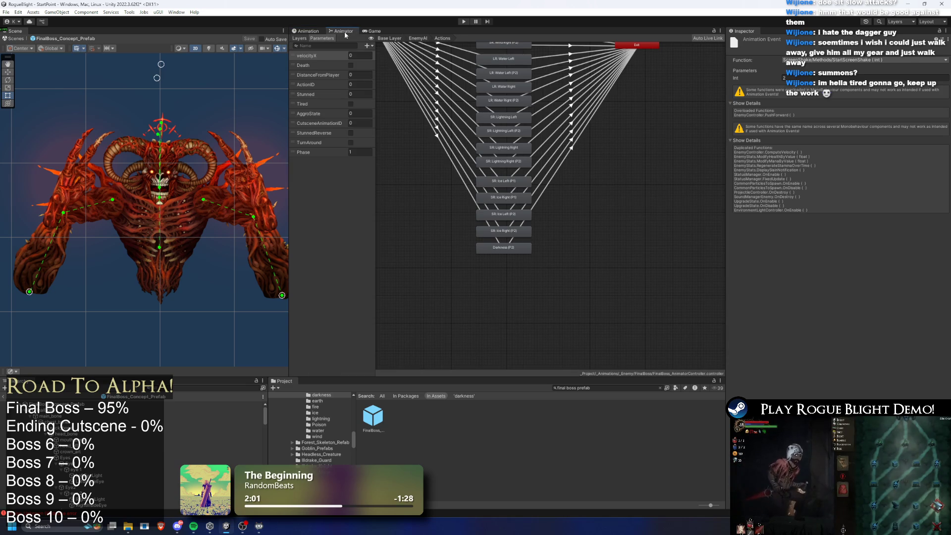
{"action": "left_click", "coordinate": [371, 31]}
{"action": "left_click", "coordinate": [330, 38]}
{"action": "left_click", "coordinate": [319, 31]}
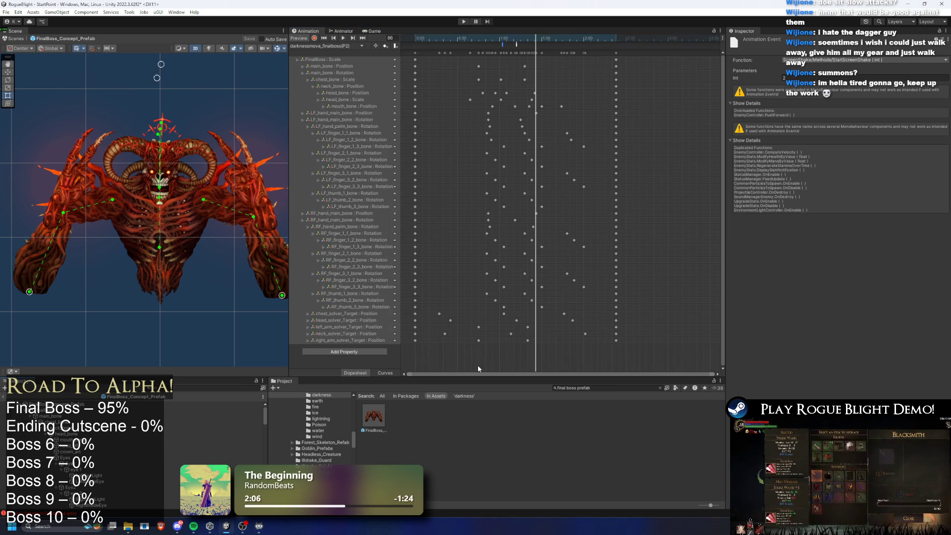
{"action": "left_click", "coordinate": [92, 418]}
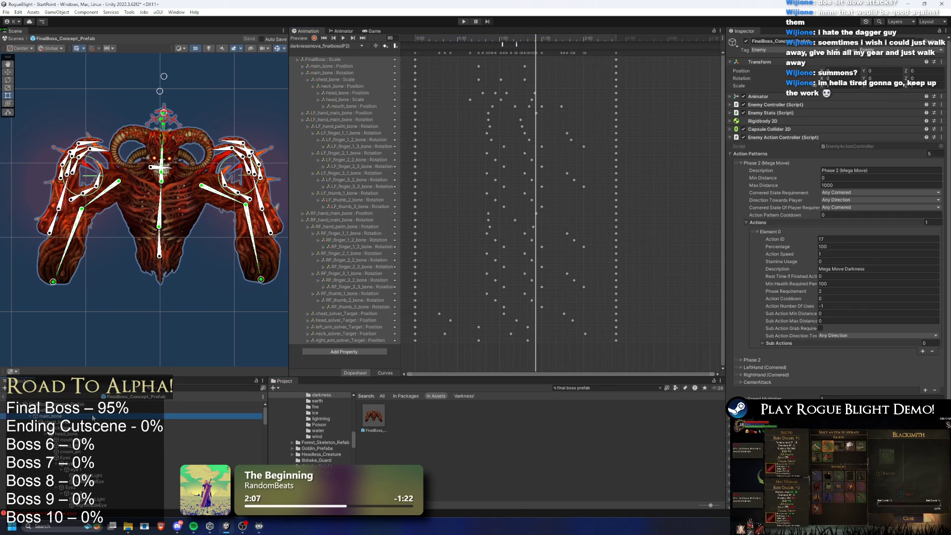
- Expand FinalBoss_RightHand's spawn points and start renaming LeftWindProjectilePosition (1)
{"action": "left_click", "coordinate": [93, 421]}
{"action": "key", "text": "Right"}
{"action": "key", "text": "Down"}
{"action": "key", "text": "Down"}
{"action": "key", "text": "Down"}
{"action": "key", "text": "Down"}
{"action": "key", "text": "Down"}
{"action": "key", "text": "Down"}
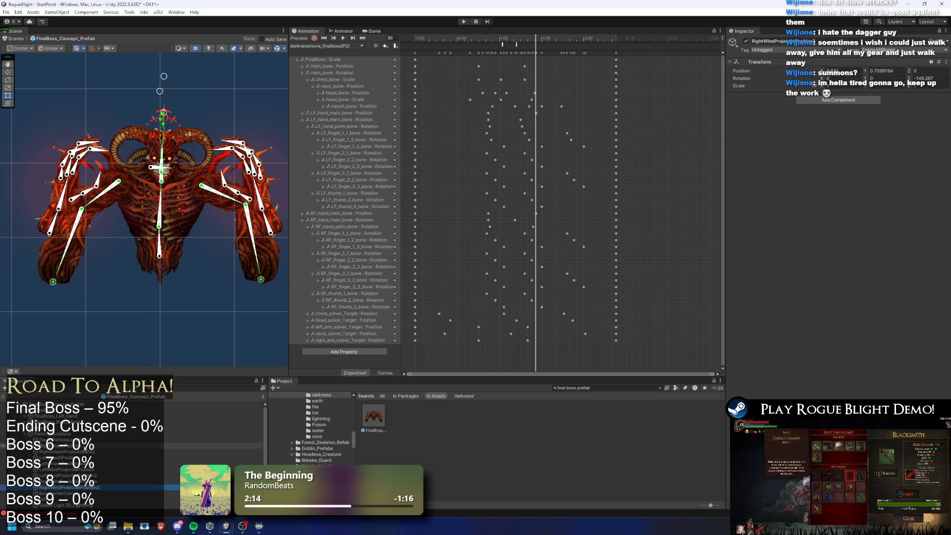
{"action": "left_click", "coordinate": [93, 479]}
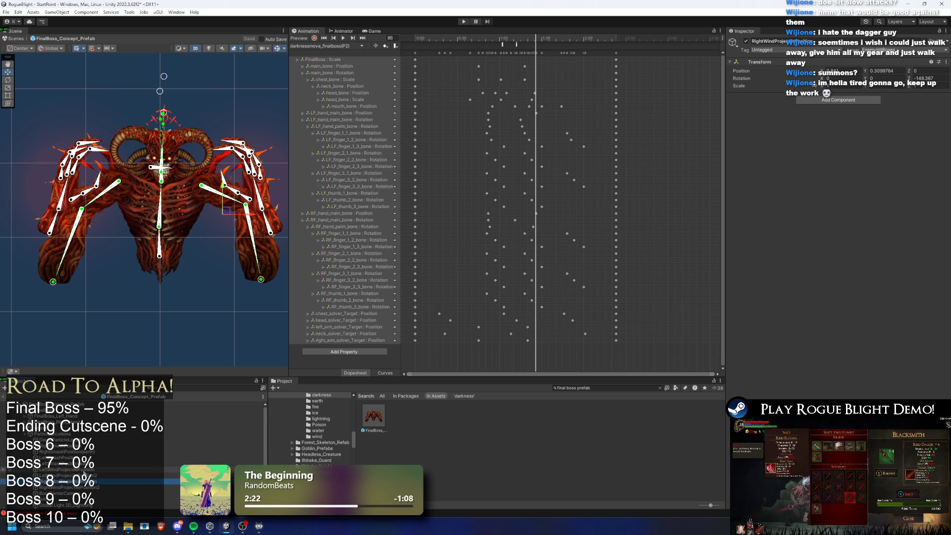
{"action": "left_click", "coordinate": [69, 475]}
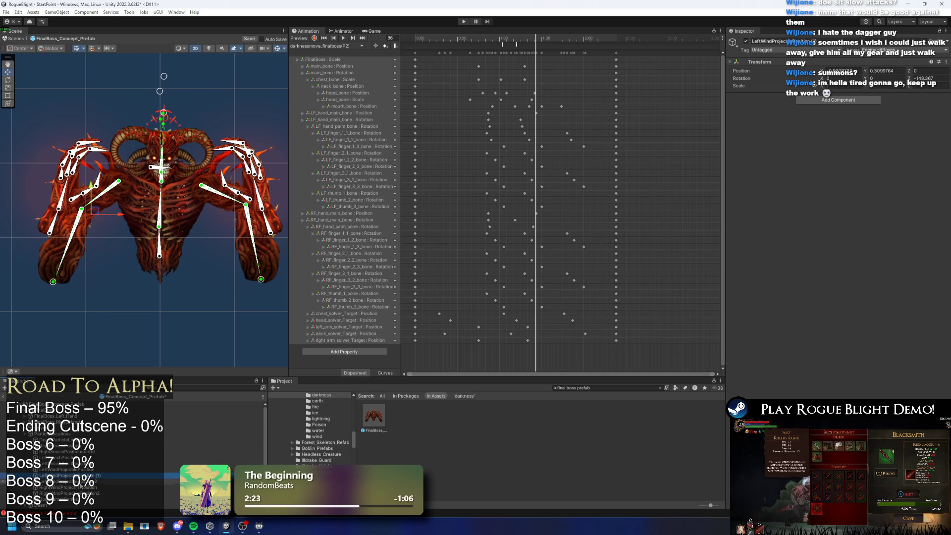
{"action": "right_click", "coordinate": [83, 475]}
{"action": "left_click", "coordinate": [135, 205]}
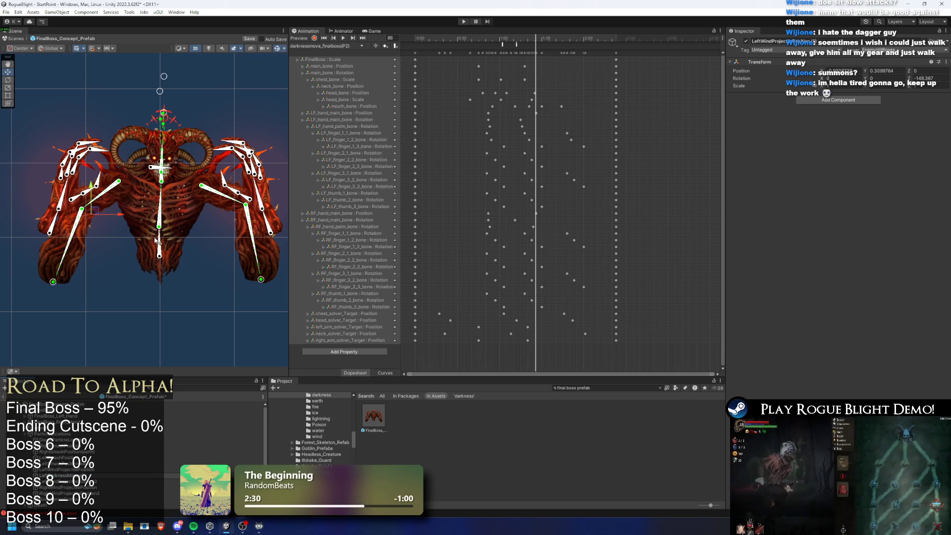
- Reselect the left darkness and left wind projectile spawn points in the Hierarchy
{"action": "left_click", "coordinate": [57, 475]}
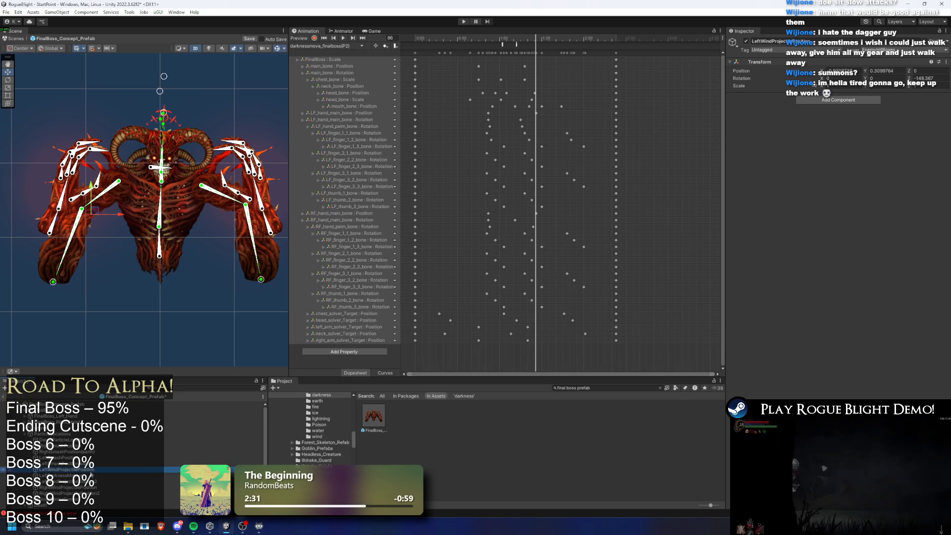
{"action": "right_click", "coordinate": [80, 157]}
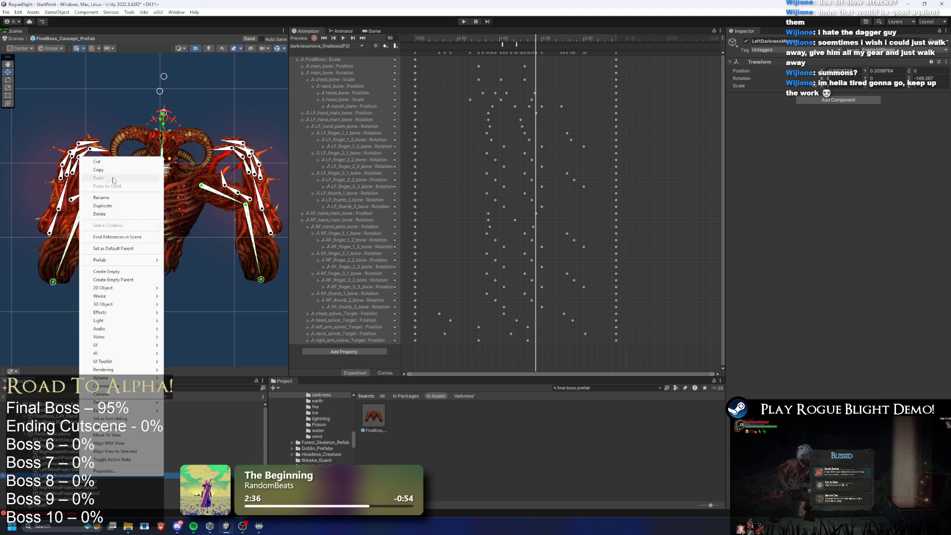
{"action": "left_click", "coordinate": [160, 216]}
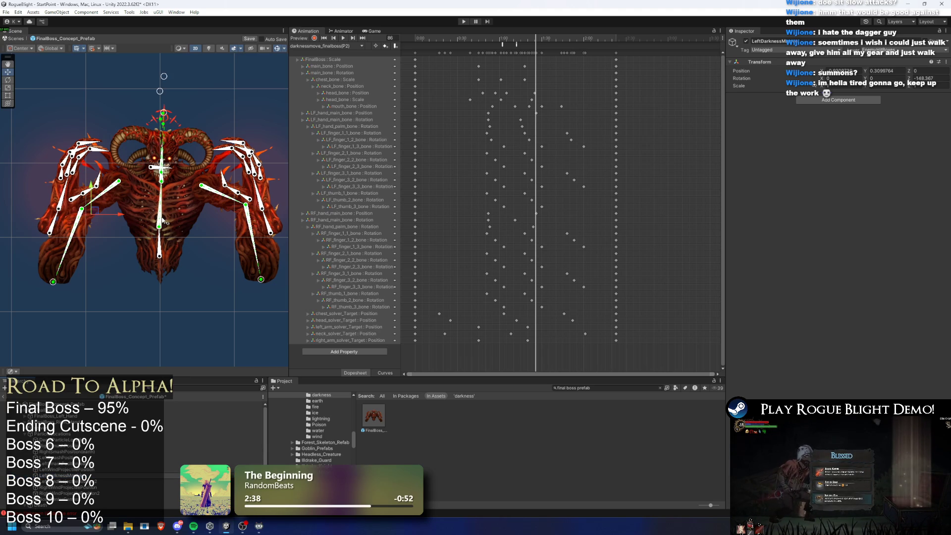
{"action": "left_click", "coordinate": [69, 475]}
{"action": "left_click", "coordinate": [69, 470]}
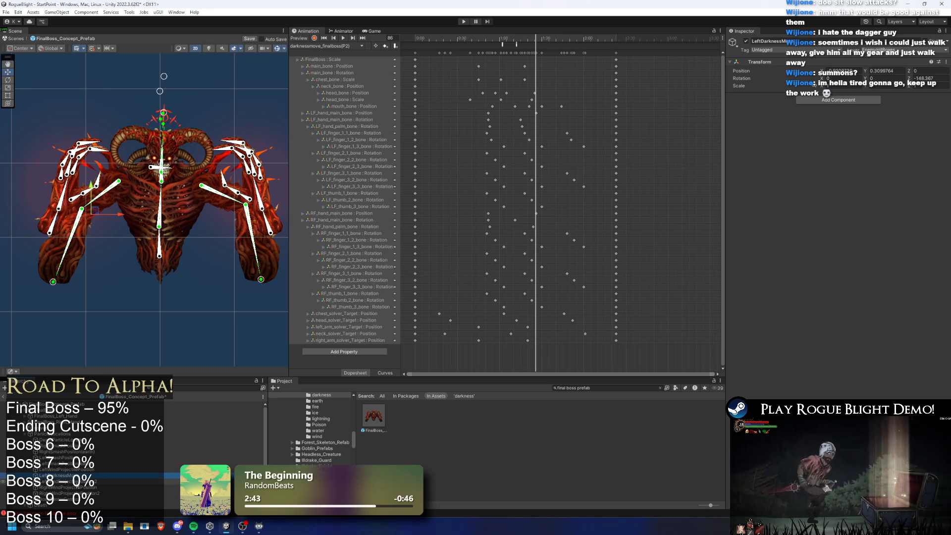
- Rename the right wind spawn point to RightDarknessMovePosition and save the prefab
{"action": "right_click", "coordinate": [72, 493]}
{"action": "left_click", "coordinate": [101, 213]}
{"action": "type", "text": "RightWindProje"}
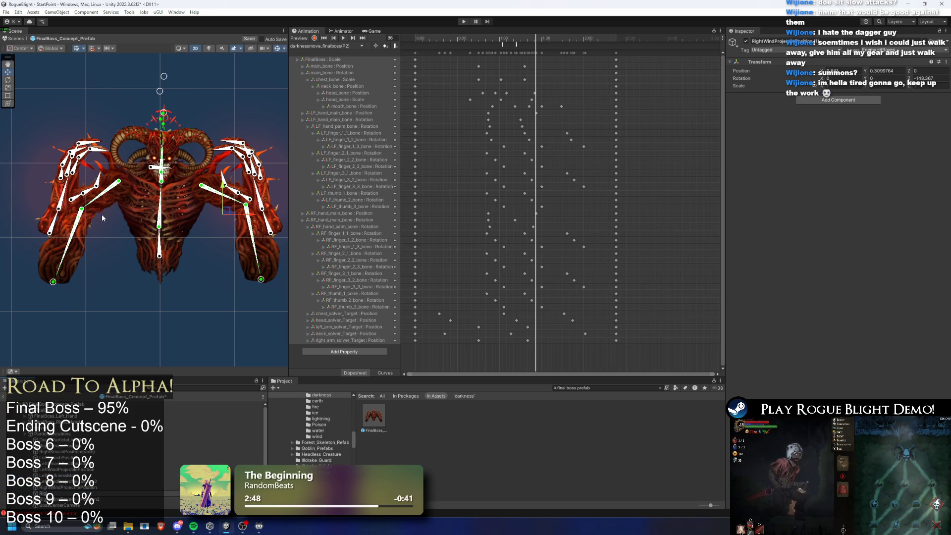
{"action": "type", "text": "DarknessMovePosition"}
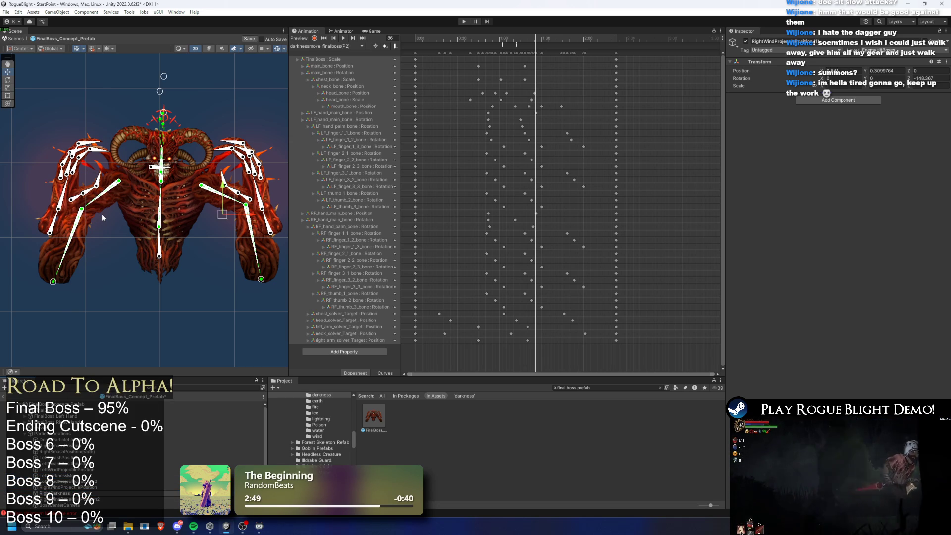
{"action": "key", "text": "Return"}
{"action": "key", "text": "ctrl+s"}
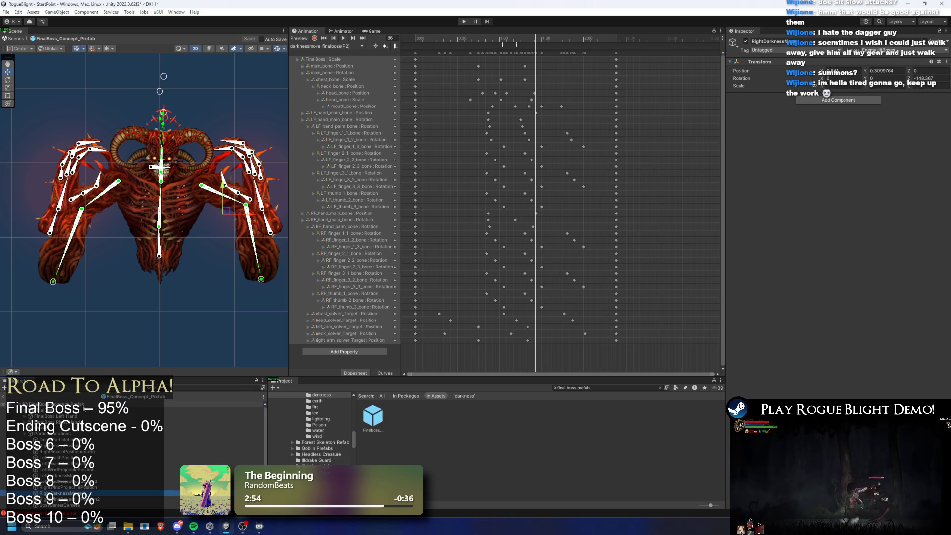
{"action": "left_click", "coordinate": [49, 403]}
{"action": "left_click", "coordinate": [783, 165]}
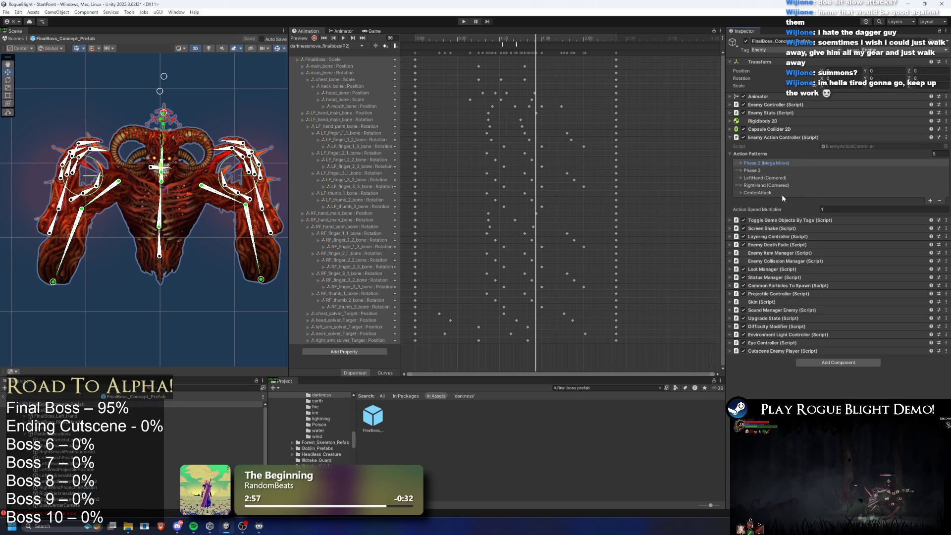
- Set projectile 45 - Pre Pre Left's Spawn Position to LeftDarknessMove
{"action": "left_click", "coordinate": [783, 178]}
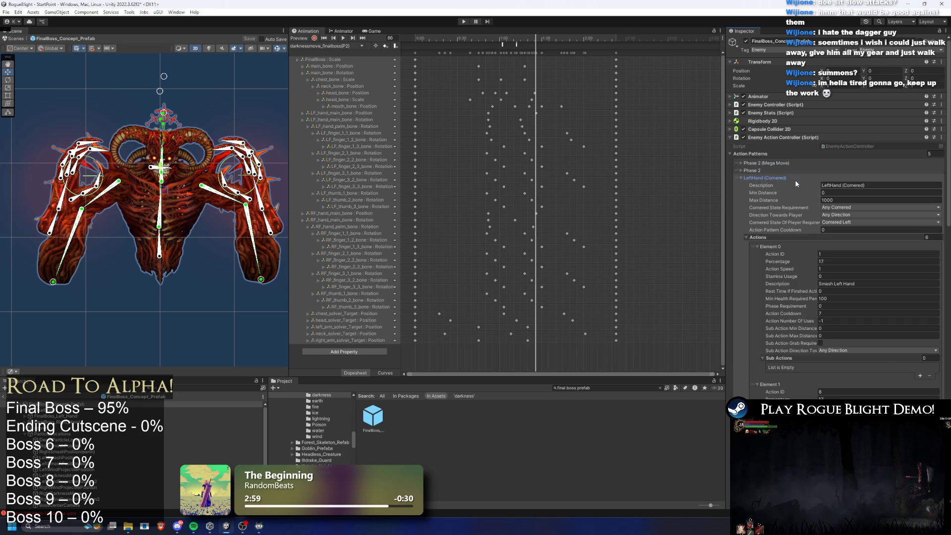
{"action": "left_click", "coordinate": [794, 180]}
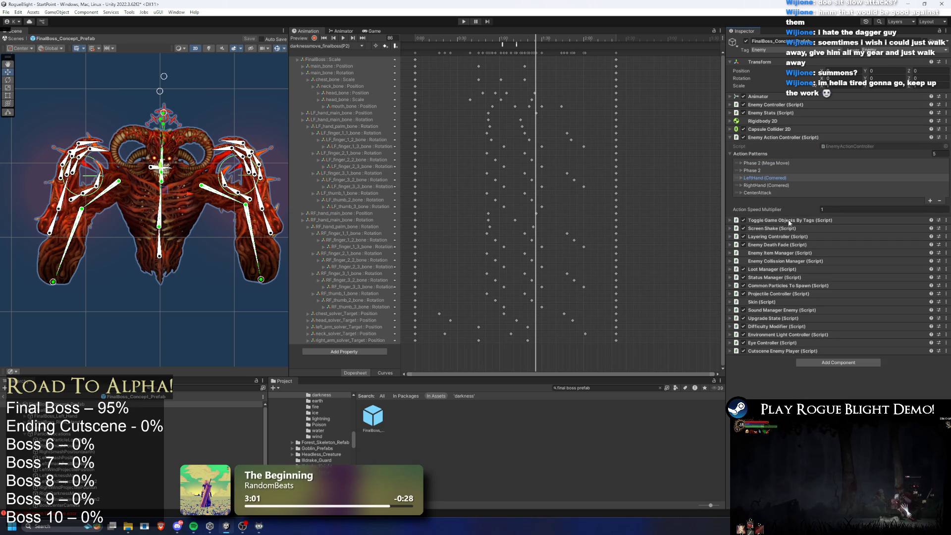
{"action": "left_click", "coordinate": [799, 294]}
{"action": "scroll", "coordinate": [829, 295], "scroll_direction": "down", "scroll_amount": 5}
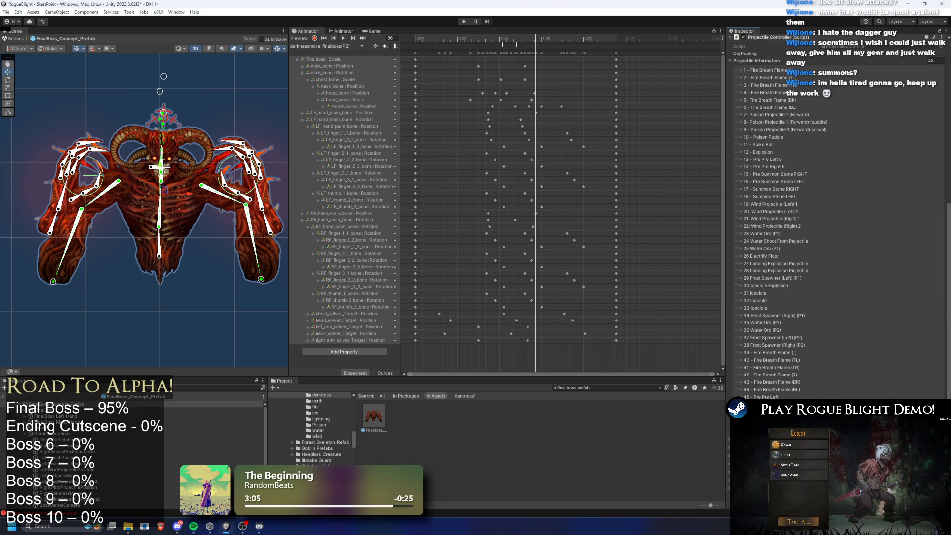
{"action": "left_click", "coordinate": [757, 397]}
{"action": "scroll", "coordinate": [862, 339], "scroll_direction": "down", "scroll_amount": 5}
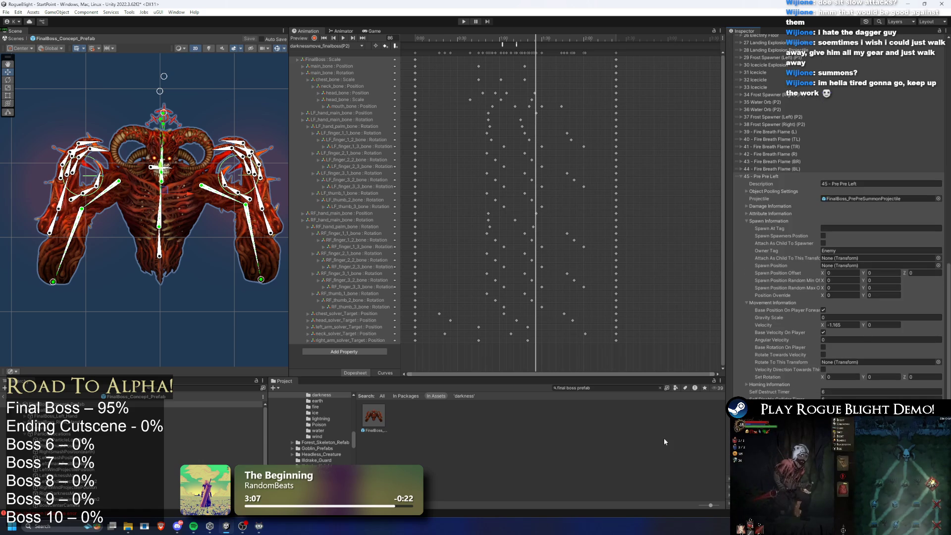
{"action": "scroll", "coordinate": [158, 466], "scroll_direction": "down", "scroll_amount": 1}
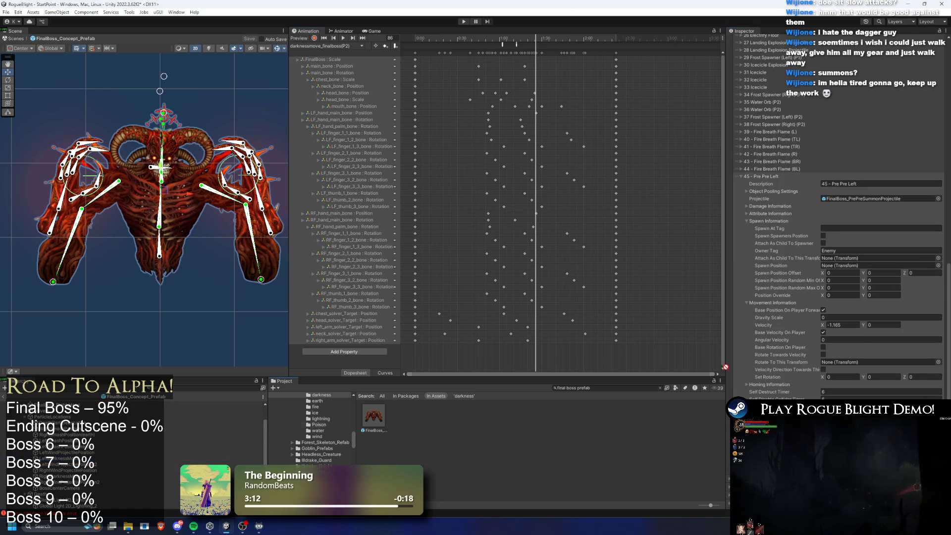
{"action": "mouse_move", "coordinate": [854, 325]}
{"action": "left_mouse_down"}
{"action": "mouse_move", "coordinate": [854, 252]}
{"action": "mouse_move", "coordinate": [849, 263]}
{"action": "left_mouse_up"}
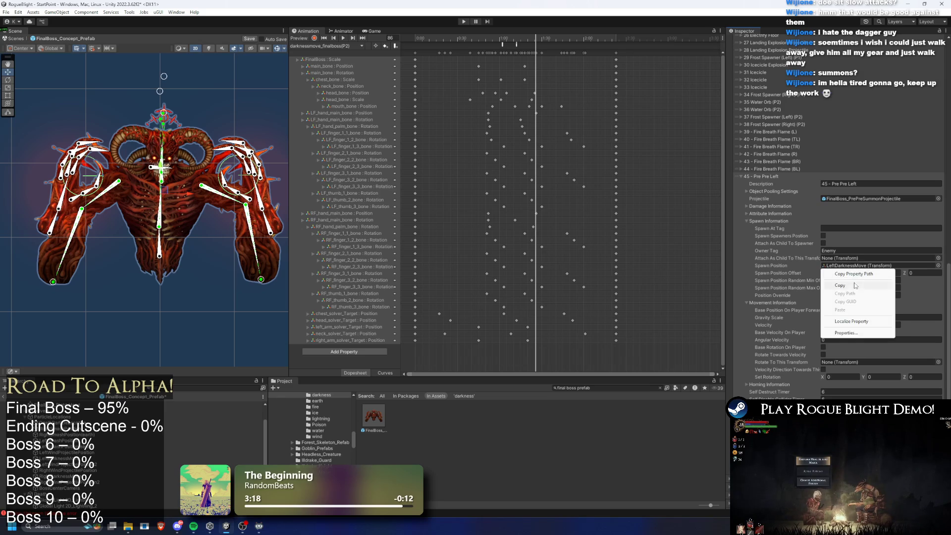
- Set projectile 46 - Pre Pre Right's Spawn Position to RightDarknessMove and enter Play mode
{"action": "left_click", "coordinate": [775, 177]}
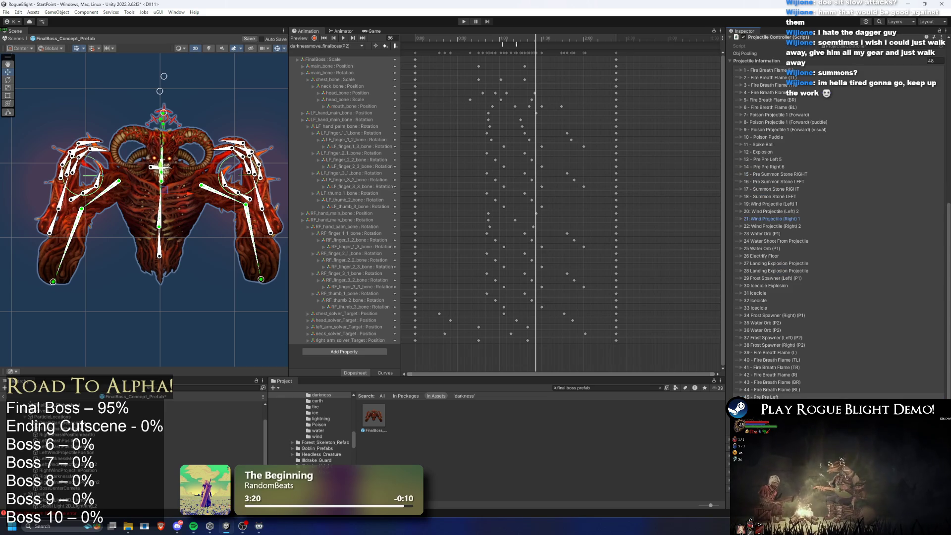
{"action": "left_click", "coordinate": [743, 404]}
{"action": "scroll", "coordinate": [860, 314], "scroll_direction": "down", "scroll_amount": 5}
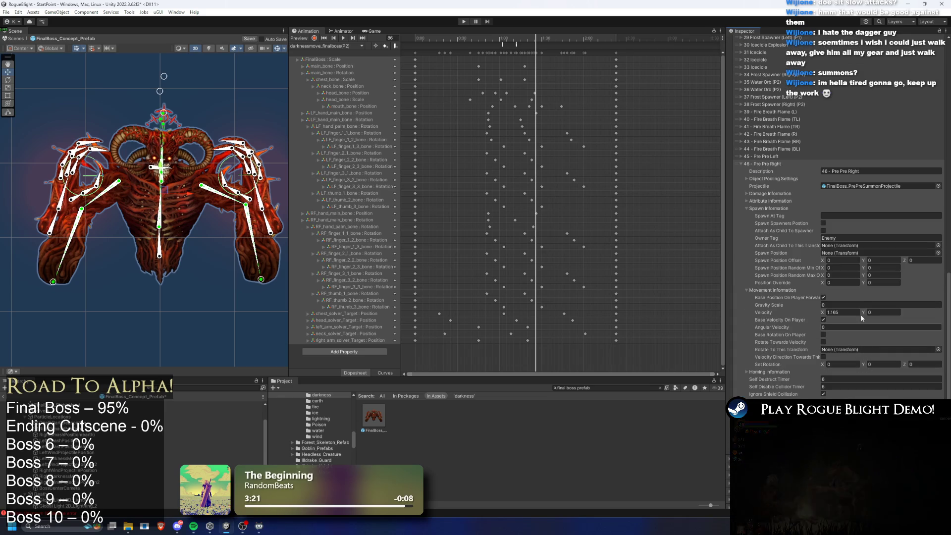
{"action": "right_click", "coordinate": [839, 251]}
{"action": "left_click", "coordinate": [863, 289]}
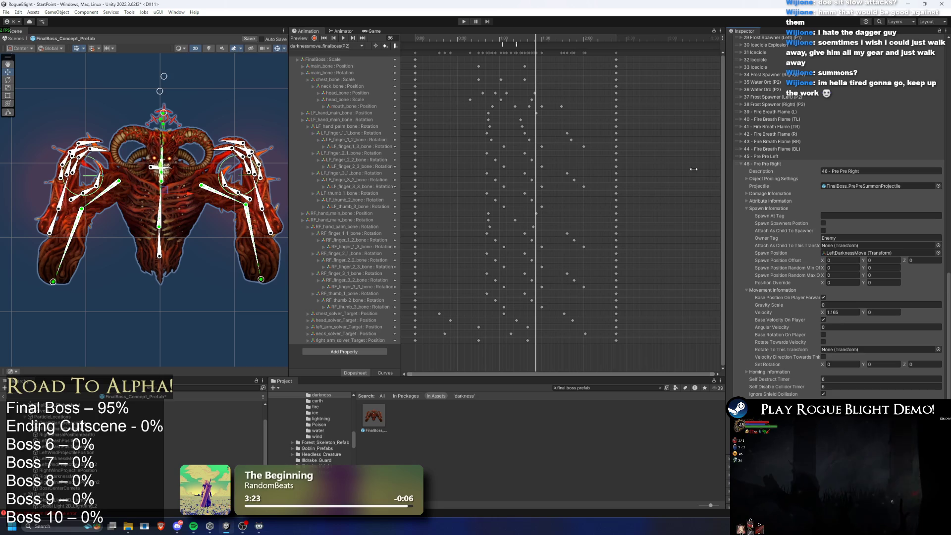
{"action": "left_click", "coordinate": [837, 253]}
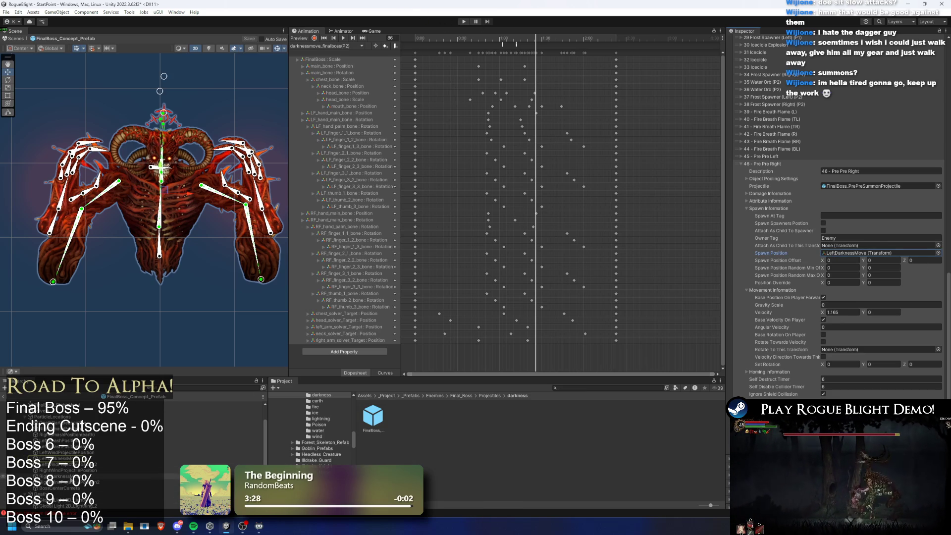
{"action": "left_click_drag", "start_coordinate": [865, 299], "coordinate": [849, 255]}
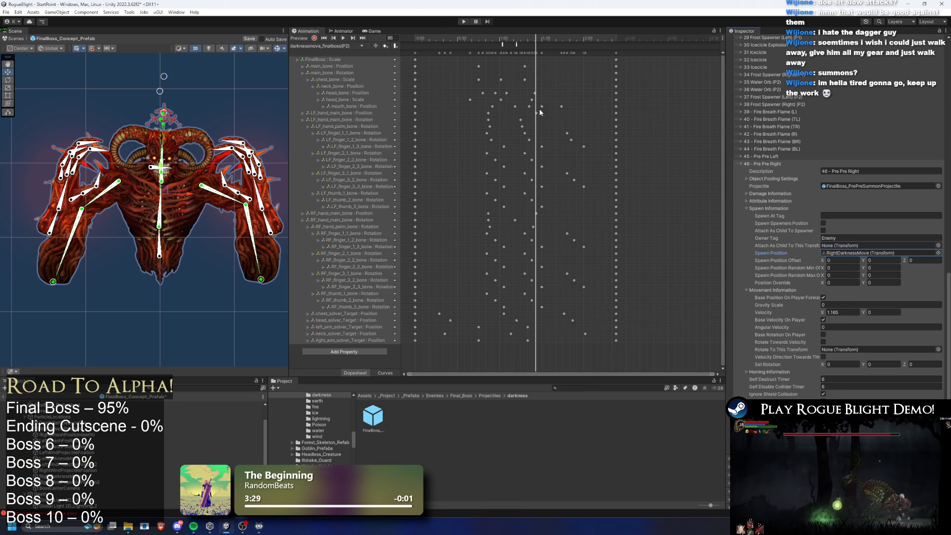
{"action": "left_click", "coordinate": [463, 22]}
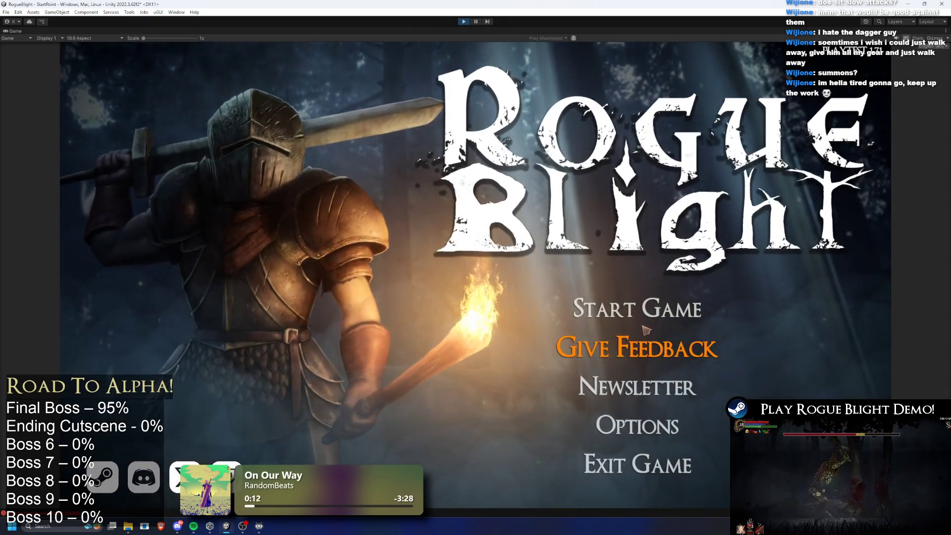
- Load a save from the main menu, move around the arena, and enable cheats
{"action": "left_click", "coordinate": [619, 305]}
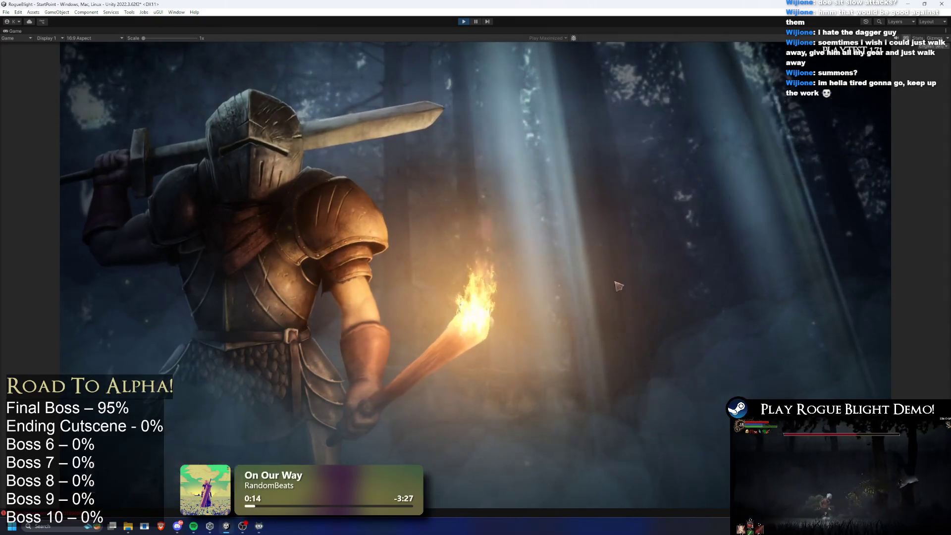
{"action": "left_click", "coordinate": [614, 264]}
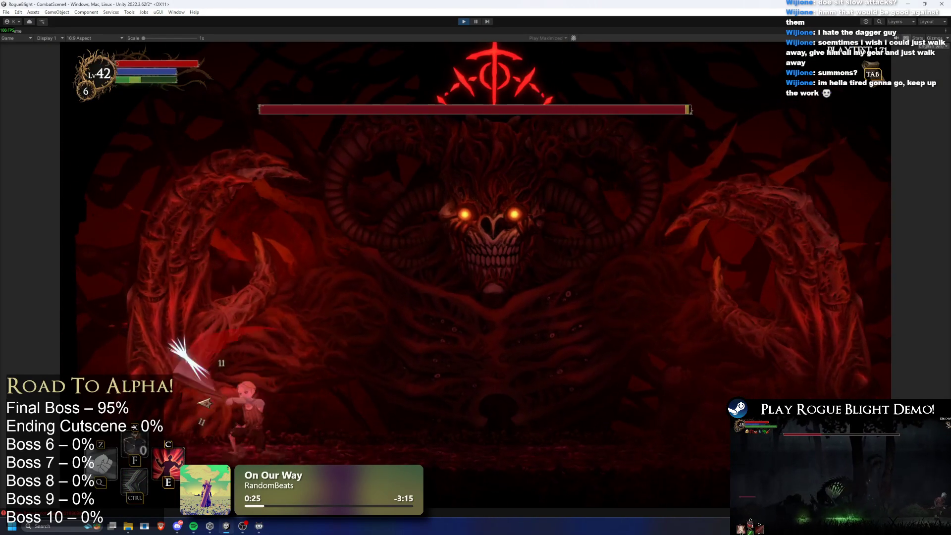
{"action": "key", "text": "d"}
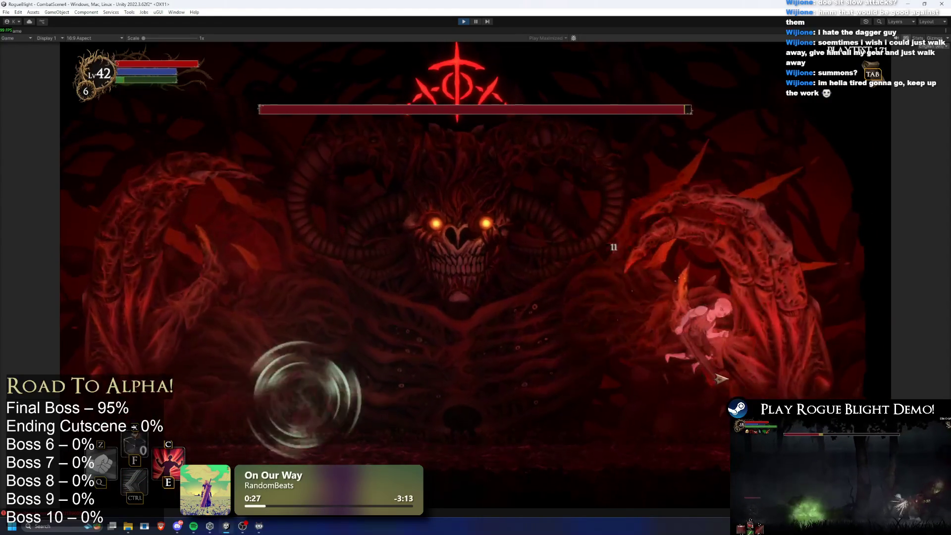
{"action": "key", "text": "a"}
{"action": "key", "text": "a"}
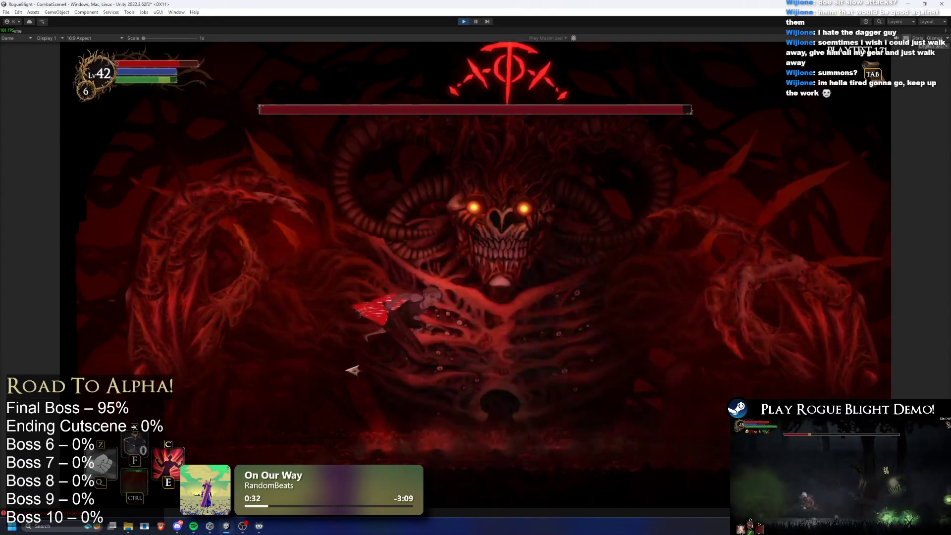
{"action": "key", "text": "F1"}
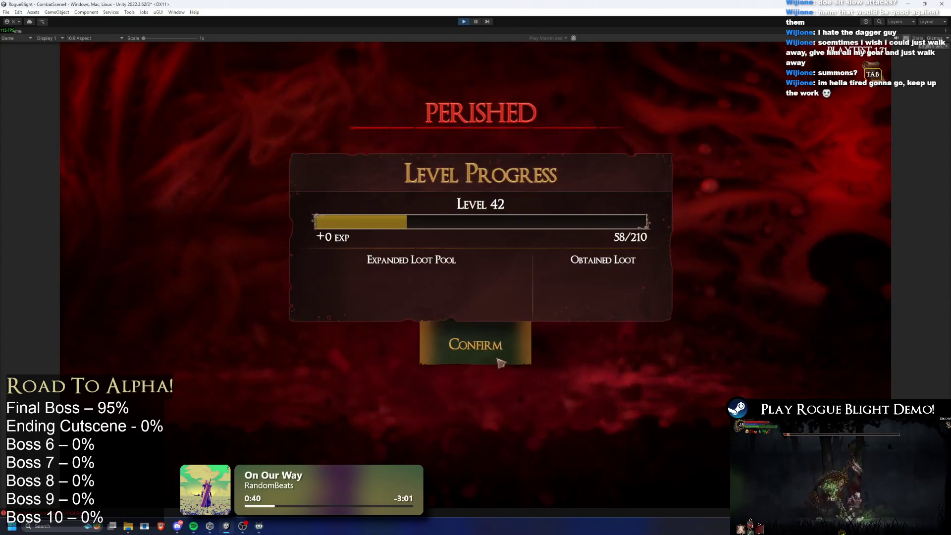
- Confirm the Perished screen, pick the Wooden Sword, and set enemy health to 1
{"action": "left_click", "coordinate": [500, 353]}
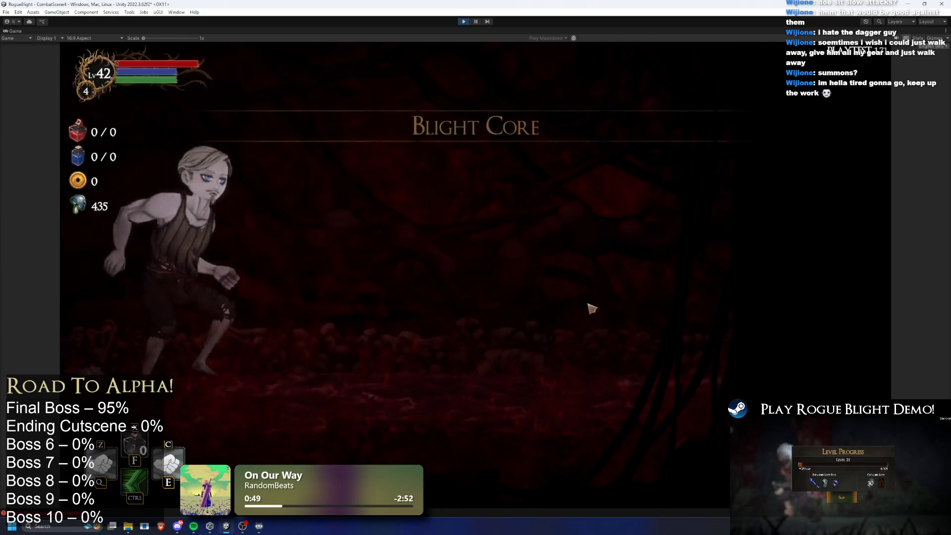
{"action": "left_click", "coordinate": [451, 265]}
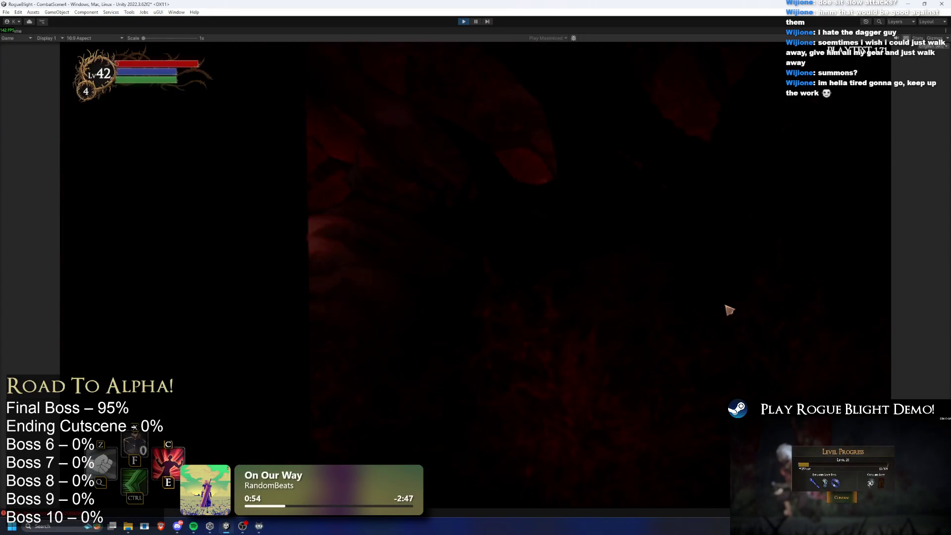
{"action": "key", "text": "F1"}
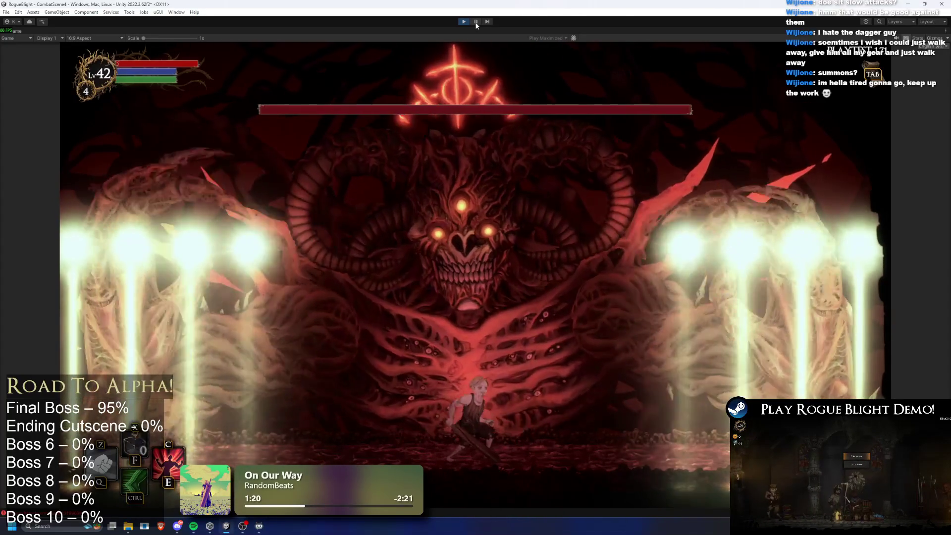
- Pause the playtest mid mega move with light pillars on both sides of the boss
{"action": "key", "text": "ctrl+shift+p"}
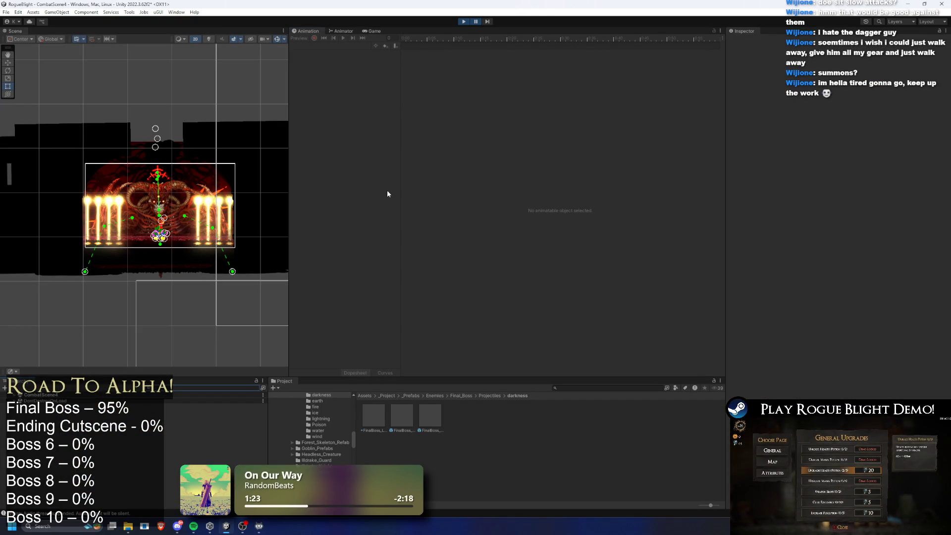
- Stop Play mode and open the FinalBoss prefab found by searching 'ss prefab'
{"action": "left_click", "coordinate": [466, 22]}
{"action": "type", "text": "final bo"}
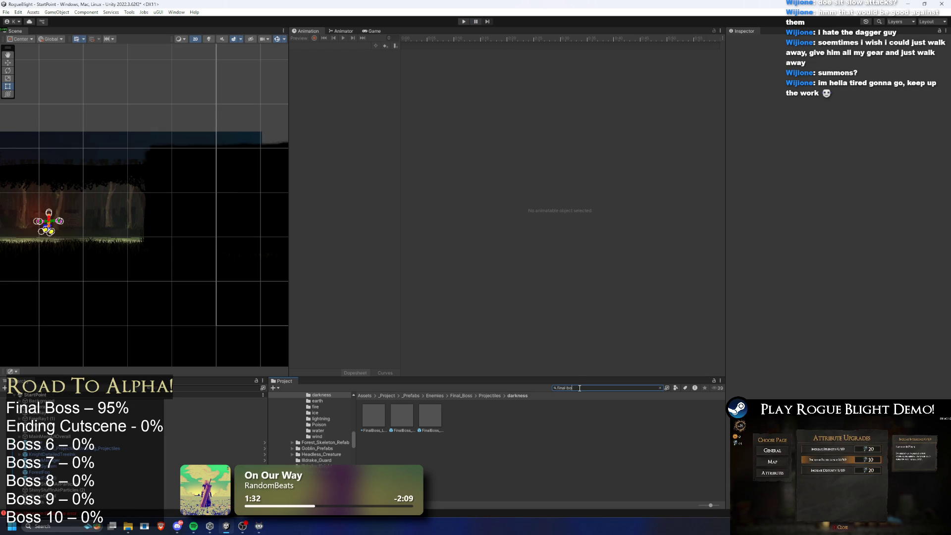
{"action": "type", "text": "ss prefab"}
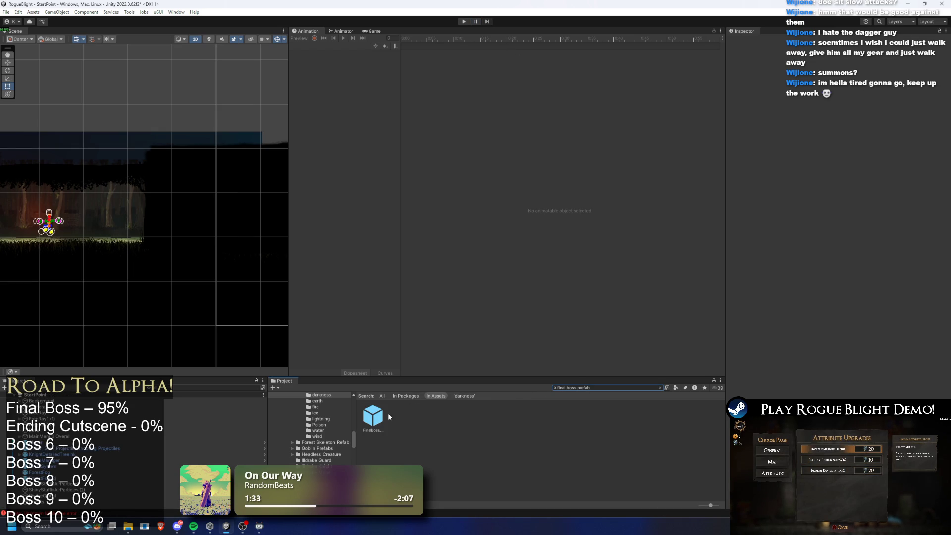
{"action": "double_click", "coordinate": [375, 418]}
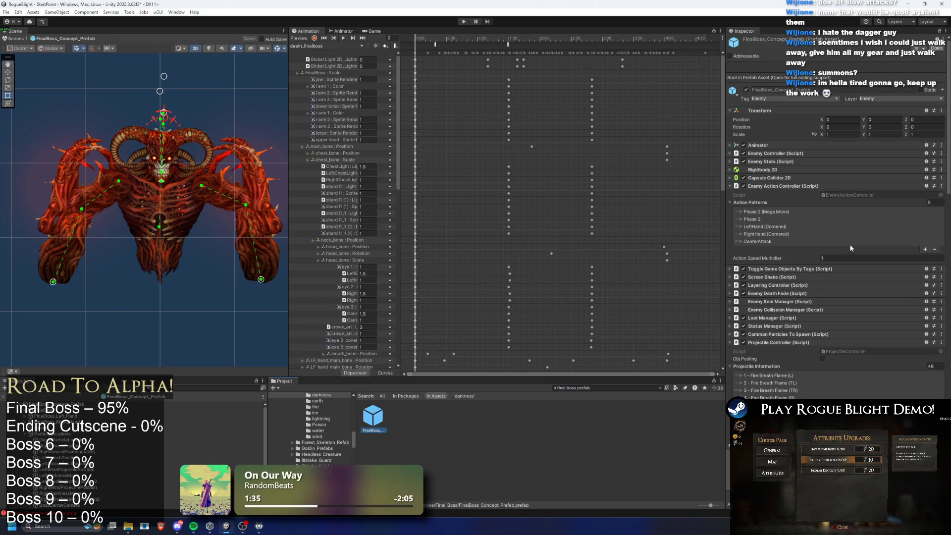
- Reorder Projectile Information entries so Pre Pre Right sits above Pre Pre Left
{"action": "scroll", "coordinate": [850, 248], "scroll_direction": "down", "scroll_amount": 15}
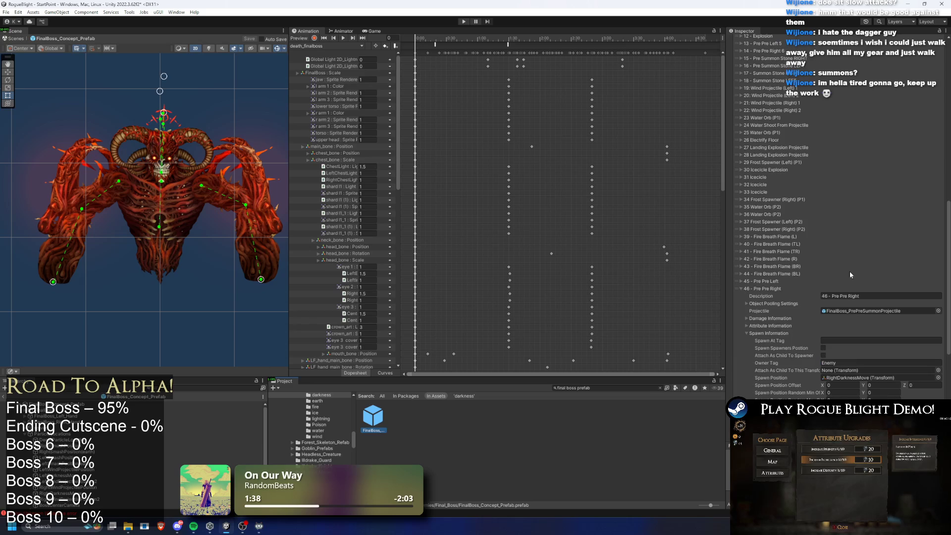
{"action": "left_click", "coordinate": [760, 292]}
{"action": "left_click_drag", "start_coordinate": [739, 337], "coordinate": [734, 328]}
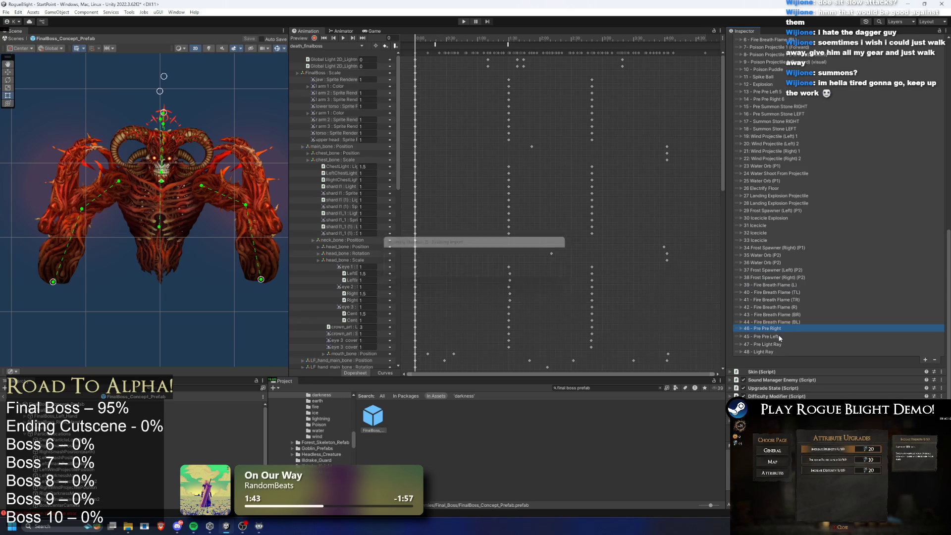
{"action": "left_click", "coordinate": [771, 330]}
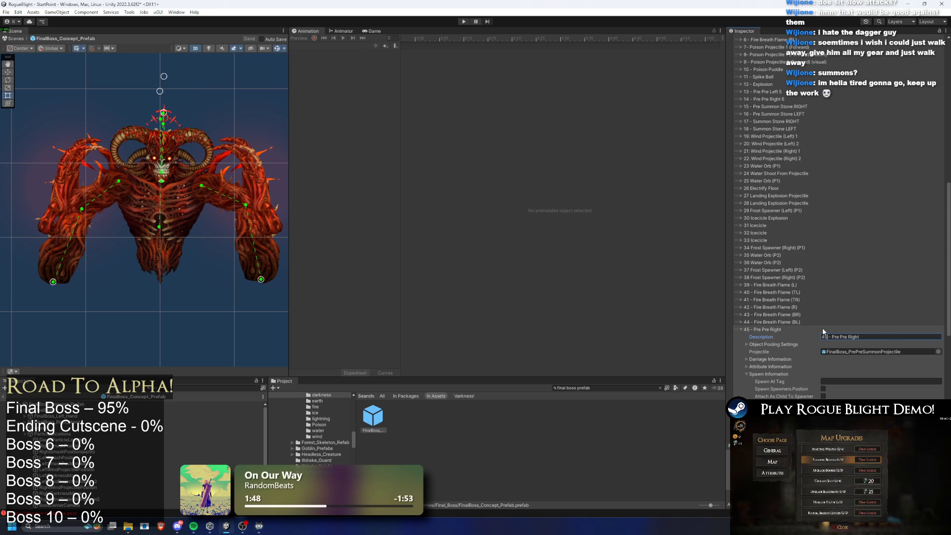
{"action": "type", "text": "46"}
{"action": "key", "text": "ctrl+z"}
{"action": "scroll", "coordinate": [899, 361], "scroll_direction": "down", "scroll_amount": 3}
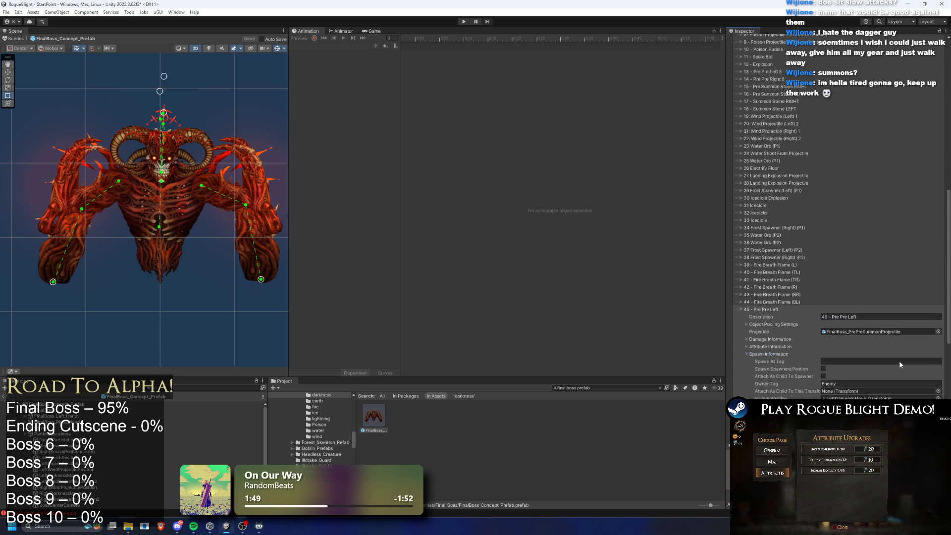
{"action": "left_click", "coordinate": [846, 298]}
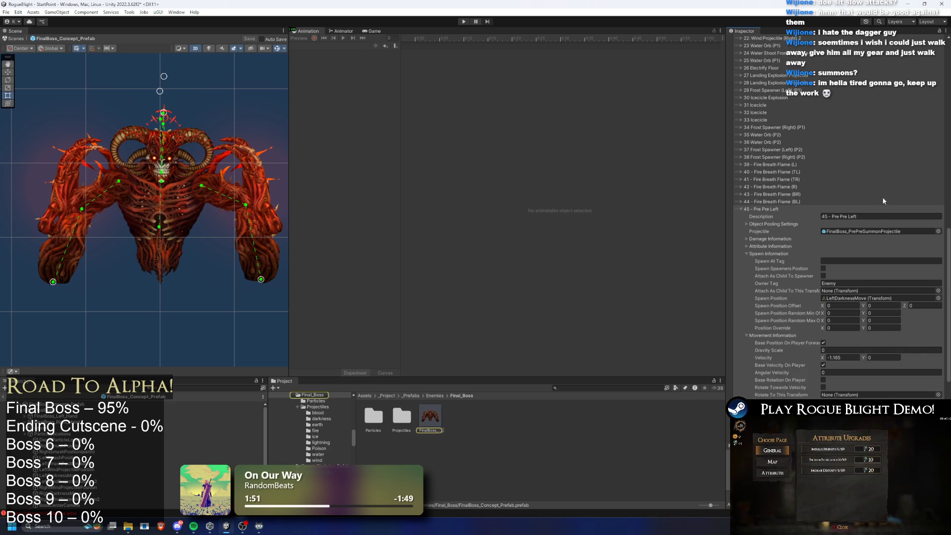
{"action": "scroll", "coordinate": [881, 197], "scroll_direction": "up", "scroll_amount": 10}
- Spawn Pre Pre Left from RightDarknessMove and Pre Pre Right from LeftDarknessMove, then playtest
{"action": "left_click", "coordinate": [208, 404]}
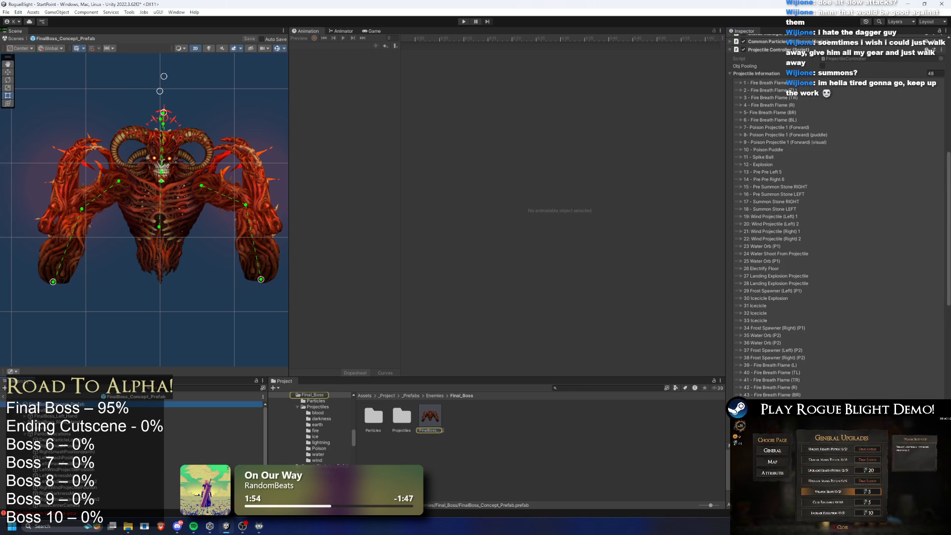
{"action": "scroll", "coordinate": [894, 256], "scroll_direction": "down", "scroll_amount": 10}
{"action": "scroll", "coordinate": [876, 245], "scroll_direction": "down", "scroll_amount": 3}
{"action": "left_click", "coordinate": [879, 229]}
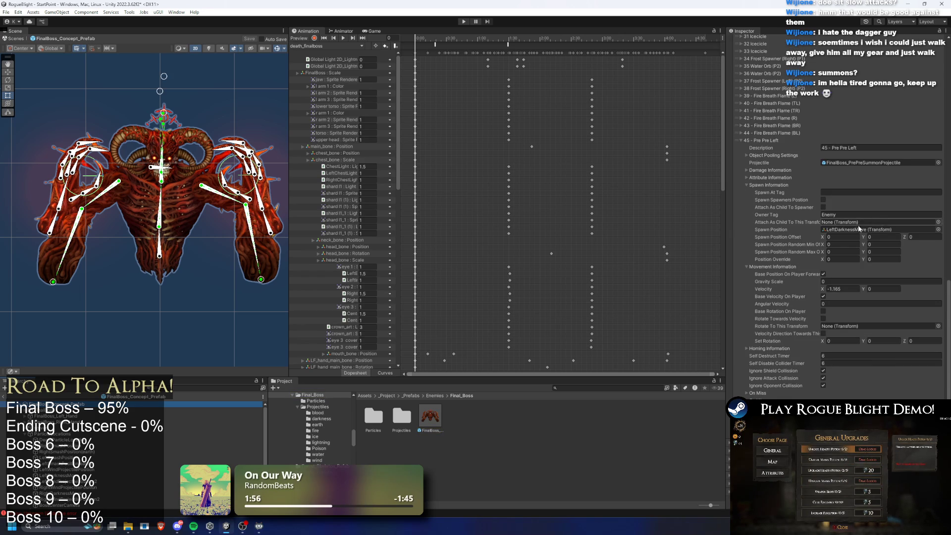
{"action": "mouse_move", "coordinate": [60, 493]}
{"action": "left_mouse_down"}
{"action": "mouse_move", "coordinate": [877, 218]}
{"action": "mouse_move", "coordinate": [869, 231]}
{"action": "mouse_move", "coordinate": [879, 229]}
{"action": "left_mouse_up"}
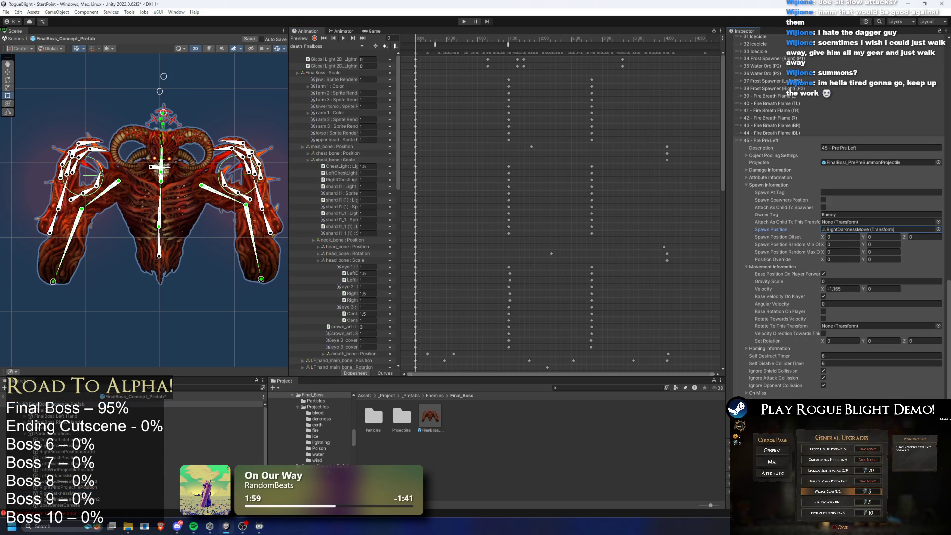
{"action": "scroll", "coordinate": [908, 343], "scroll_direction": "down", "scroll_amount": 10}
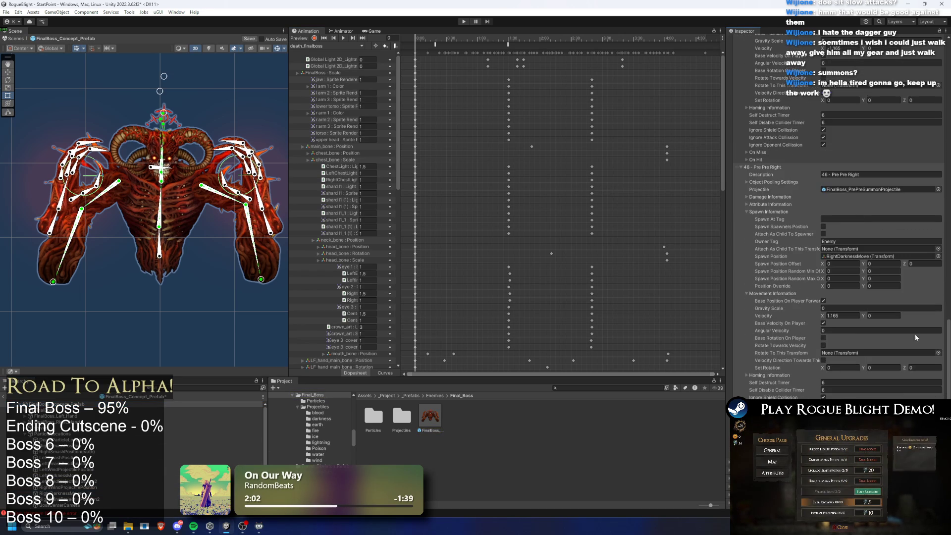
{"action": "left_click_drag", "start_coordinate": [49, 476], "coordinate": [884, 312]}
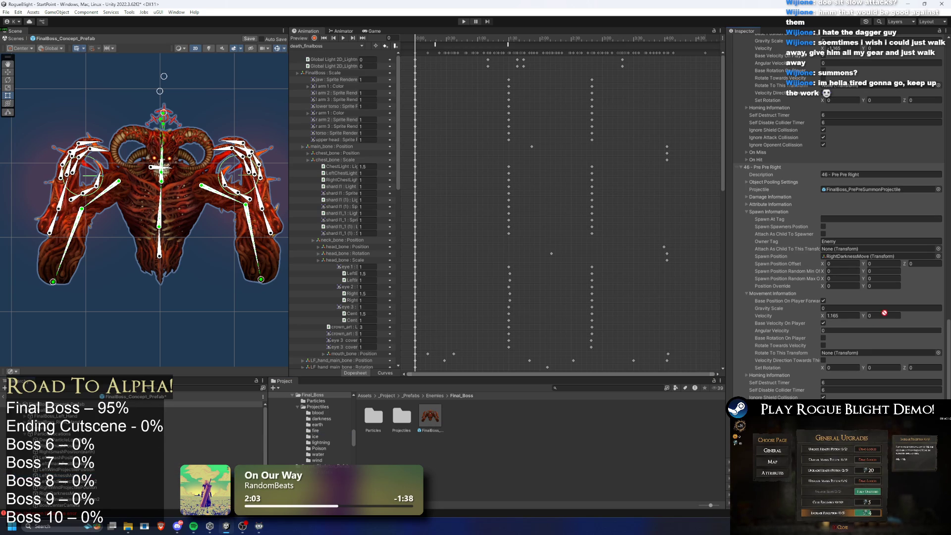
{"action": "left_click_drag", "start_coordinate": [864, 272], "coordinate": [877, 256]}
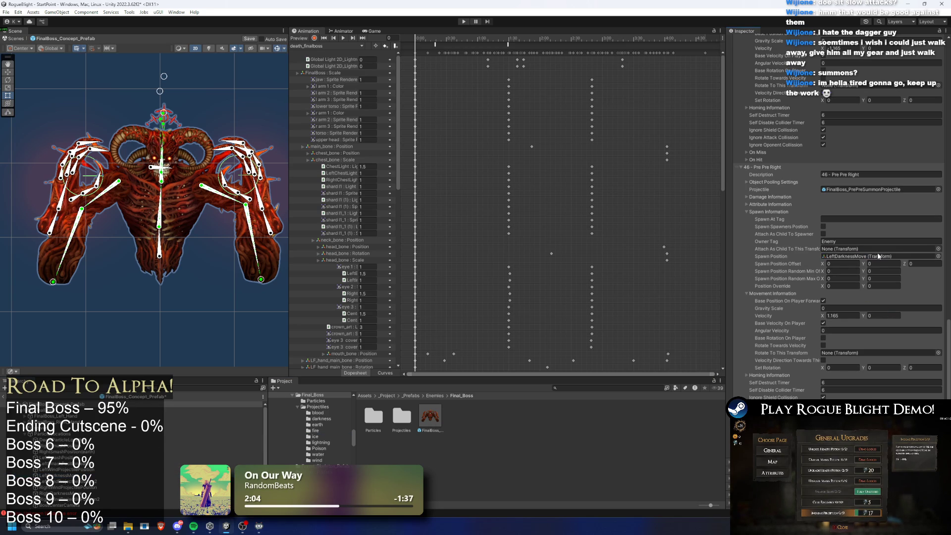
{"action": "left_click", "coordinate": [462, 22]}
{"action": "key", "text": "Return"}
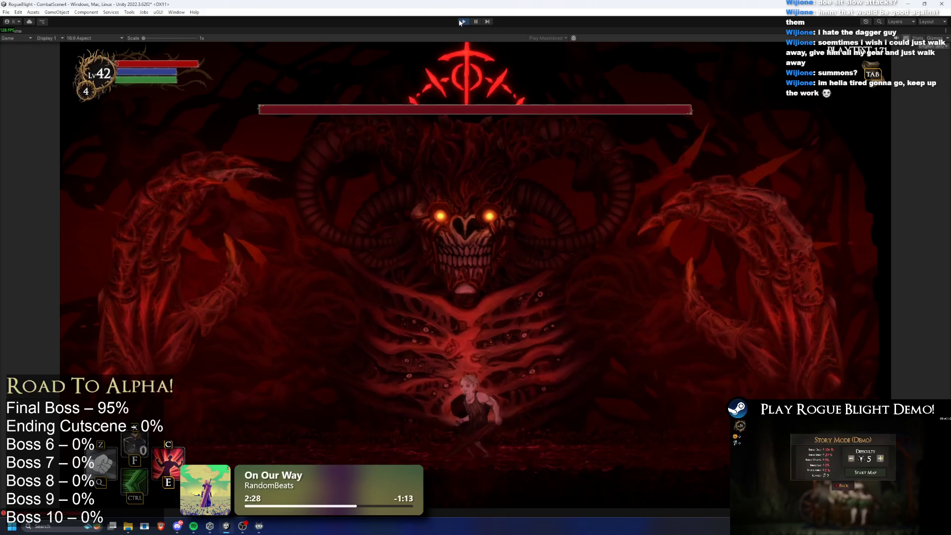
{"action": "key", "text": "F1"}
{"action": "key", "text": "d"}
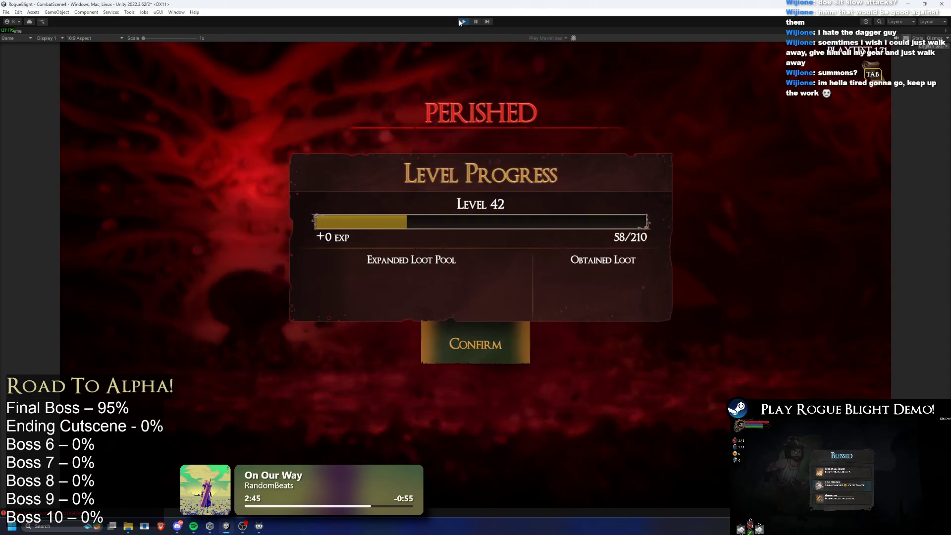
{"action": "left_click", "coordinate": [474, 323]}
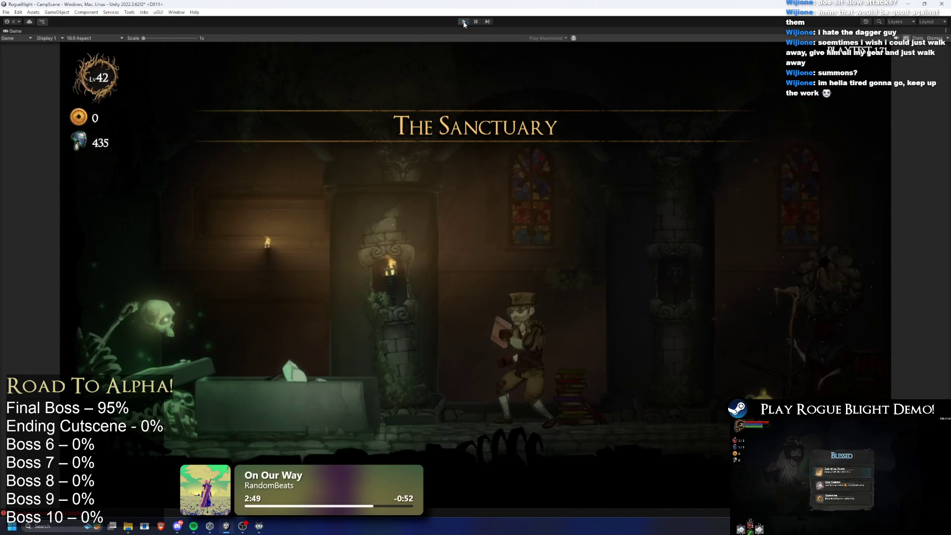
{"action": "left_click", "coordinate": [464, 22]}
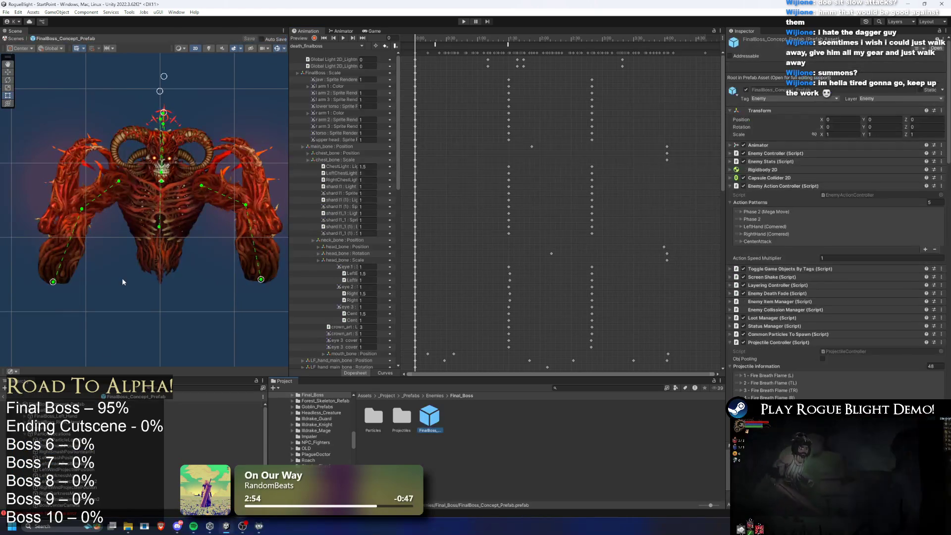
- Preview the darknessmove_finalboss(P2) clip at frame 64
{"action": "left_click", "coordinate": [335, 47]}
{"action": "left_click", "coordinate": [337, 198]}
{"action": "left_click", "coordinate": [515, 39]}
{"action": "left_click_drag", "start_coordinate": [515, 39], "coordinate": [545, 38]}
{"action": "scroll", "coordinate": [113, 471], "scroll_direction": "down", "scroll_amount": 1}
- Select LeftDarknessMove and RightDarknessMove in the Hierarchy, then enter Play mode
{"action": "left_click", "coordinate": [99, 458]}
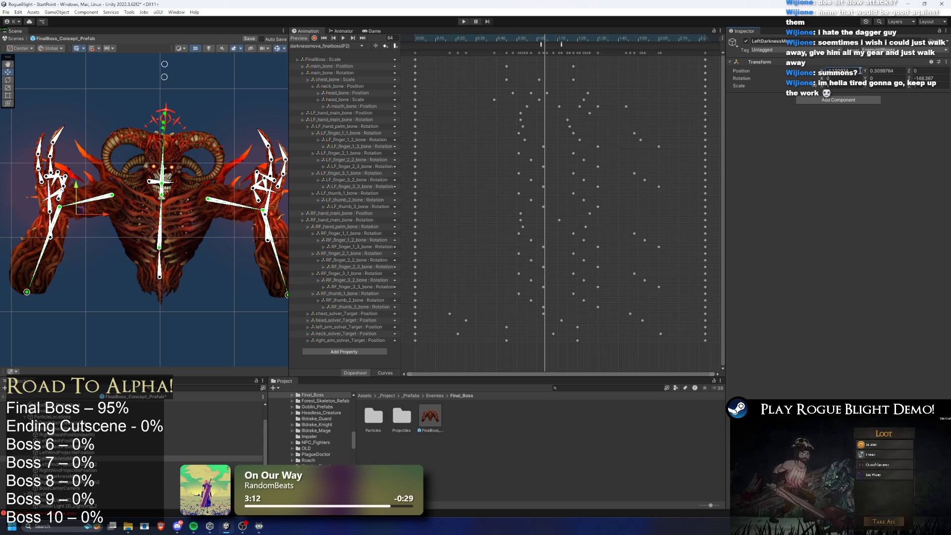
{"action": "left_click", "coordinate": [226, 209]}
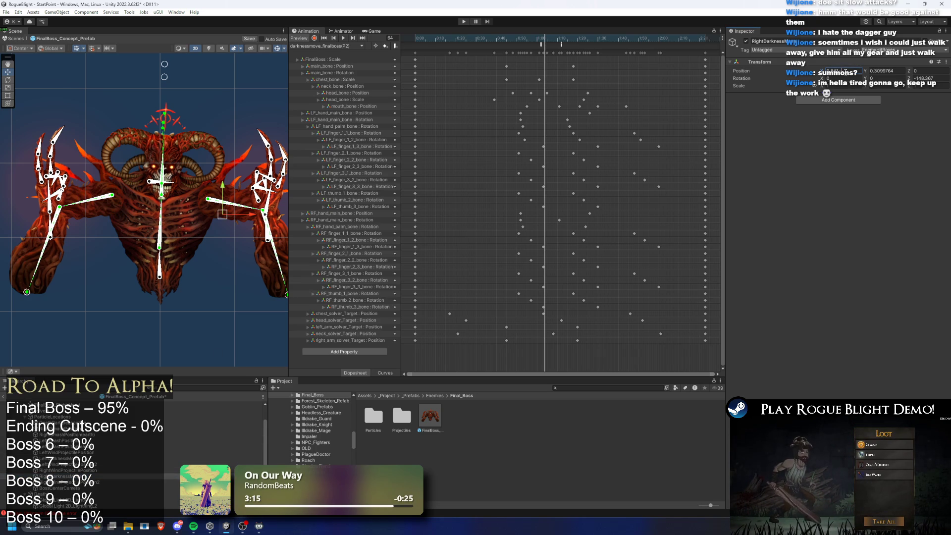
{"action": "left_click", "coordinate": [462, 22]}
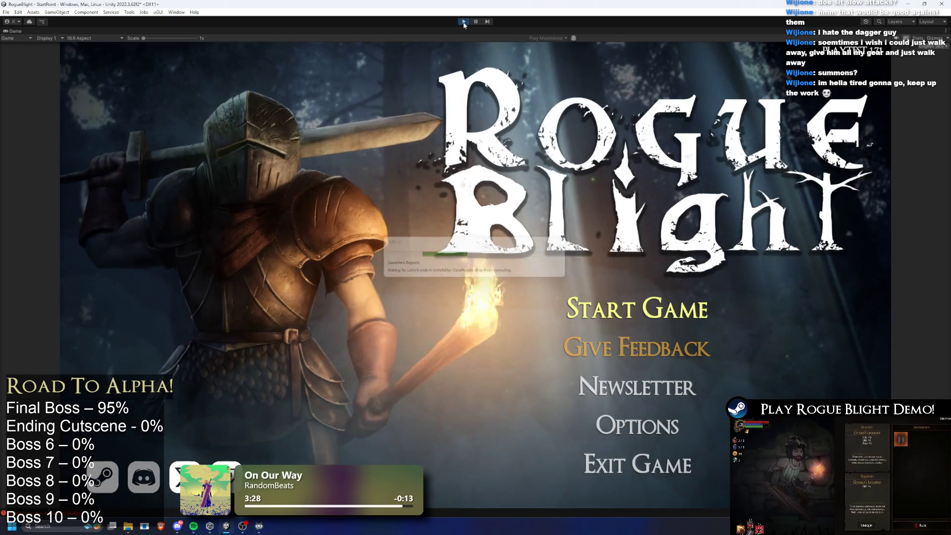
- Load the first save slot, walk to the map wagon, and start Story Mode
{"action": "key", "text": "Return"}
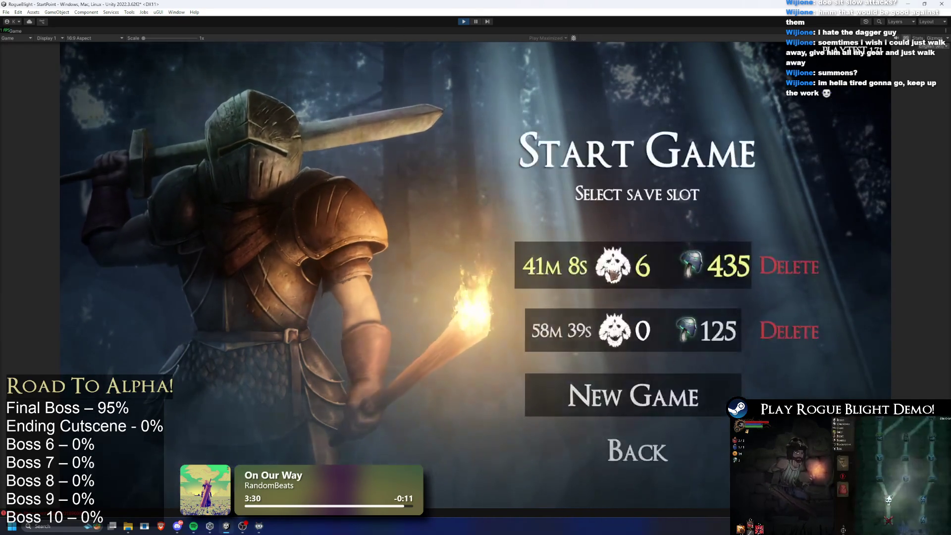
{"action": "left_click", "coordinate": [627, 267]}
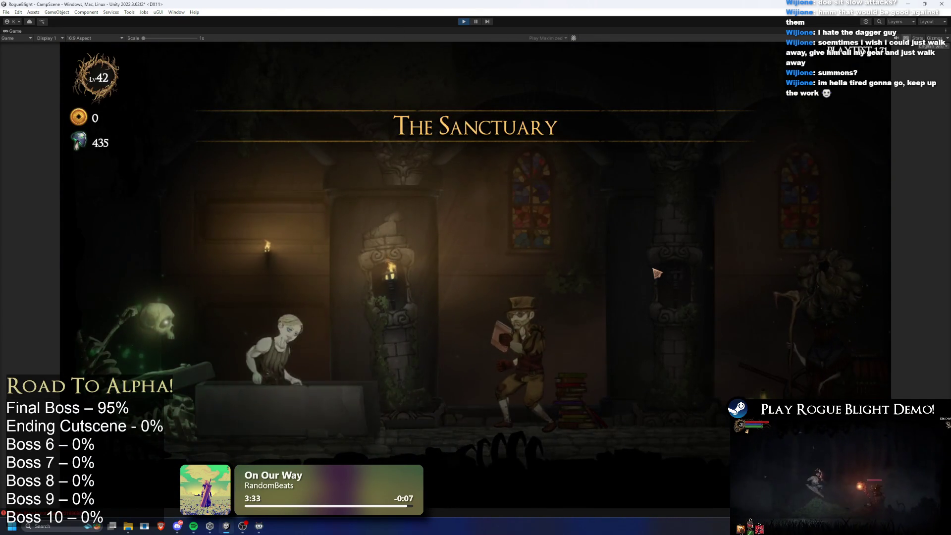
{"action": "key", "text": "d"}
{"action": "key", "text": "e"}
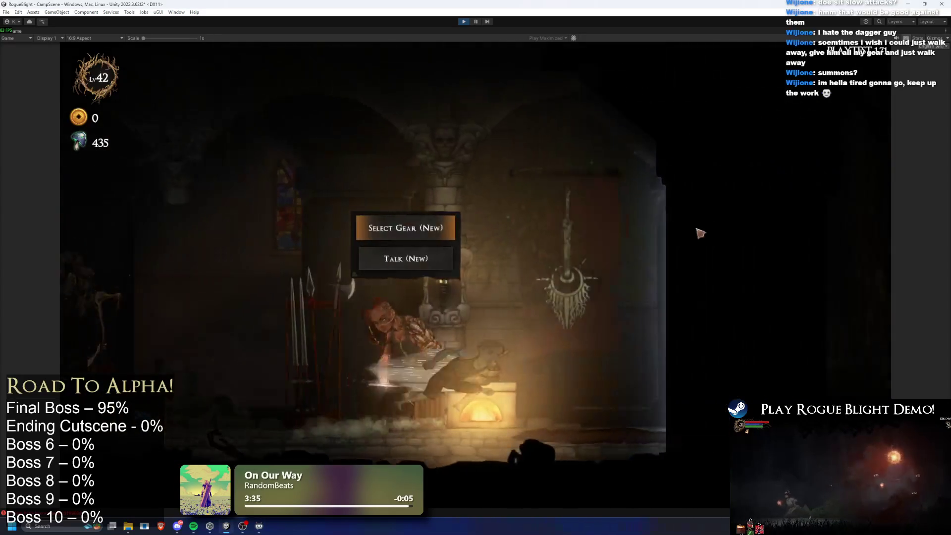
{"action": "key", "text": "d"}
{"action": "key", "text": "e"}
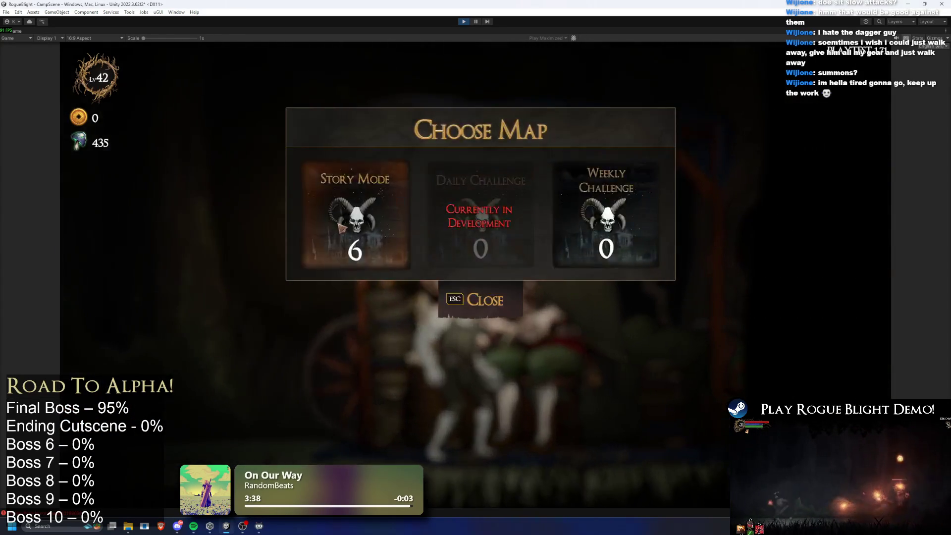
{"action": "left_click", "coordinate": [340, 227]}
{"action": "left_click", "coordinate": [608, 249]}
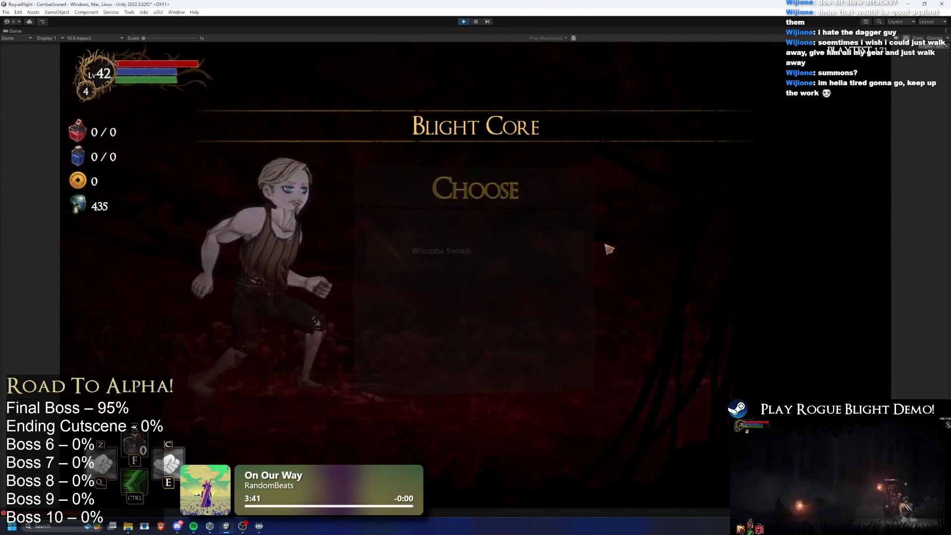
- Turn on cheats with enemy health 1, then stop and reopen the final boss prefab
{"action": "key", "text": "F1"}
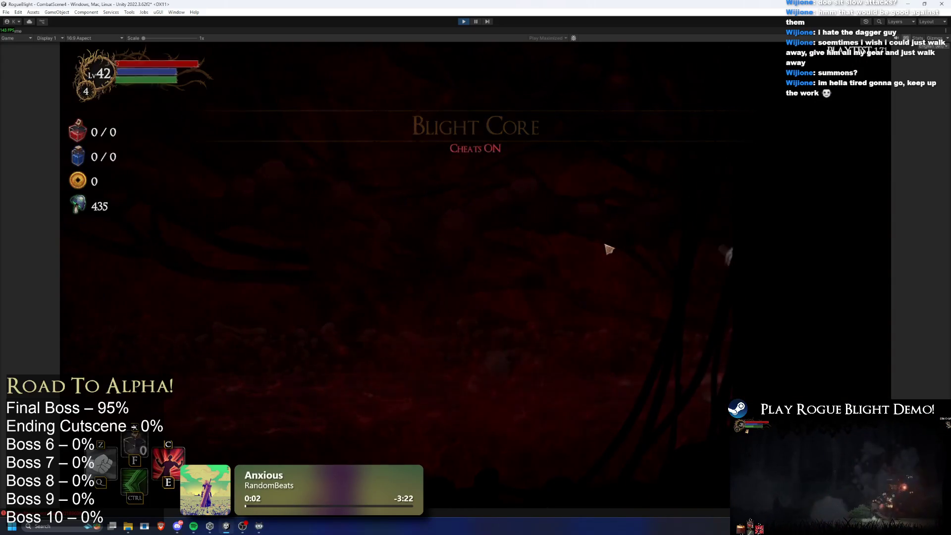
{"action": "key", "text": "F2"}
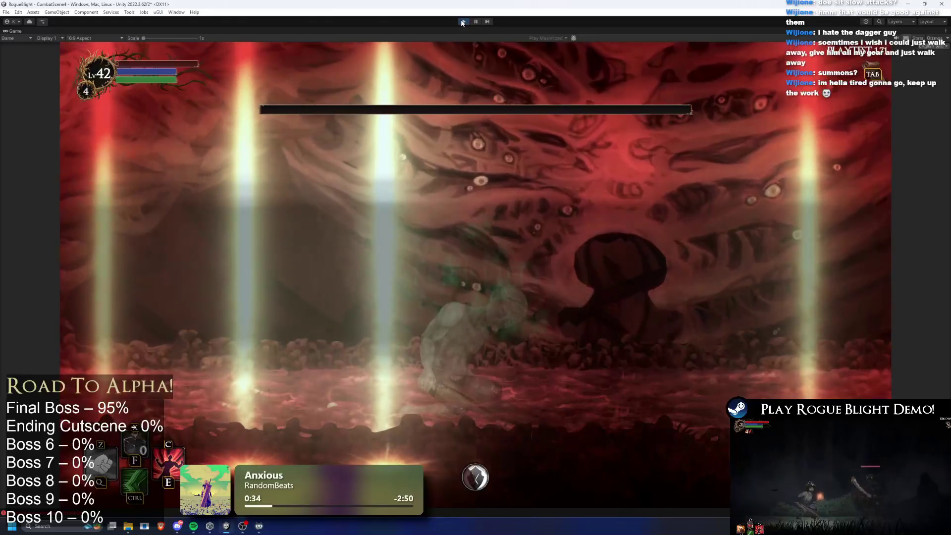
{"action": "left_click", "coordinate": [461, 23]}
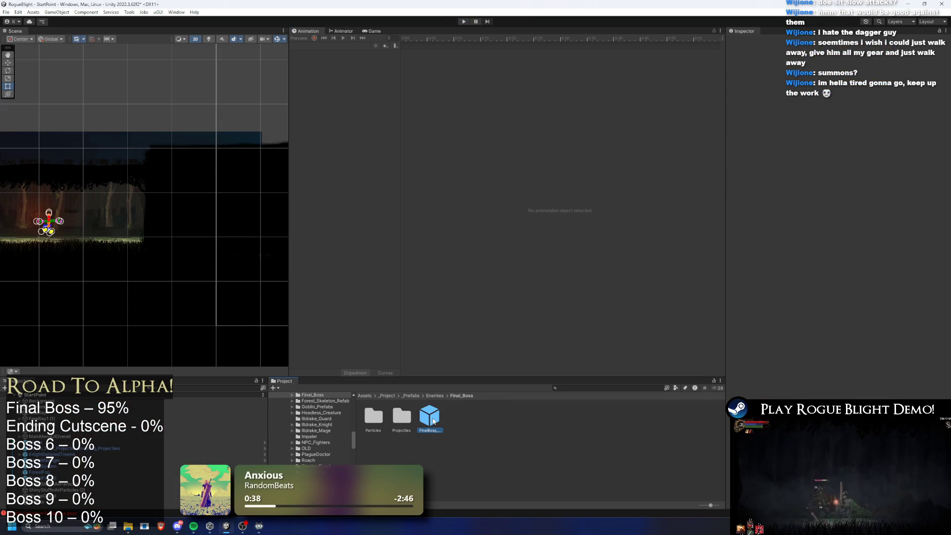
{"action": "double_click", "coordinate": [429, 417]}
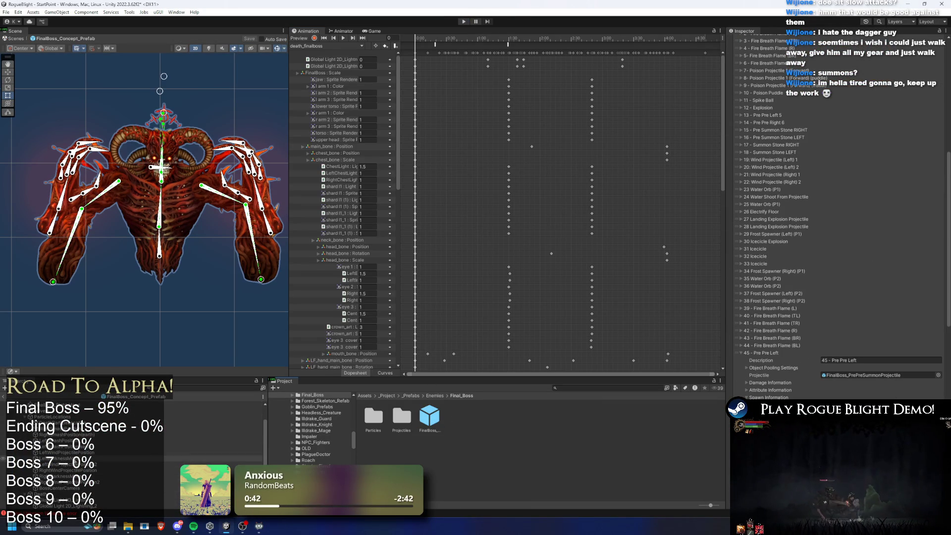
- Raise the LeftDarkness spawn point to Y 0.495 with the Move tool
{"action": "left_click", "coordinate": [60, 458]}
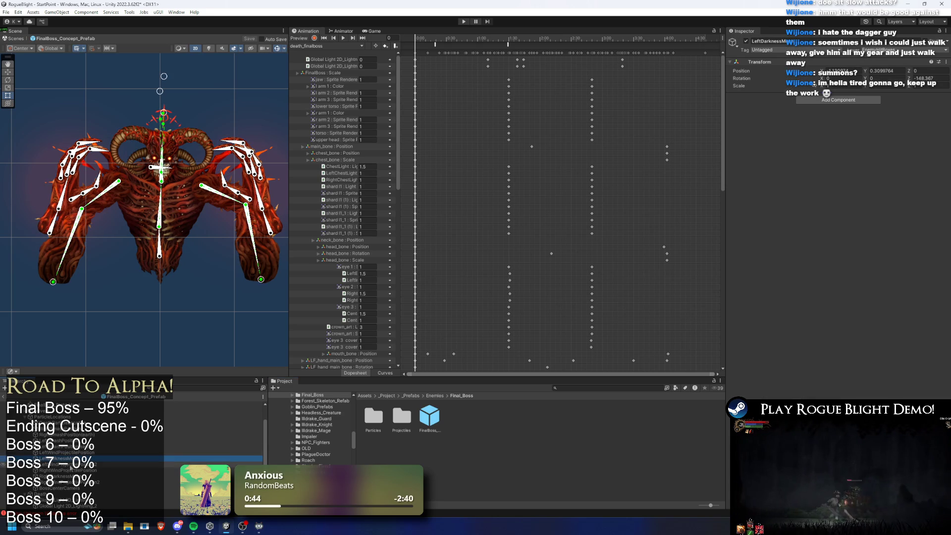
{"action": "left_click_drag", "start_coordinate": [157, 189], "coordinate": [157, 174]}
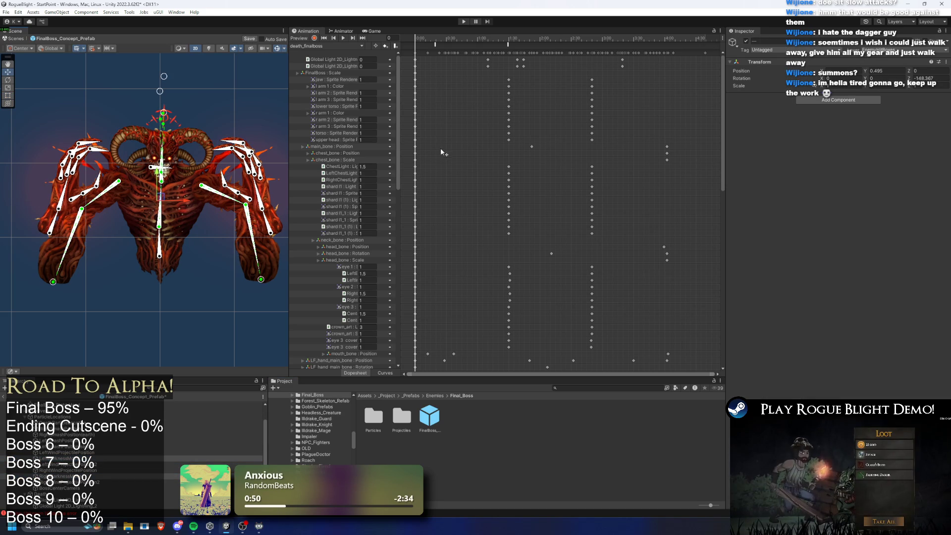
{"action": "scroll", "coordinate": [90, 420], "scroll_direction": "up", "scroll_amount": 2}
- Set the Phase 2 (Mega Move) action cooldown to 6, save the boss prefab, and start play
{"action": "left_click", "coordinate": [74, 404]}
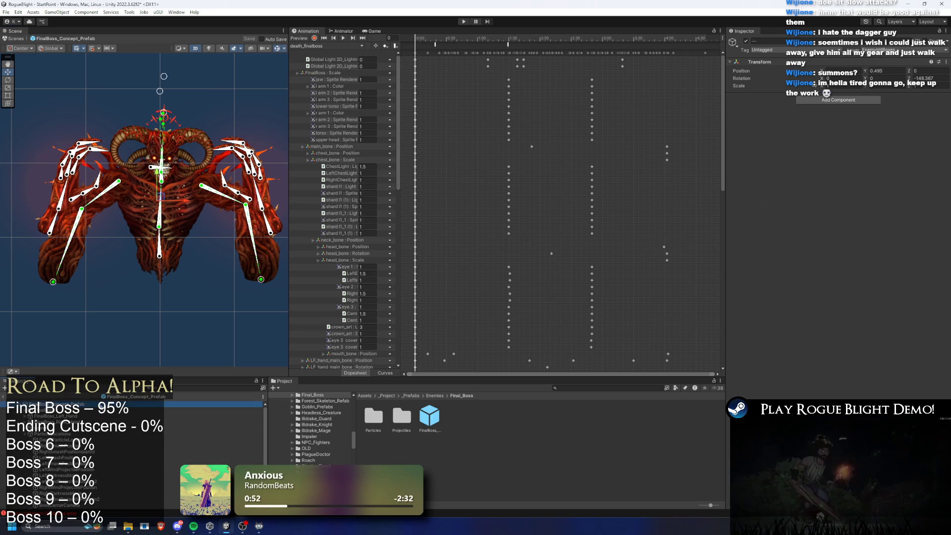
{"action": "left_click", "coordinate": [775, 171]}
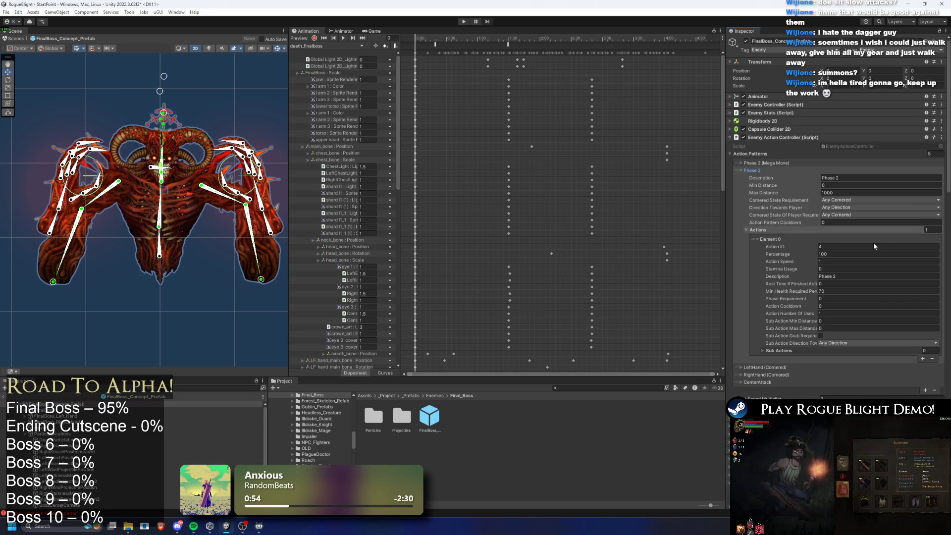
{"action": "left_click", "coordinate": [828, 305]}
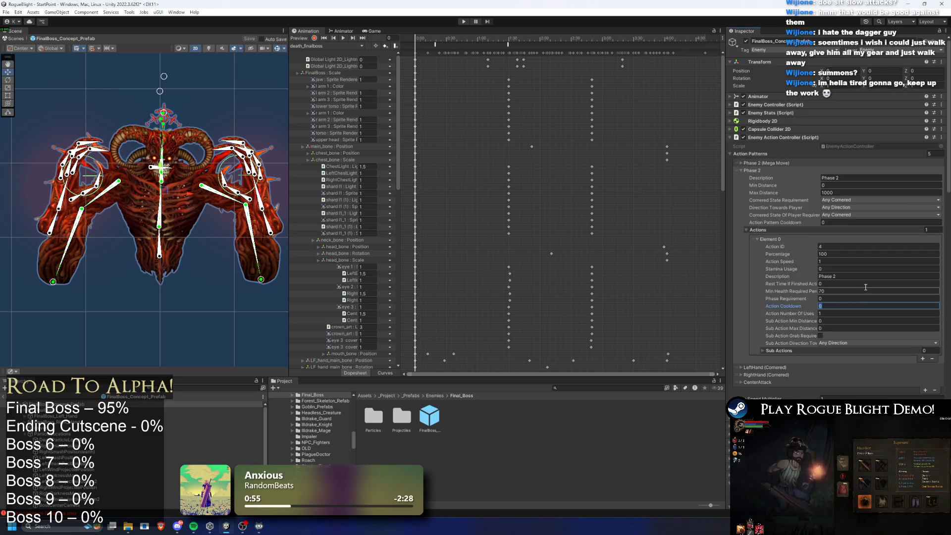
{"action": "left_click", "coordinate": [753, 163]}
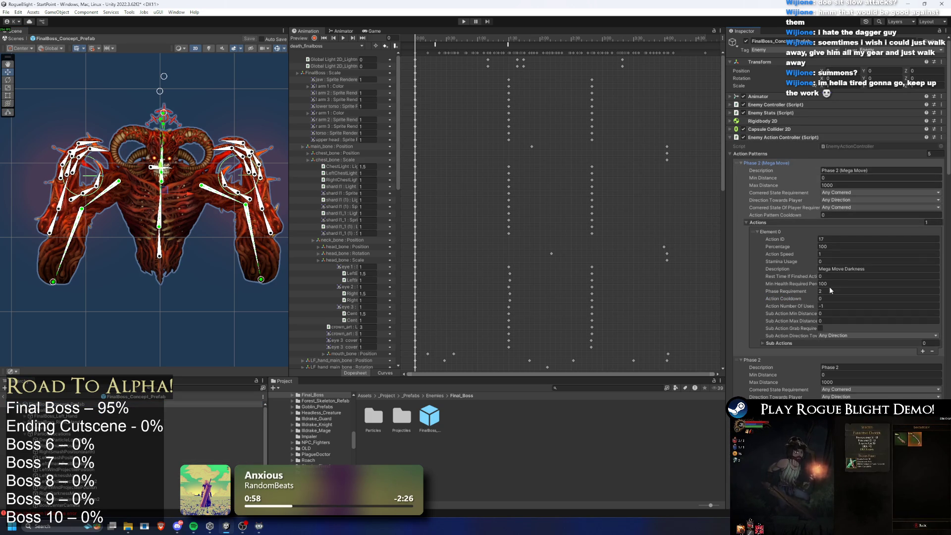
{"action": "left_click", "coordinate": [827, 299]}
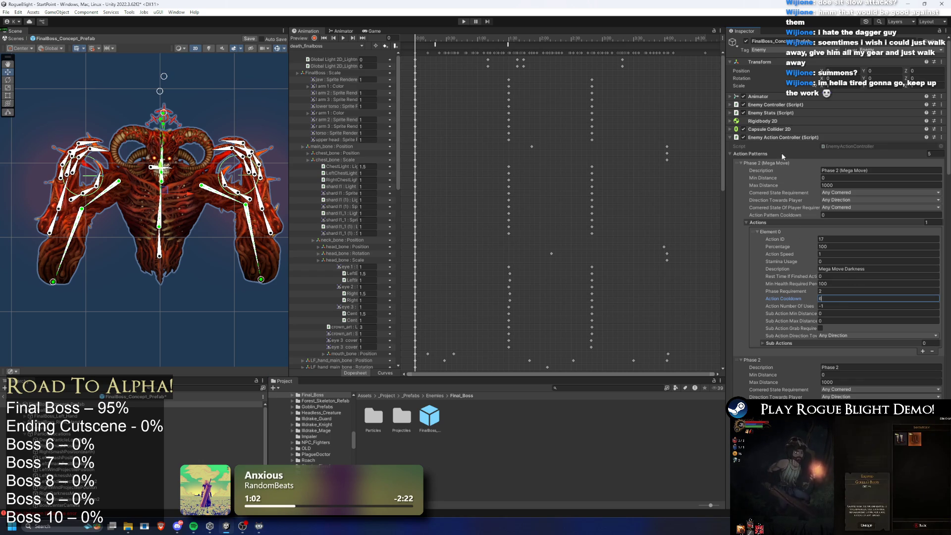
{"action": "key", "text": "ctrl+s"}
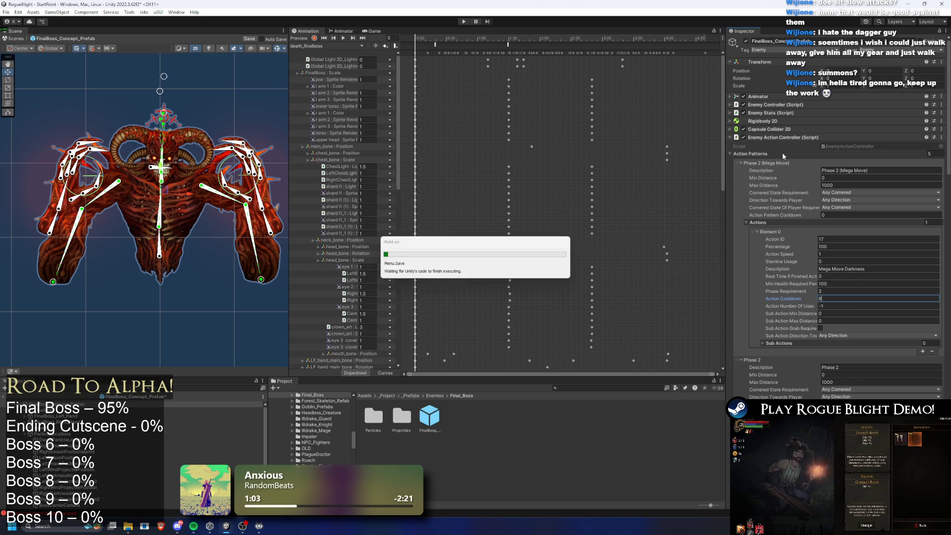
{"action": "left_click", "coordinate": [462, 22]}
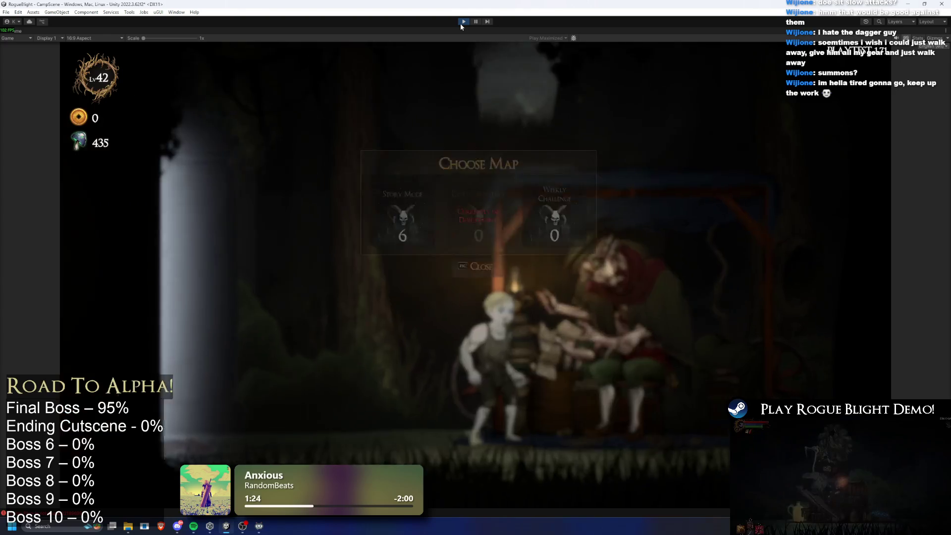
- Start the Story Mode map with the Wooden Sword as the starting weapon
{"action": "left_click", "coordinate": [397, 171]}
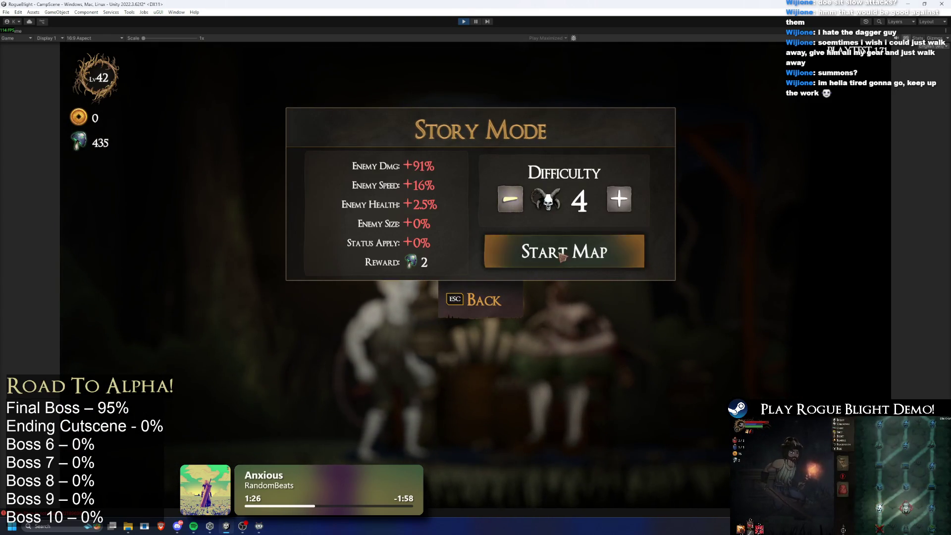
{"action": "left_click", "coordinate": [562, 256]}
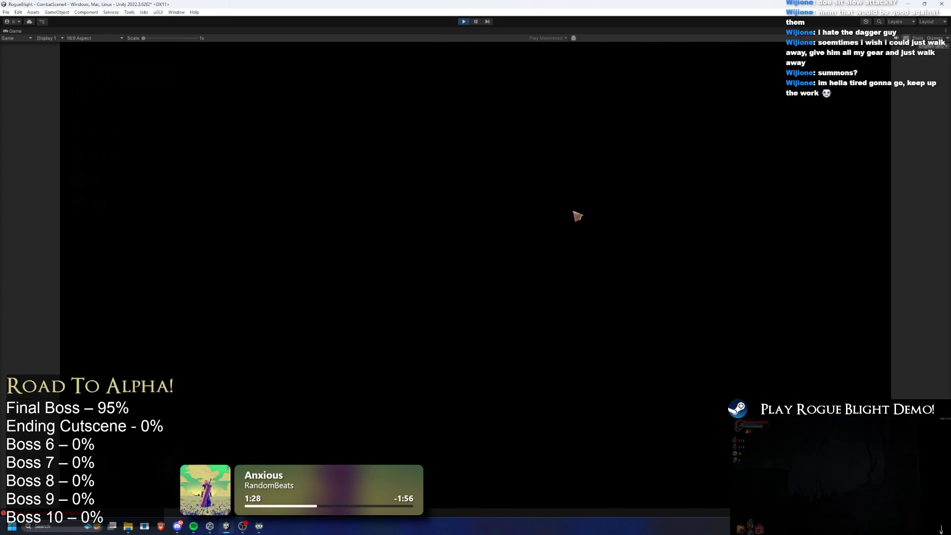
{"action": "left_click", "coordinate": [490, 268]}
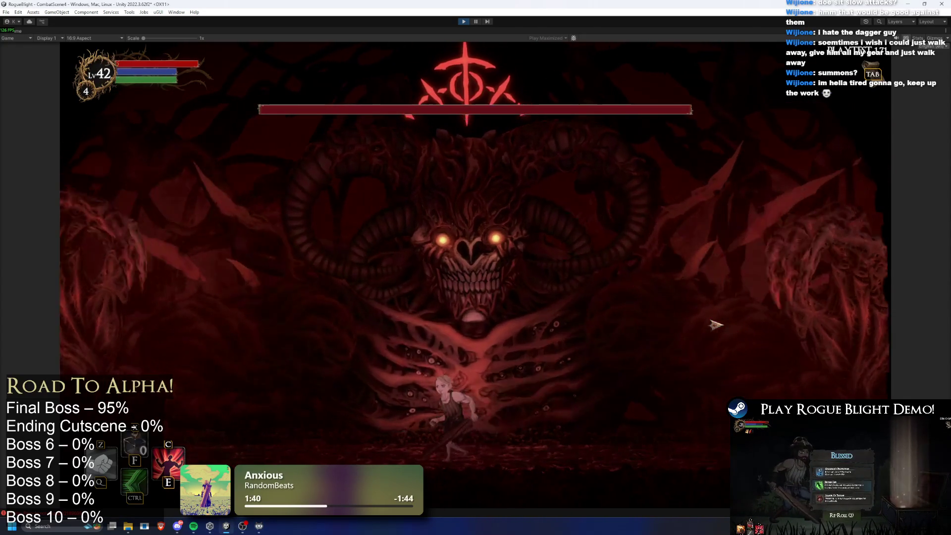
- Fight the boss using the F1/F3 cheat keys and dashes, then pause the game
{"action": "key", "text": "F1"}
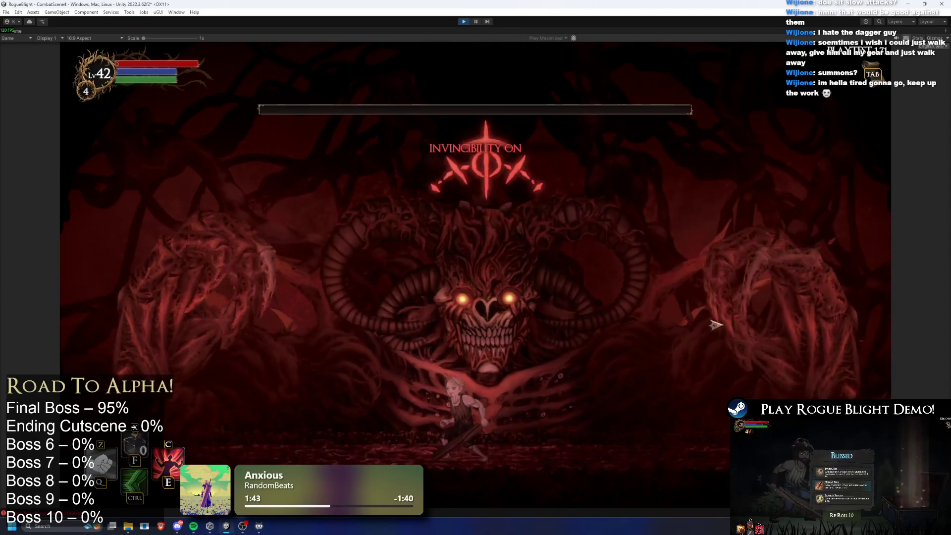
{"action": "key", "text": "F3"}
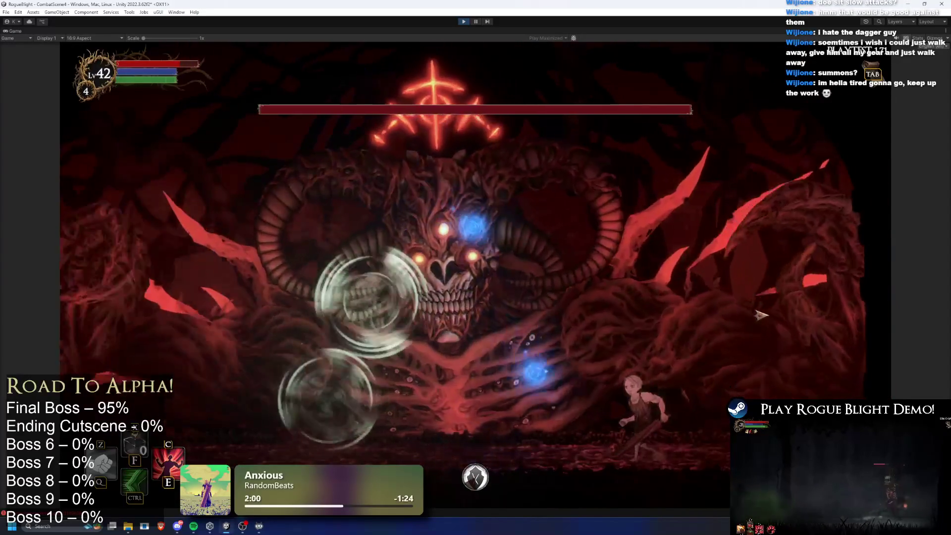
{"action": "key", "text": "ctrl"}
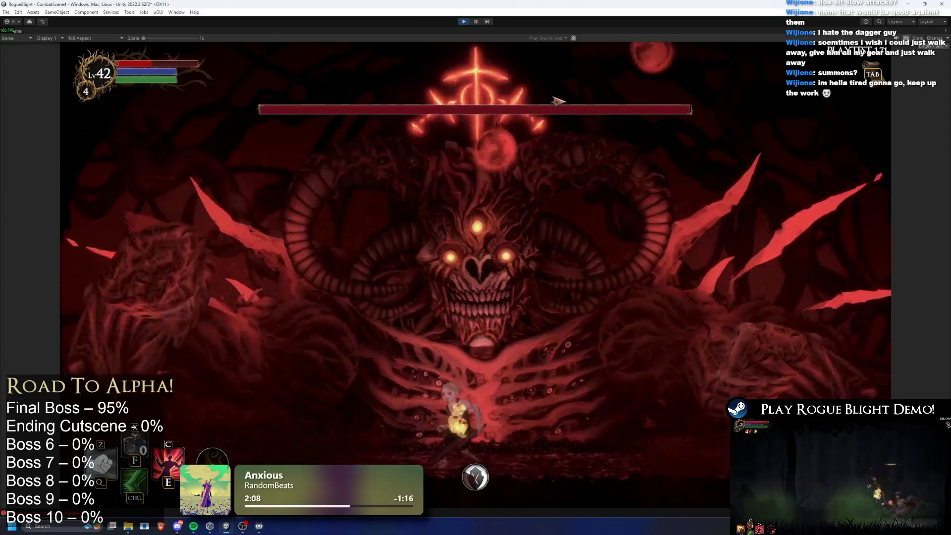
{"action": "key", "text": "ctrl"}
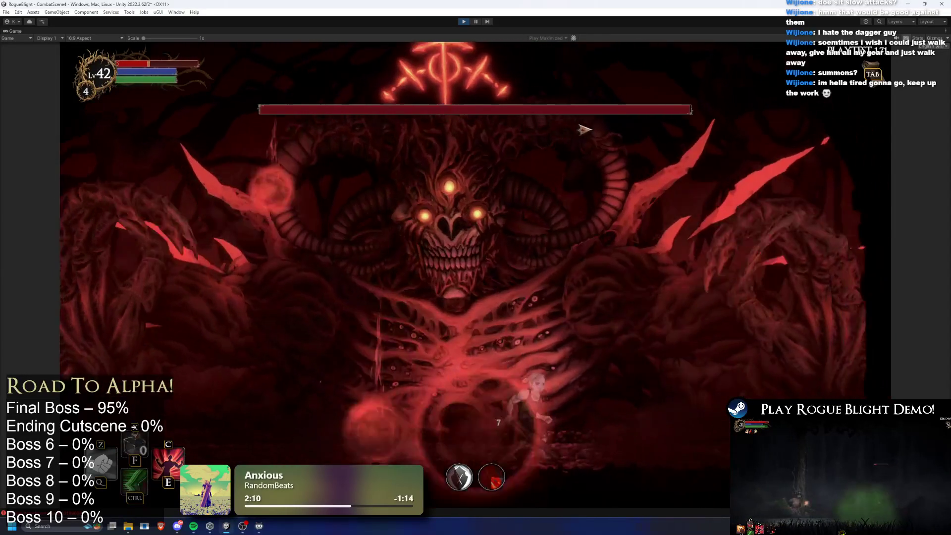
{"action": "key", "text": "F1"}
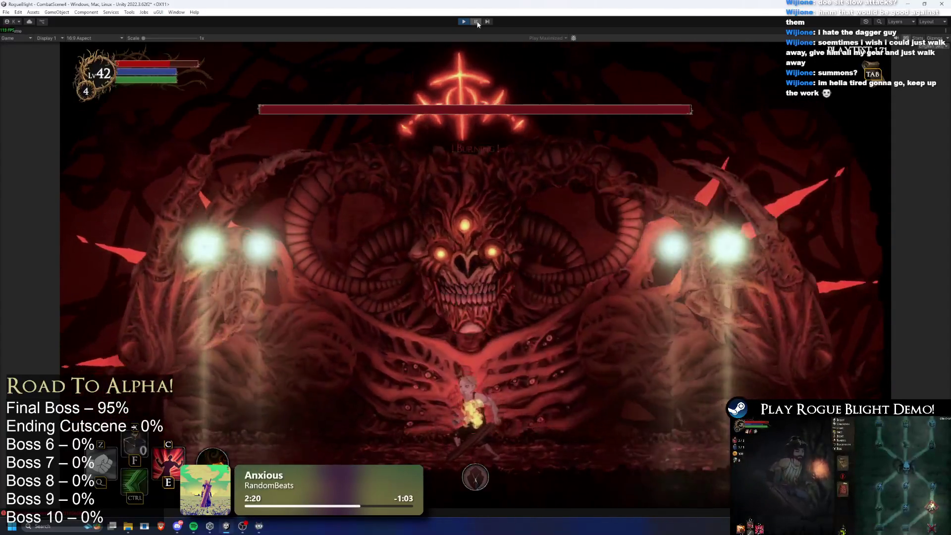
{"action": "left_click", "coordinate": [476, 21]}
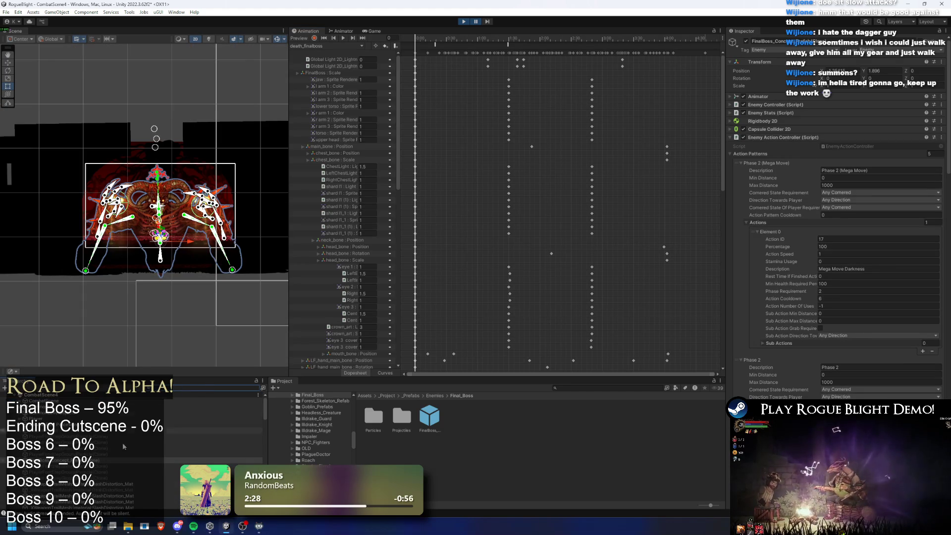
- Inspect the boss's Death, Sprites and chest_bone objects, step a frame, then resume the fight
{"action": "left_click", "coordinate": [113, 460]}
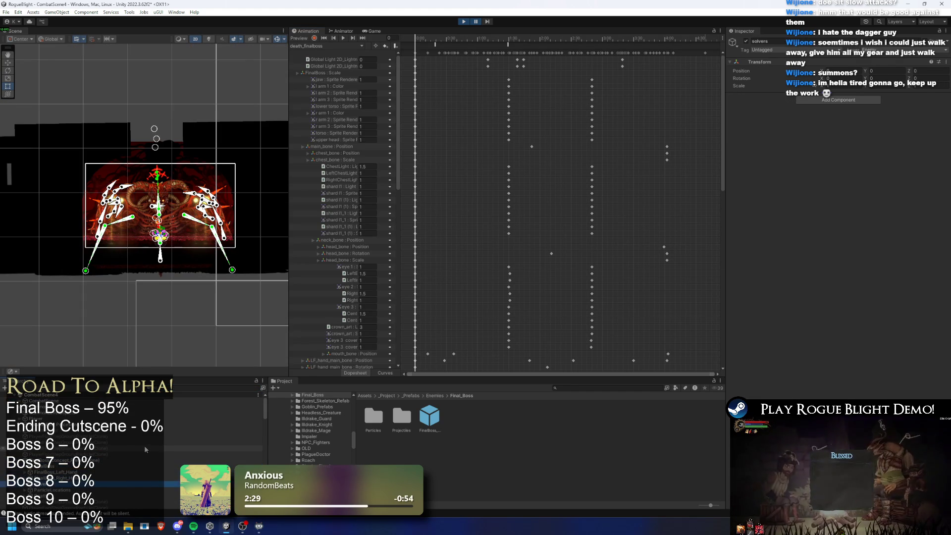
{"action": "left_click", "coordinate": [144, 477]}
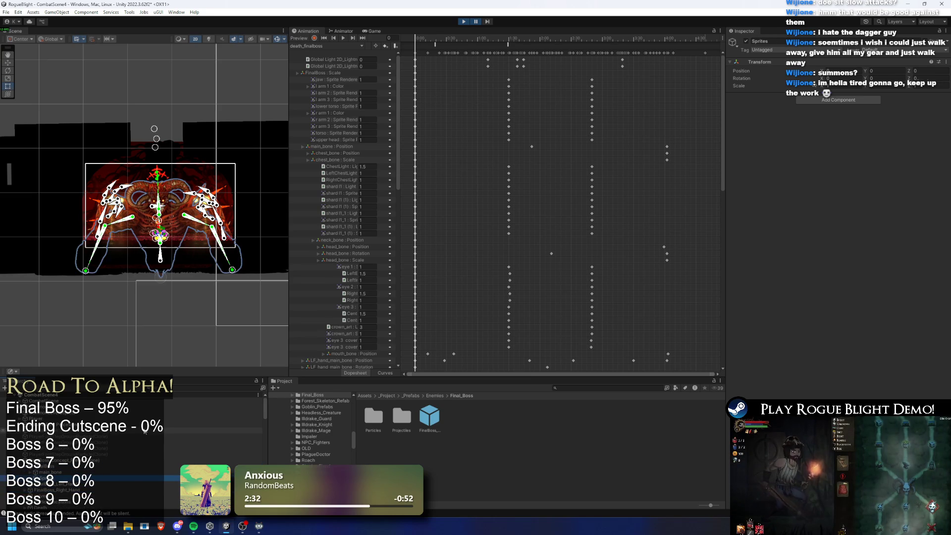
{"action": "left_click", "coordinate": [158, 218]}
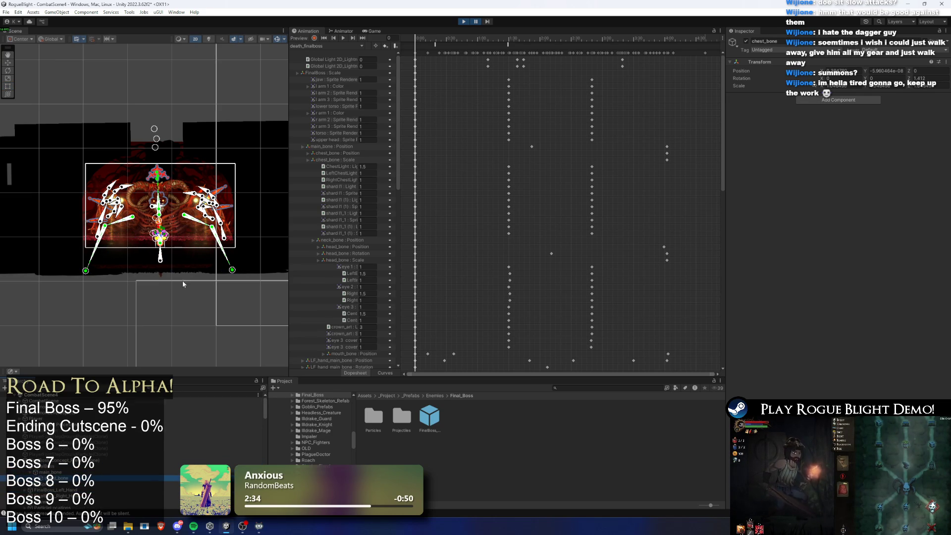
{"action": "scroll", "coordinate": [122, 226], "scroll_direction": "up", "scroll_amount": 2}
{"action": "scroll", "coordinate": [123, 227], "scroll_direction": "up", "scroll_amount": 2}
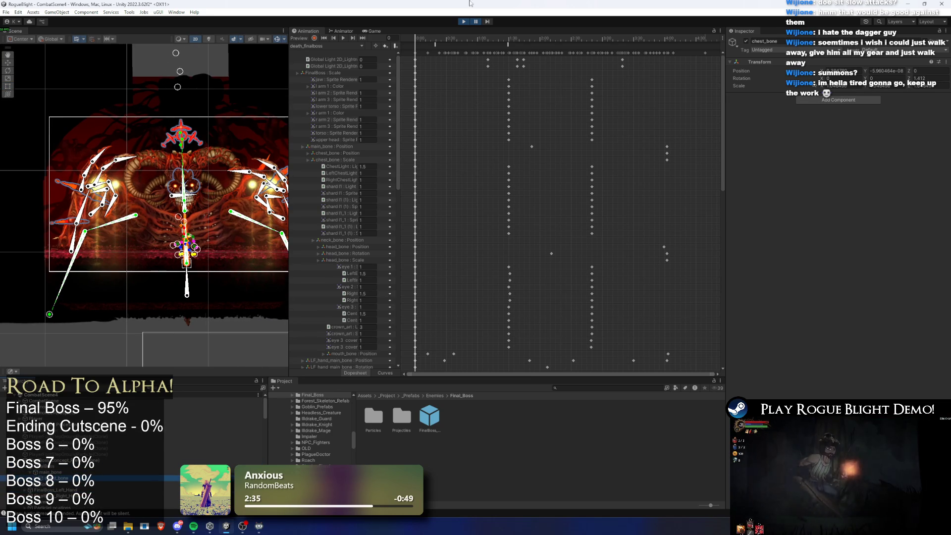
{"action": "left_click", "coordinate": [475, 22]}
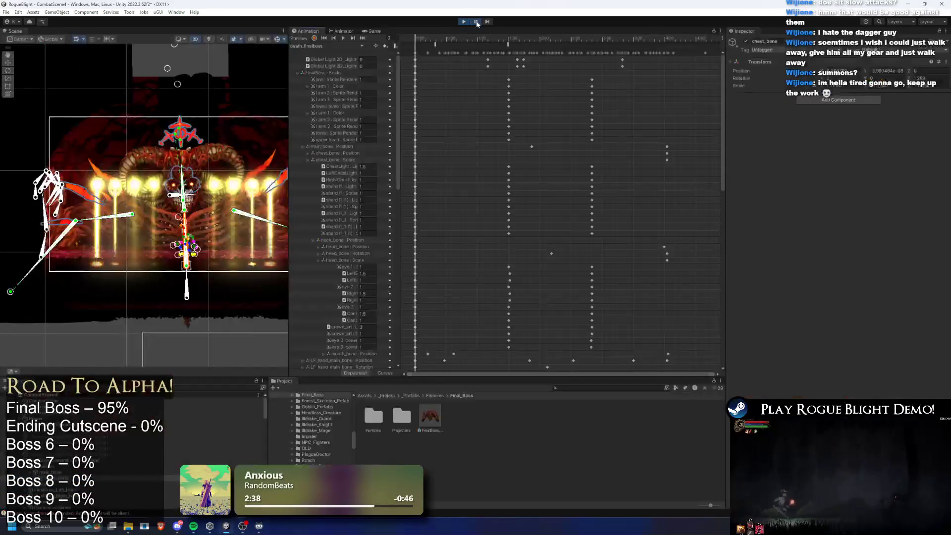
{"action": "left_click", "coordinate": [476, 22]}
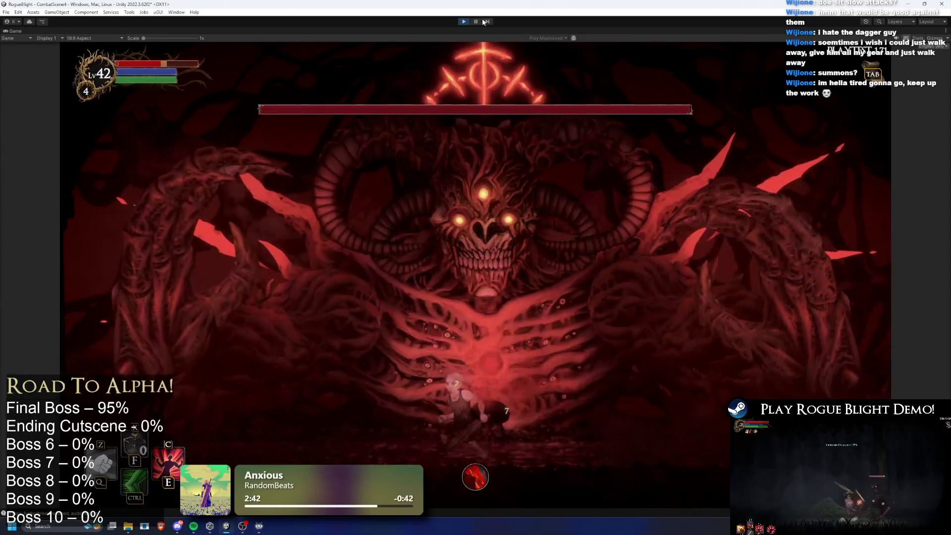
- Pause again to inspect the boss's hand objects and right darkness spawn point, then resume
{"action": "key", "text": "ctrl+shift+p"}
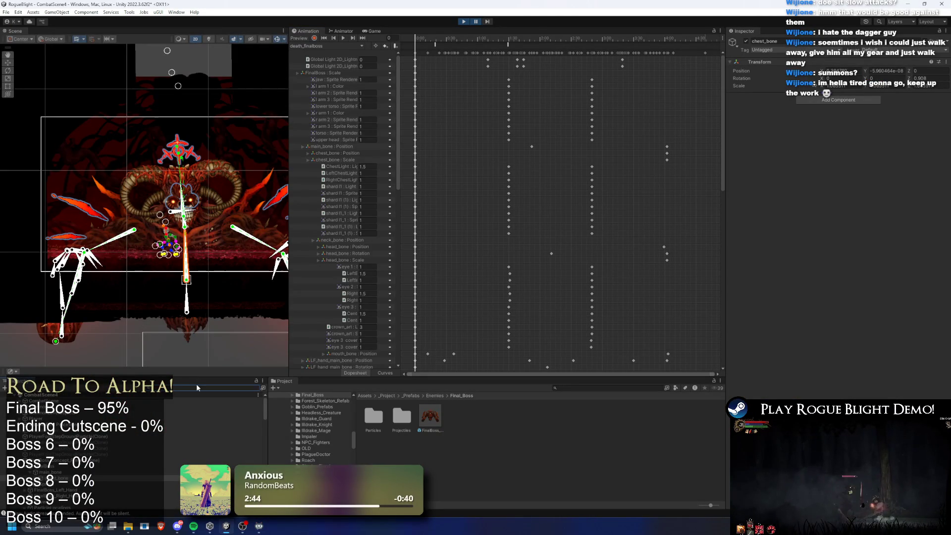
{"action": "scroll", "coordinate": [84, 445], "scroll_direction": "down", "scroll_amount": 3}
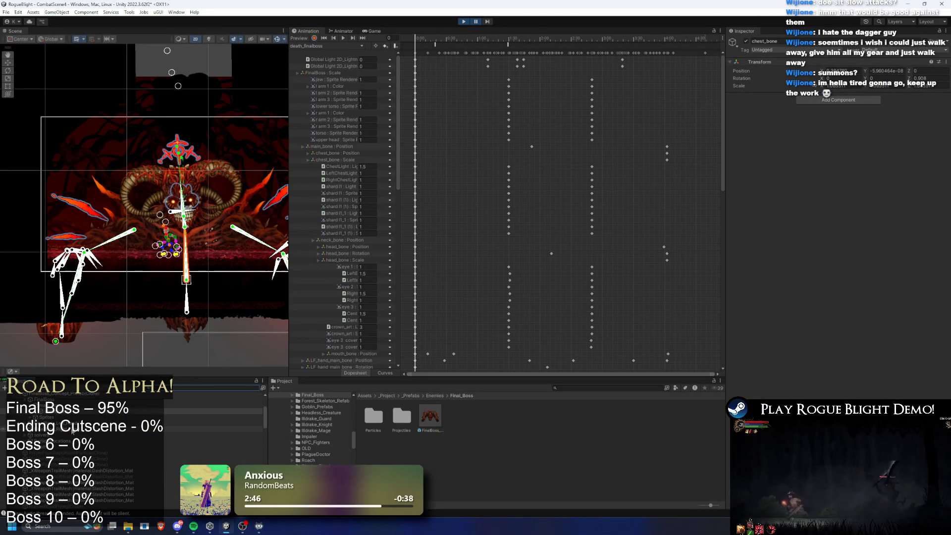
{"action": "left_click", "coordinate": [72, 429]}
{"action": "key", "text": "Up"}
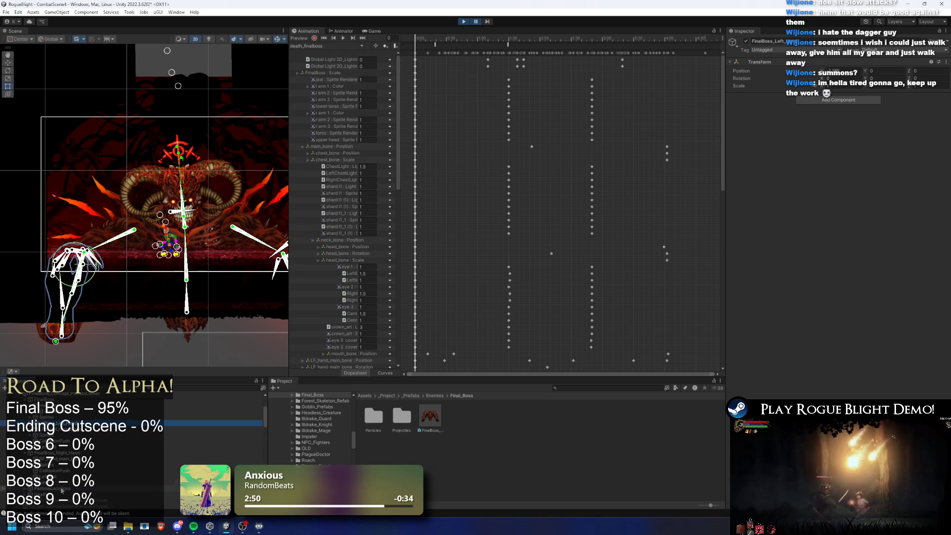
{"action": "left_click", "coordinate": [60, 488]}
{"action": "scroll", "coordinate": [74, 470], "scroll_direction": "down", "scroll_amount": 3}
{"action": "left_click", "coordinate": [65, 459]}
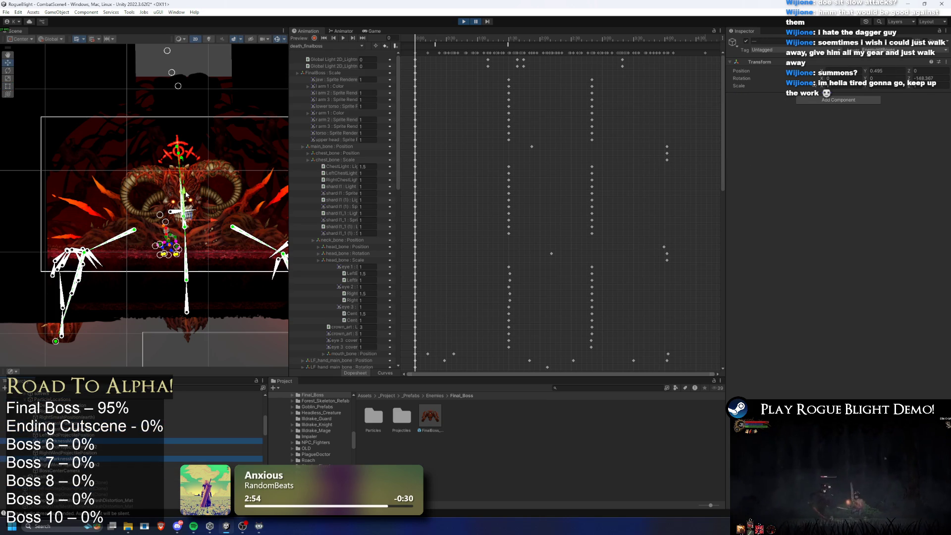
{"action": "left_click", "coordinate": [476, 21]}
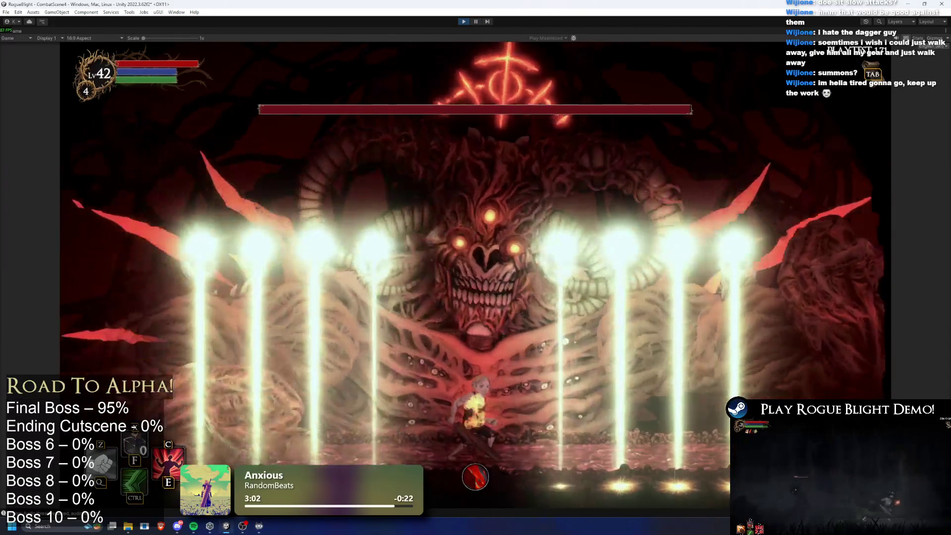
- Pause and resume the fight several times, stop play mode, and reopen the FinalBoss prefab
{"action": "left_click", "coordinate": [476, 22]}
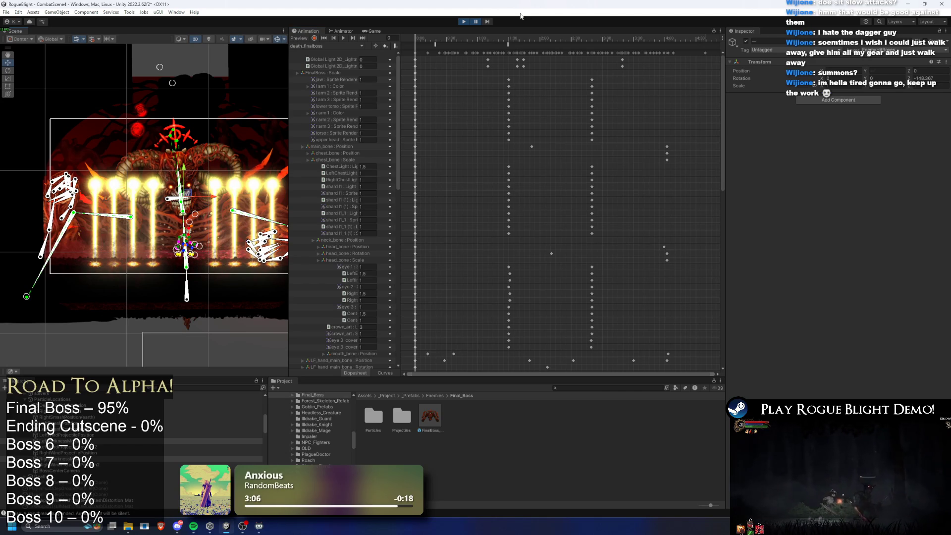
{"action": "left_click", "coordinate": [477, 22]}
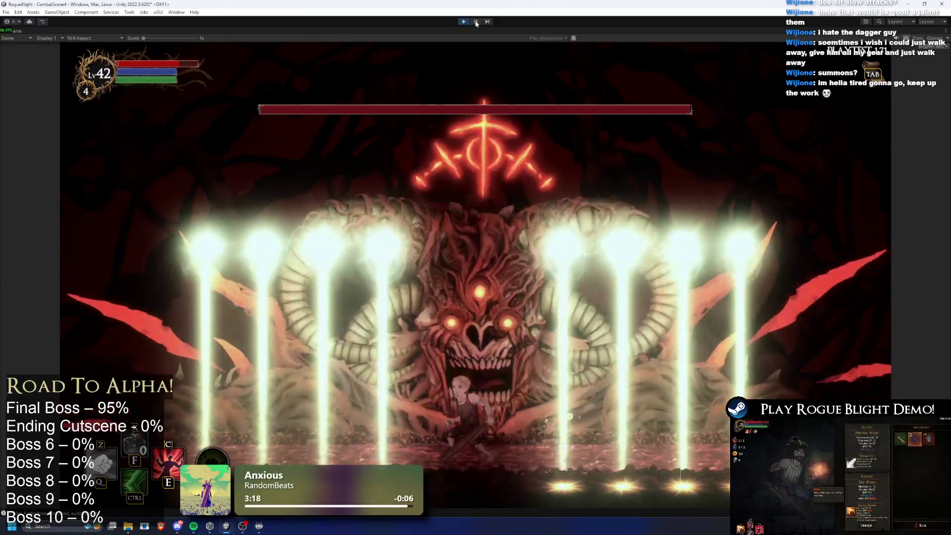
{"action": "left_click", "coordinate": [475, 22]}
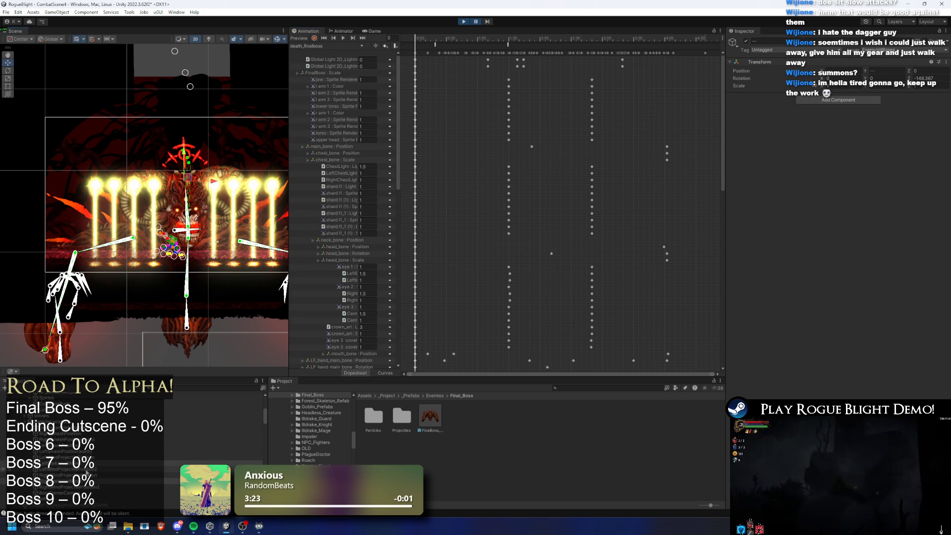
{"action": "left_click", "coordinate": [475, 22]}
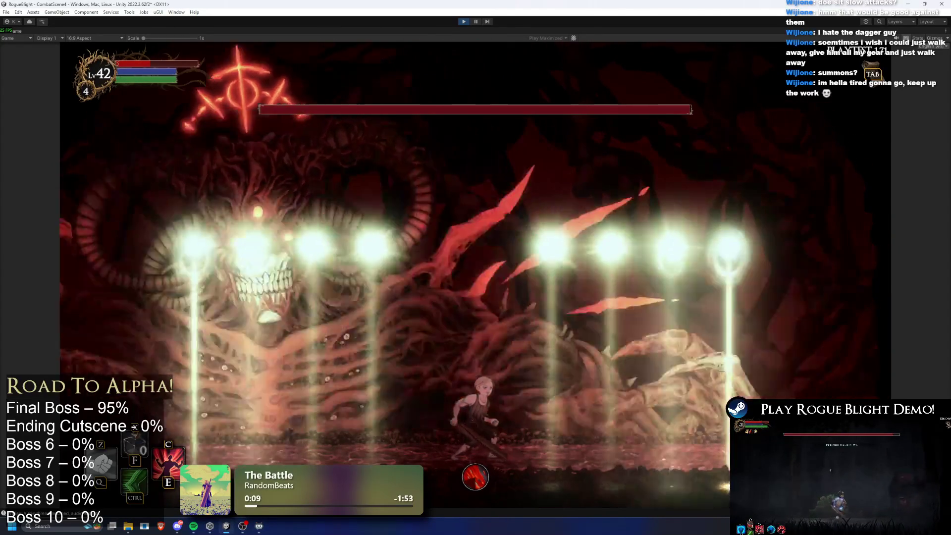
{"action": "key", "text": "ctrl+shift+p"}
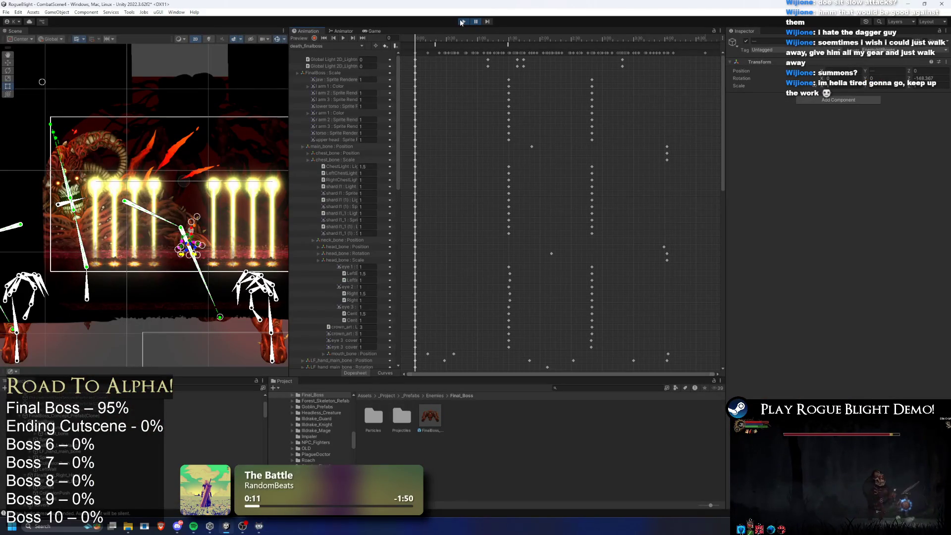
{"action": "left_click", "coordinate": [461, 21]}
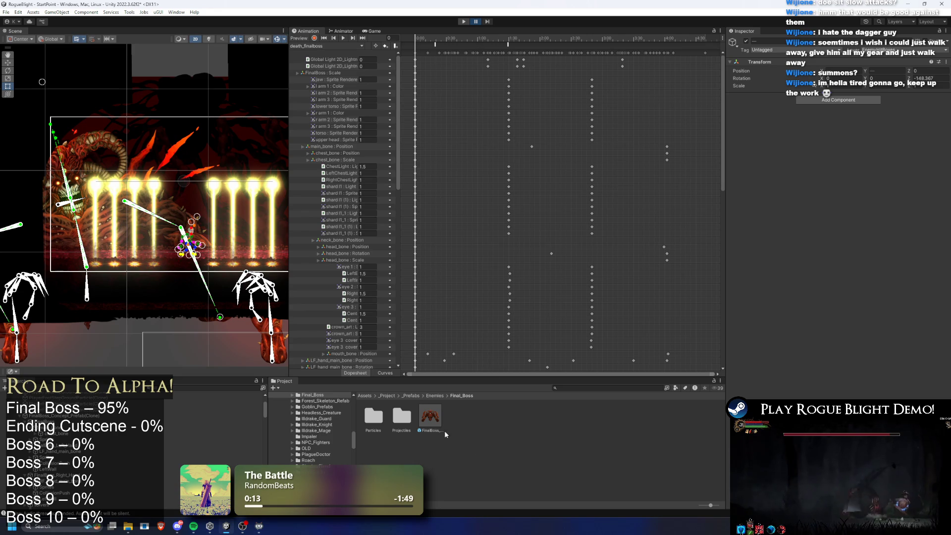
{"action": "double_click", "coordinate": [434, 410]}
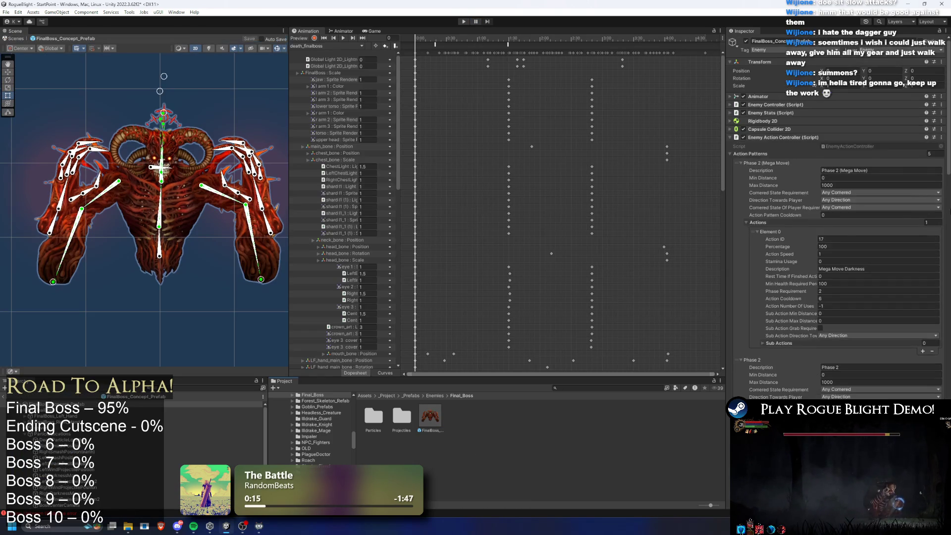
- Check which spawn point objects the Pre Pre Left and Right projectiles use
{"action": "scroll", "coordinate": [882, 292], "scroll_direction": "down", "scroll_amount": 15}
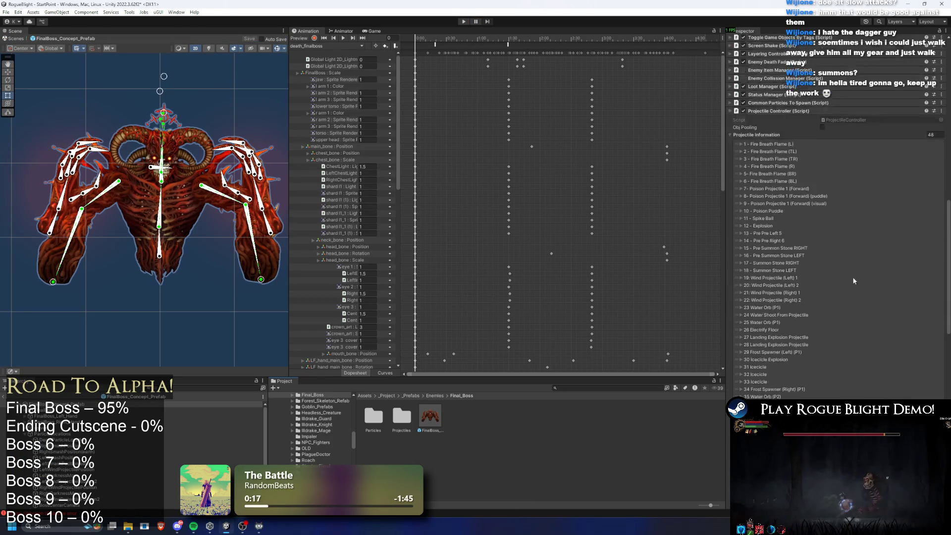
{"action": "scroll", "coordinate": [861, 293], "scroll_direction": "down", "scroll_amount": 5}
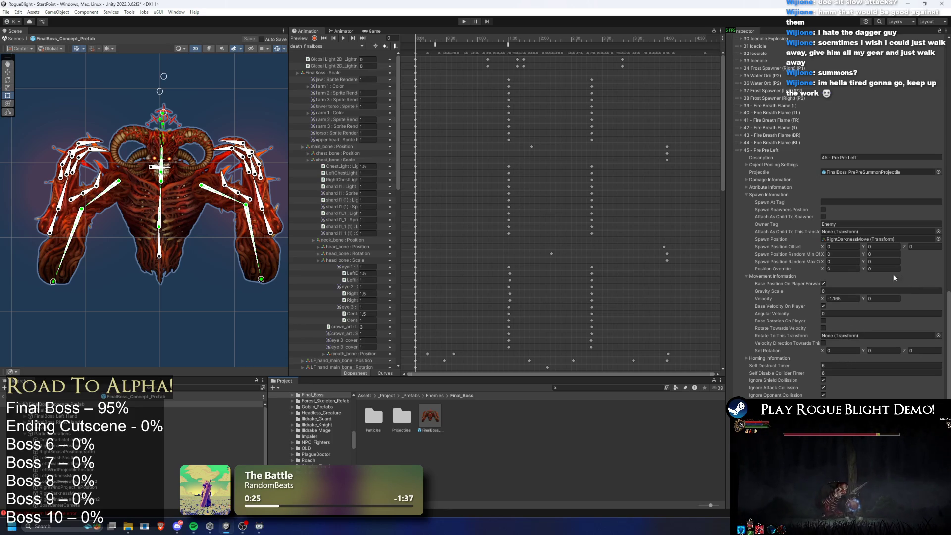
{"action": "left_click", "coordinate": [853, 273]}
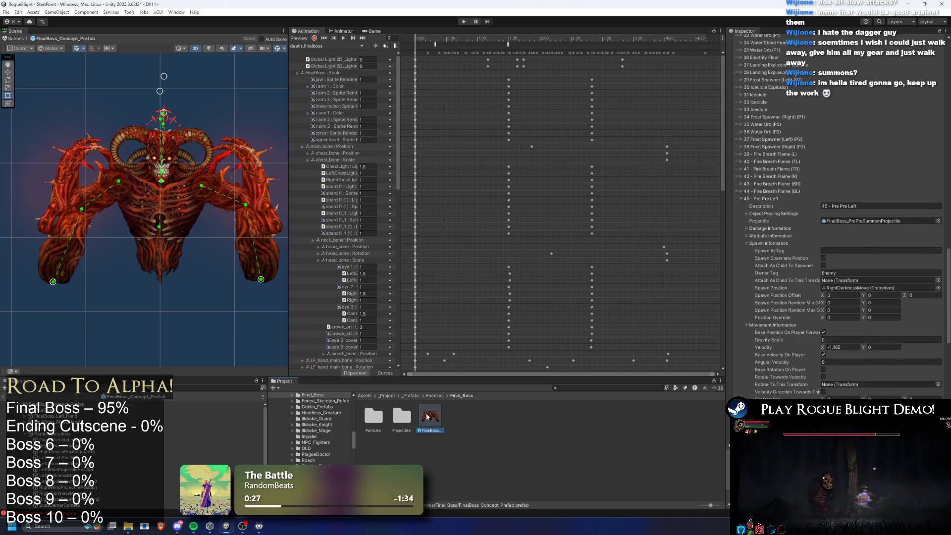
{"action": "left_click", "coordinate": [858, 241]}
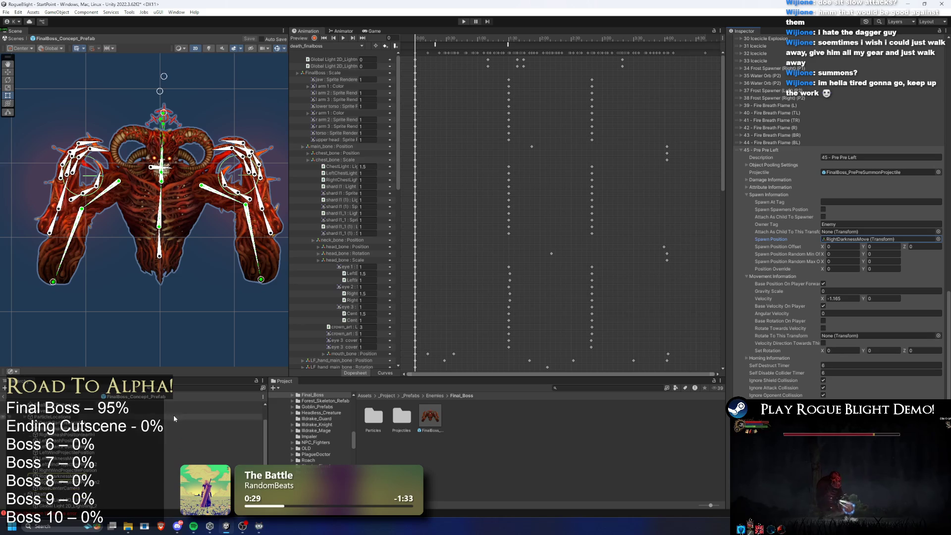
{"action": "scroll", "coordinate": [868, 276], "scroll_direction": "down", "scroll_amount": 10}
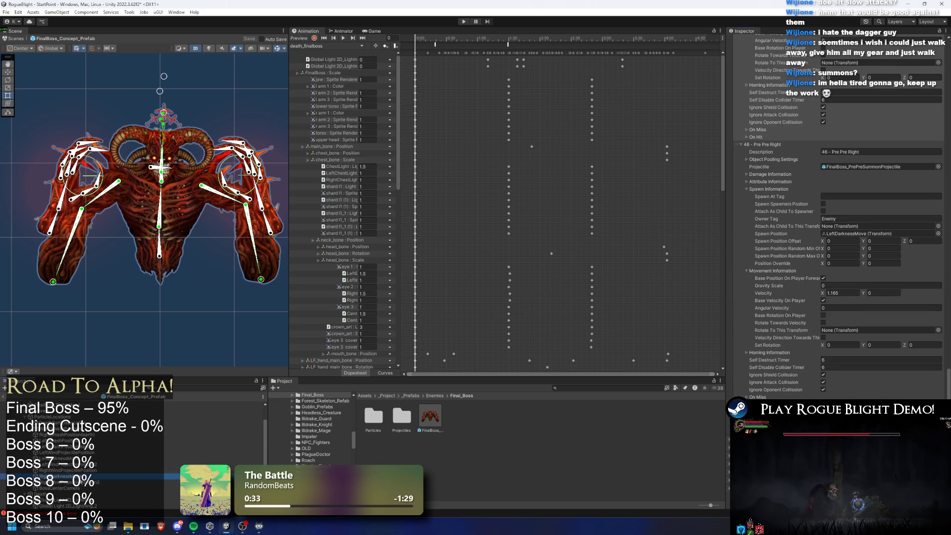
{"action": "left_click", "coordinate": [59, 476]}
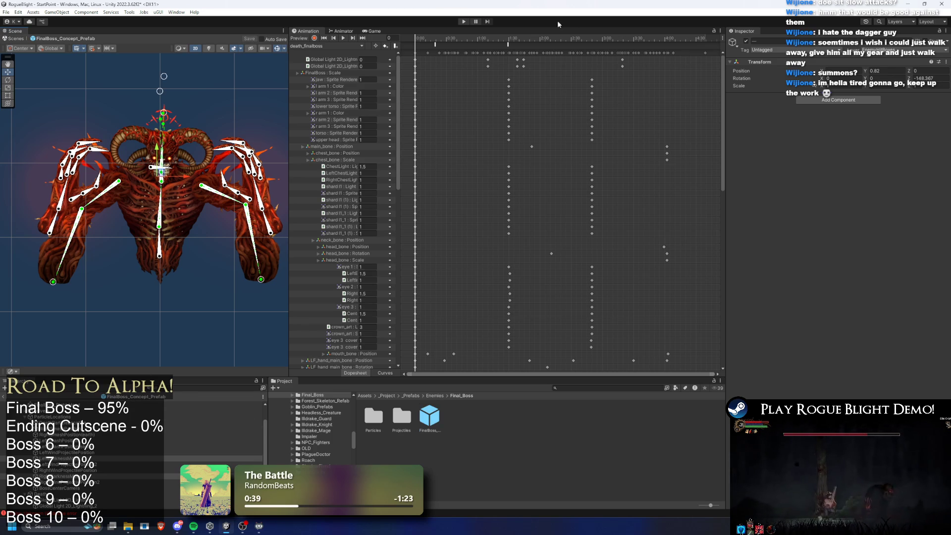
- Playtest from the main menu on the first save slot, with cheats on and enemy health 1
{"action": "left_click", "coordinate": [464, 22]}
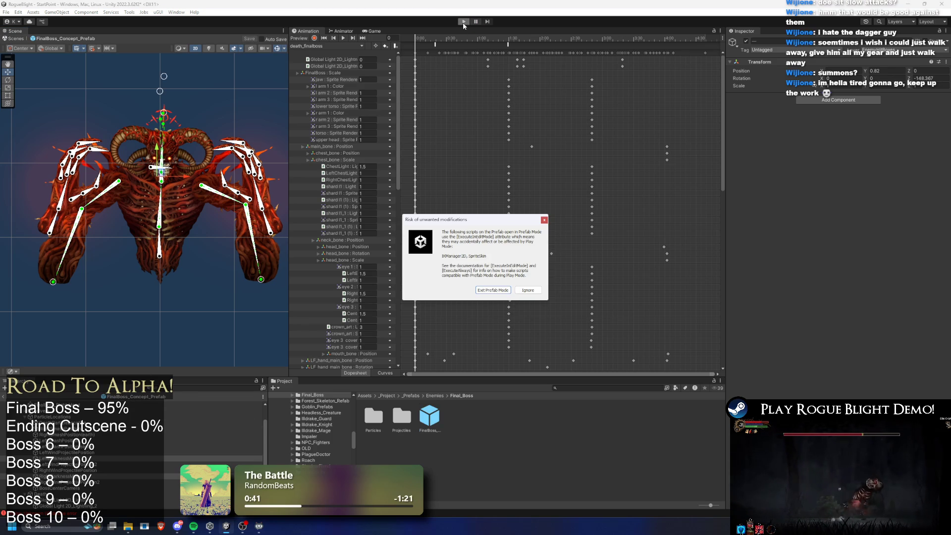
{"action": "key", "text": "Return"}
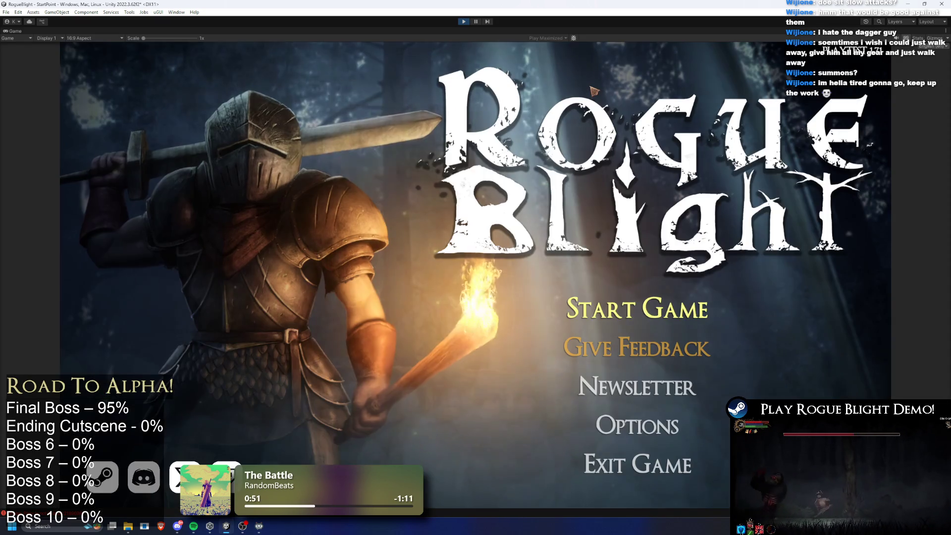
{"action": "left_click", "coordinate": [637, 308]}
{"action": "left_click", "coordinate": [614, 262]}
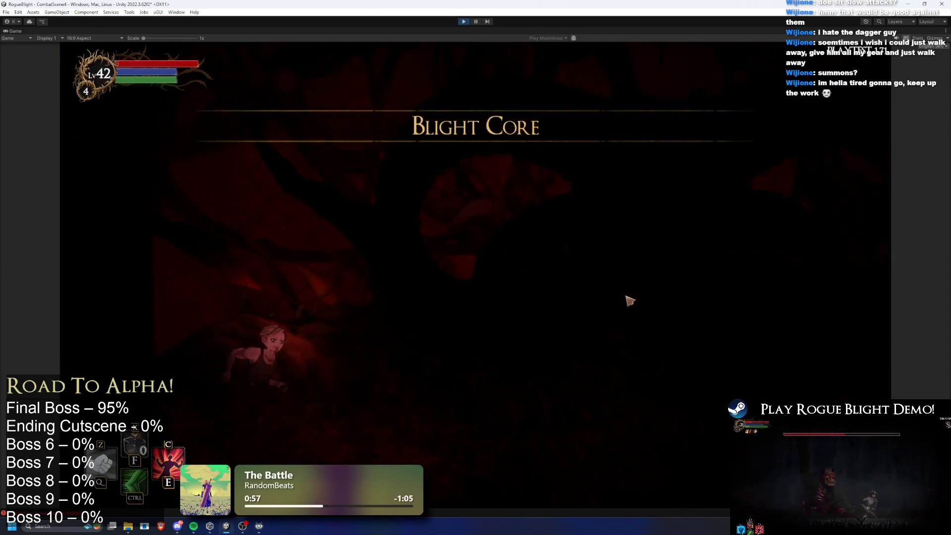
{"action": "key", "text": "F1"}
{"action": "key", "text": "F2"}
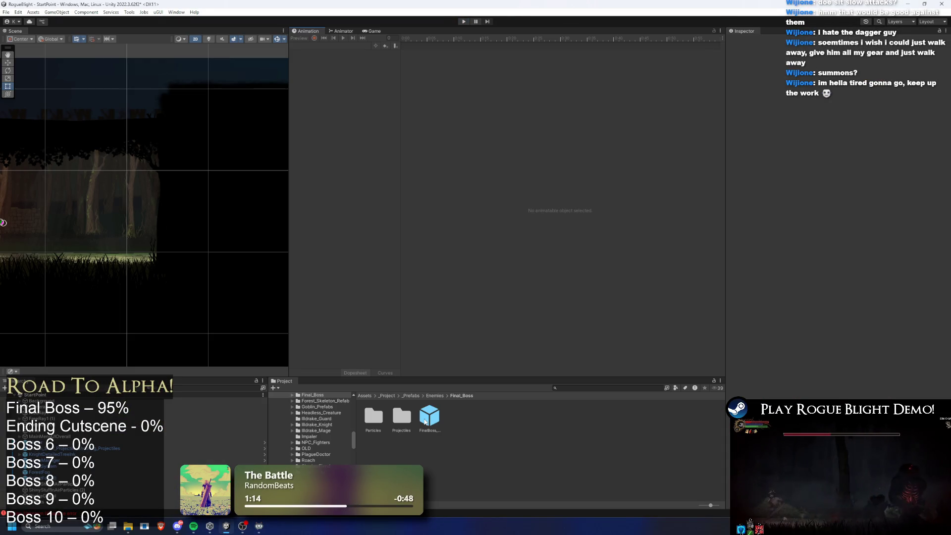
- Reopen the FinalBoss prefab and show 47 - Pre Light Ray's spawn settings instead of movement
{"action": "double_click", "coordinate": [425, 421]}
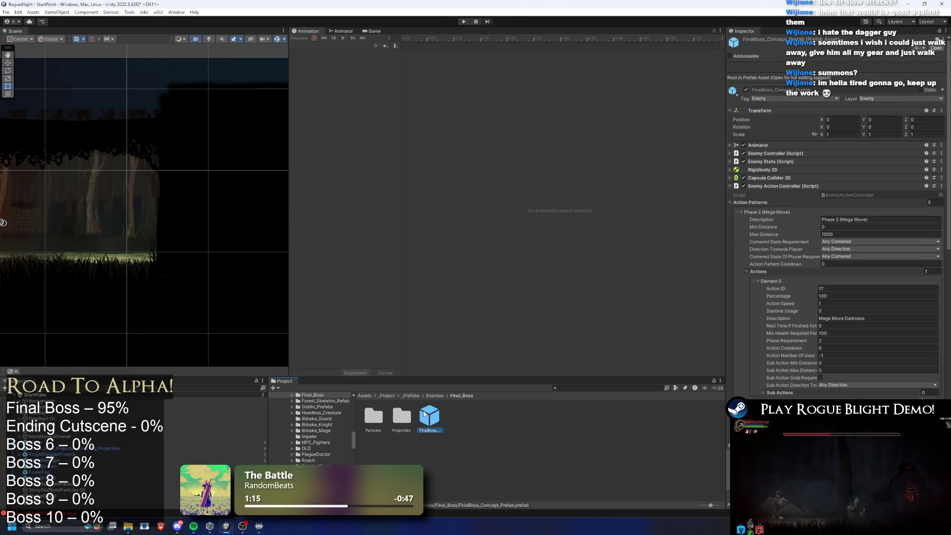
{"action": "scroll", "coordinate": [775, 164], "scroll_direction": "down", "scroll_amount": 15}
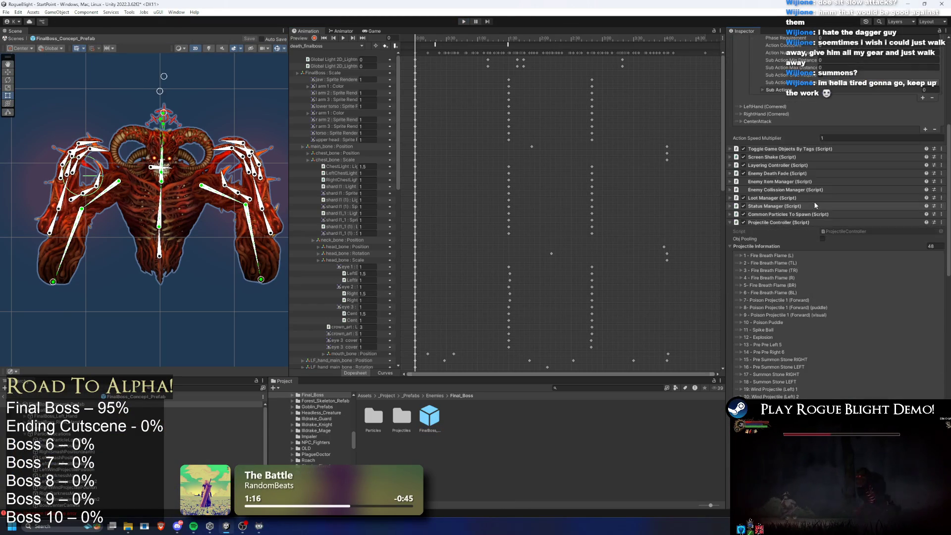
{"action": "scroll", "coordinate": [768, 270], "scroll_direction": "down", "scroll_amount": 5}
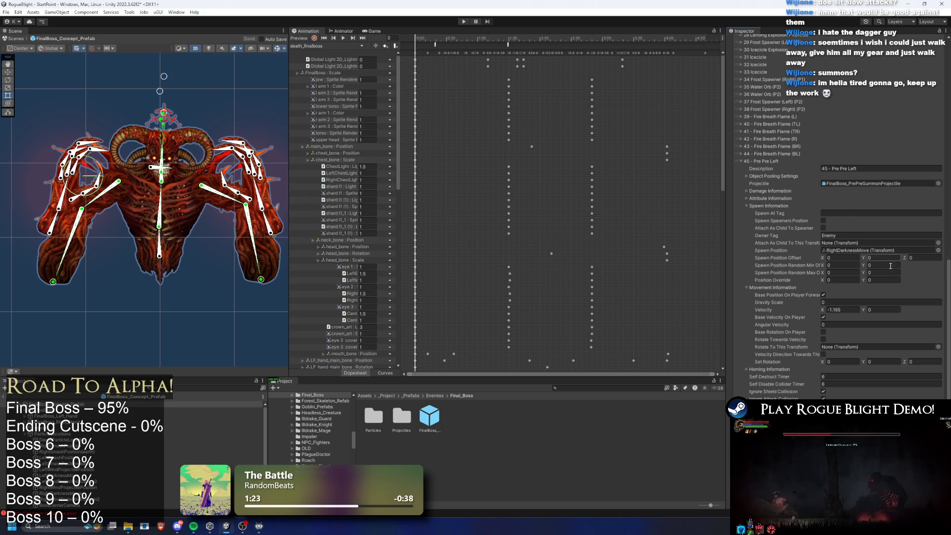
{"action": "scroll", "coordinate": [907, 266], "scroll_direction": "down", "scroll_amount": 10}
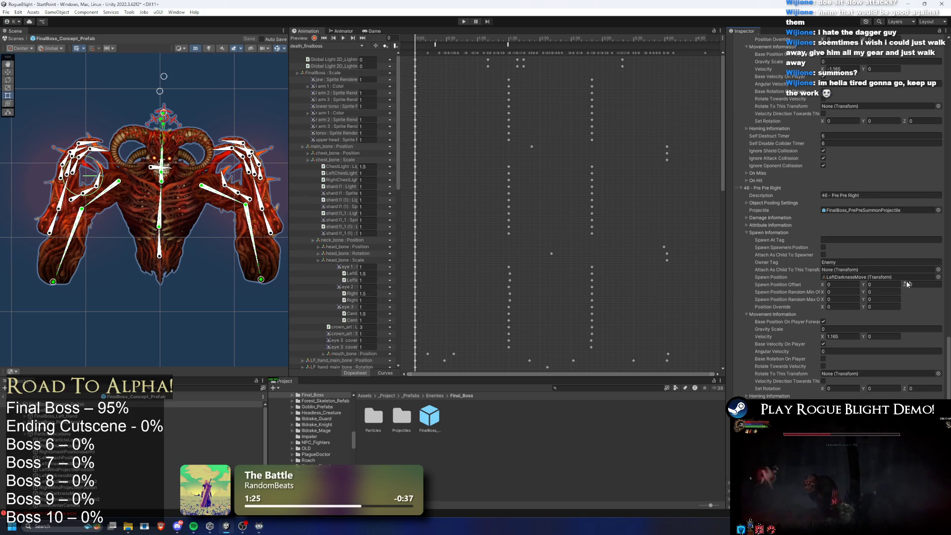
{"action": "scroll", "coordinate": [888, 385], "scroll_direction": "down", "scroll_amount": 9}
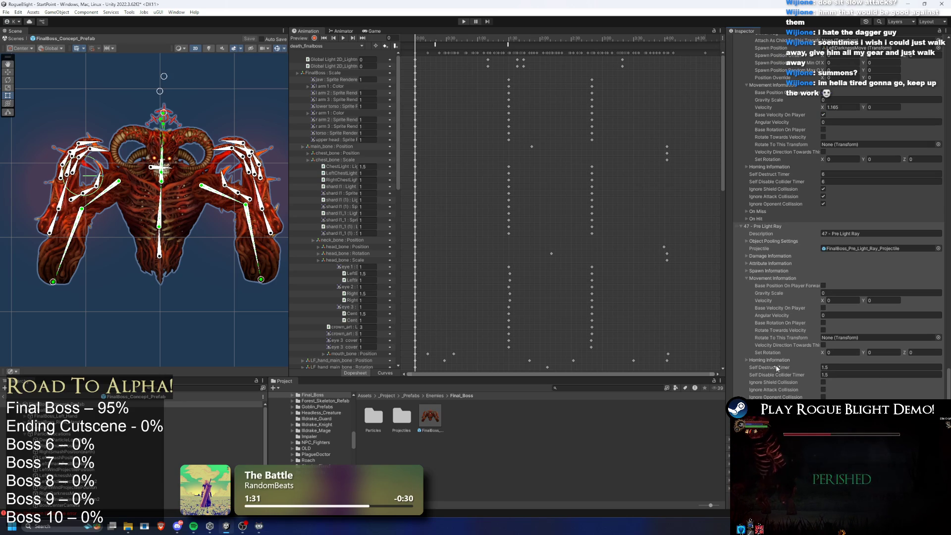
{"action": "left_click", "coordinate": [758, 276]}
{"action": "left_click", "coordinate": [776, 343]}
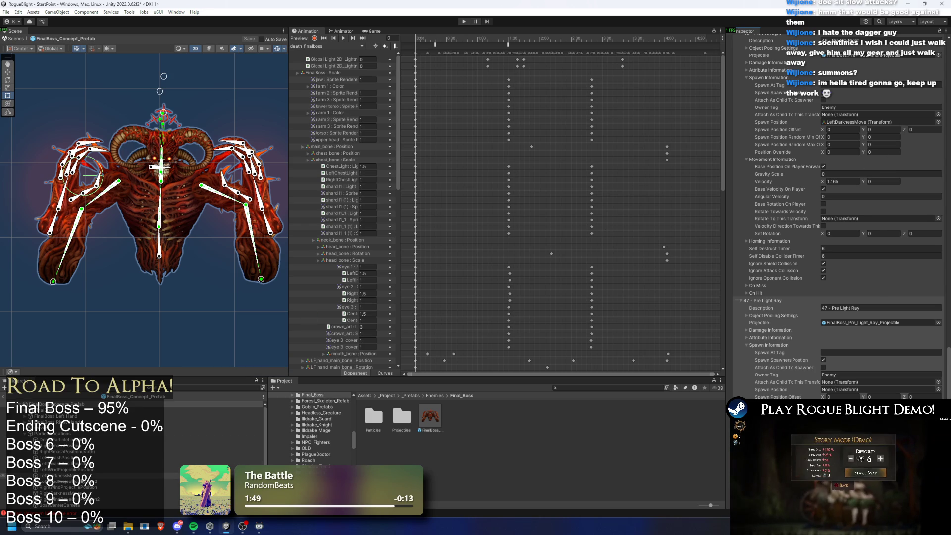
- Set 47 - Pre Light Ray's Position Override Y to 0.82
{"action": "left_click", "coordinate": [74, 475]}
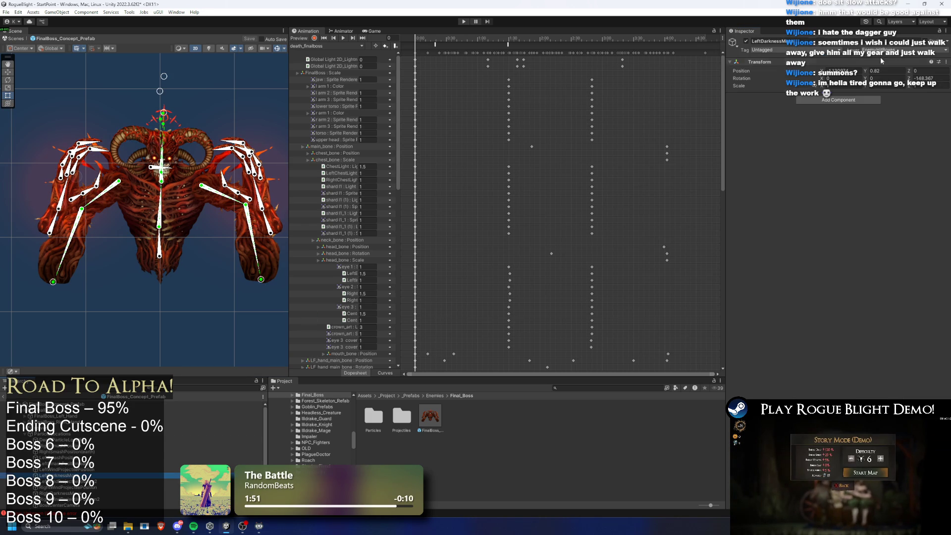
{"action": "left_click", "coordinate": [884, 70]}
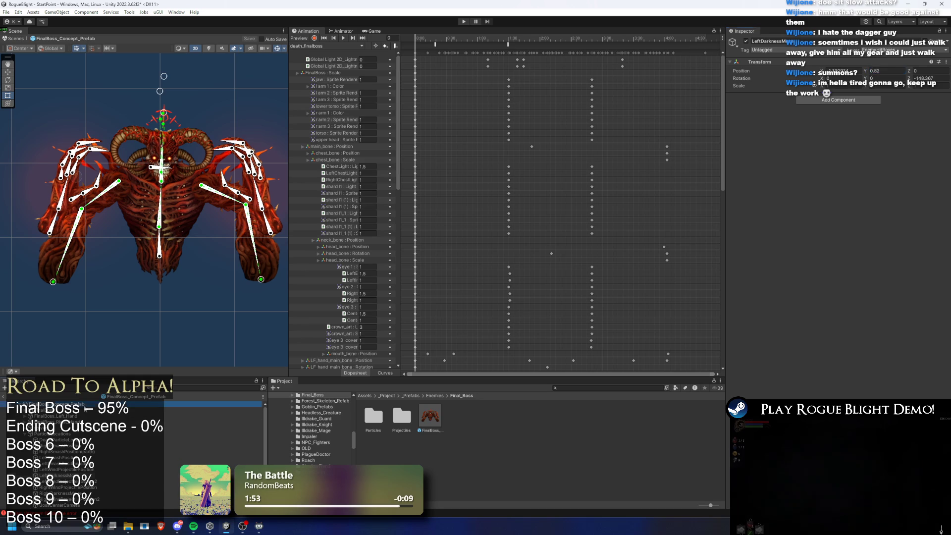
{"action": "left_click", "coordinate": [49, 404]}
{"action": "scroll", "coordinate": [878, 272], "scroll_direction": "down", "scroll_amount": 5}
{"action": "scroll", "coordinate": [905, 347], "scroll_direction": "down", "scroll_amount": 4}
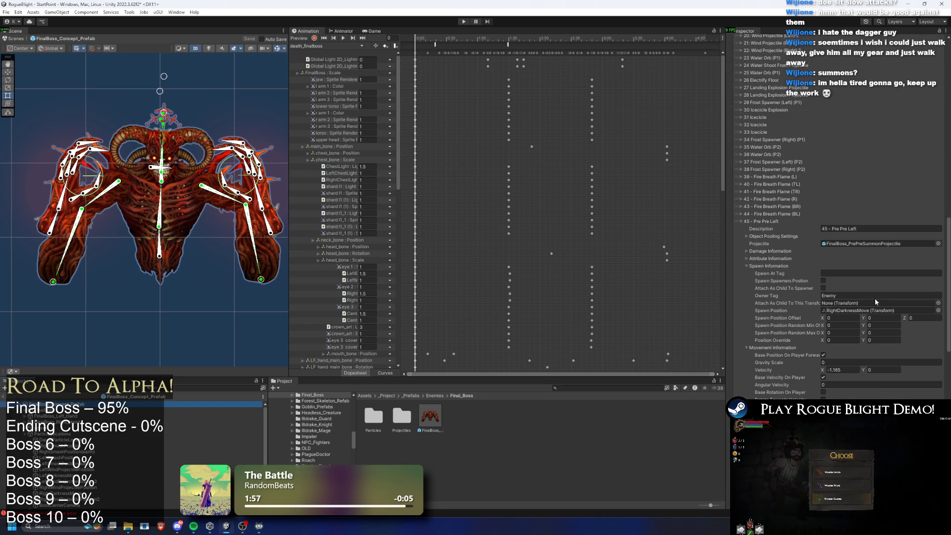
{"action": "scroll", "coordinate": [875, 298], "scroll_direction": "down", "scroll_amount": 12}
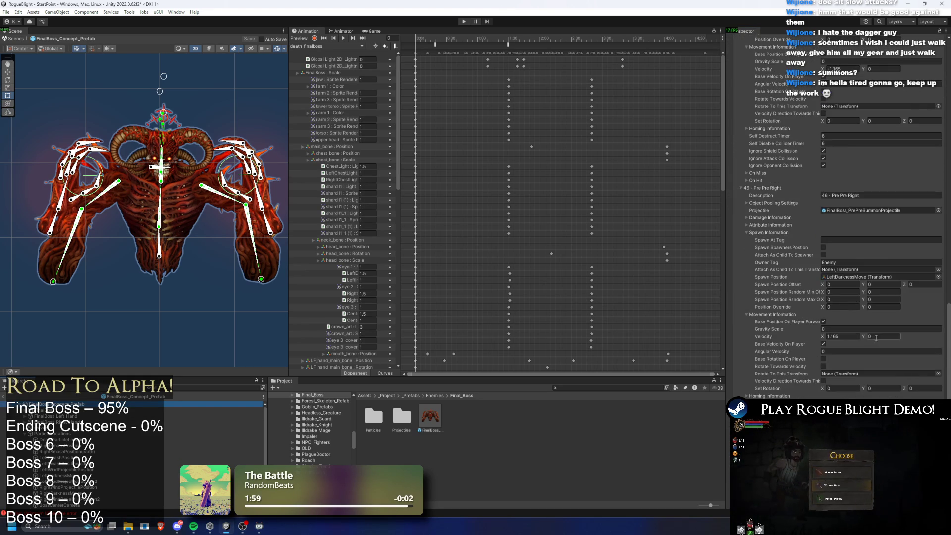
{"action": "scroll", "coordinate": [854, 307], "scroll_direction": "down", "scroll_amount": 2}
{"action": "scroll", "coordinate": [867, 270], "scroll_direction": "down", "scroll_amount": 8}
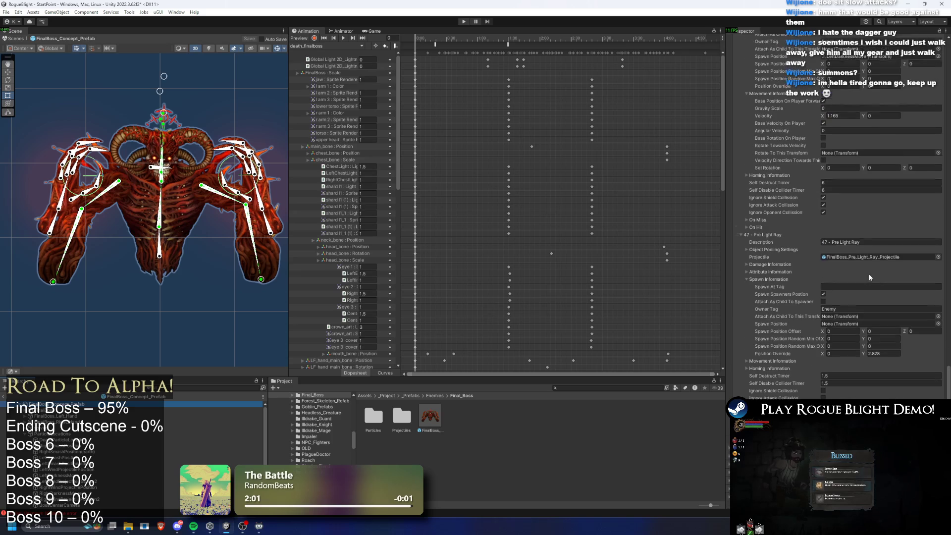
{"action": "left_click", "coordinate": [892, 344]}
{"action": "type", "text": "0.82"}
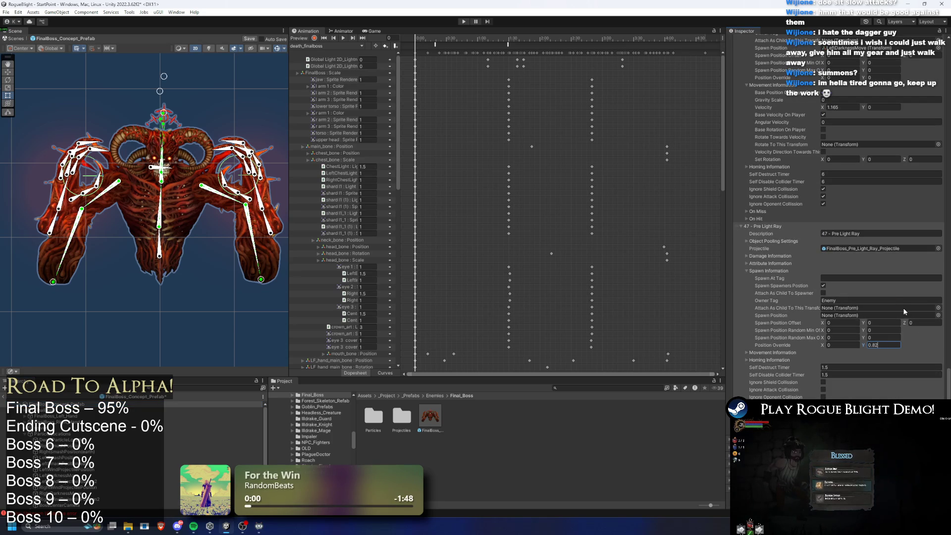
{"action": "key", "text": "Return"}
- Set the right darkness spawn point's Y to 2.828, then nudge it slightly higher
{"action": "scroll", "coordinate": [922, 321], "scroll_direction": "down", "scroll_amount": 8}
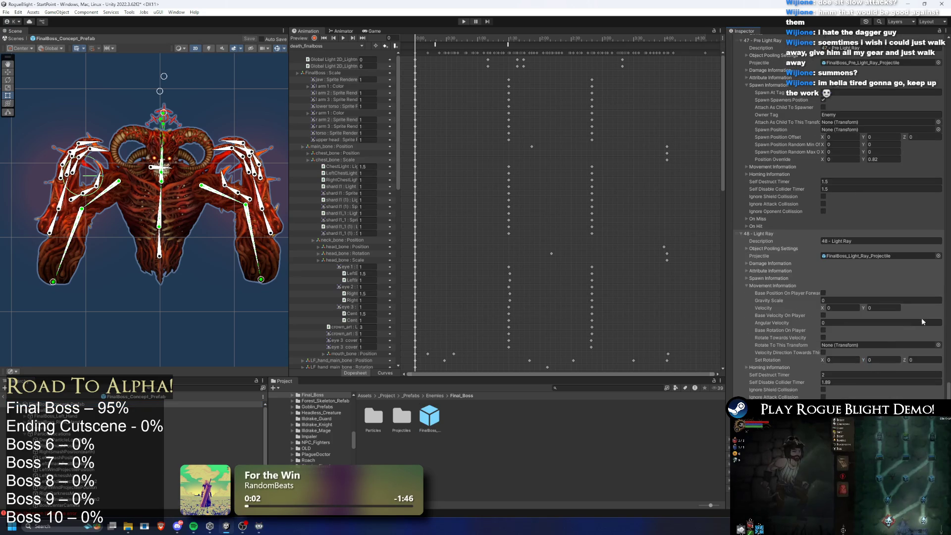
{"action": "left_click", "coordinate": [781, 279]}
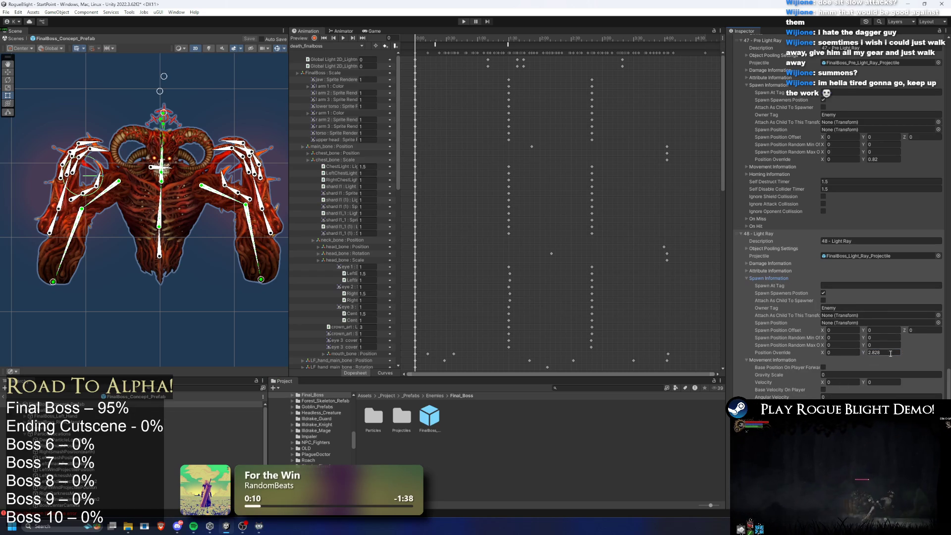
{"action": "left_click", "coordinate": [65, 493]}
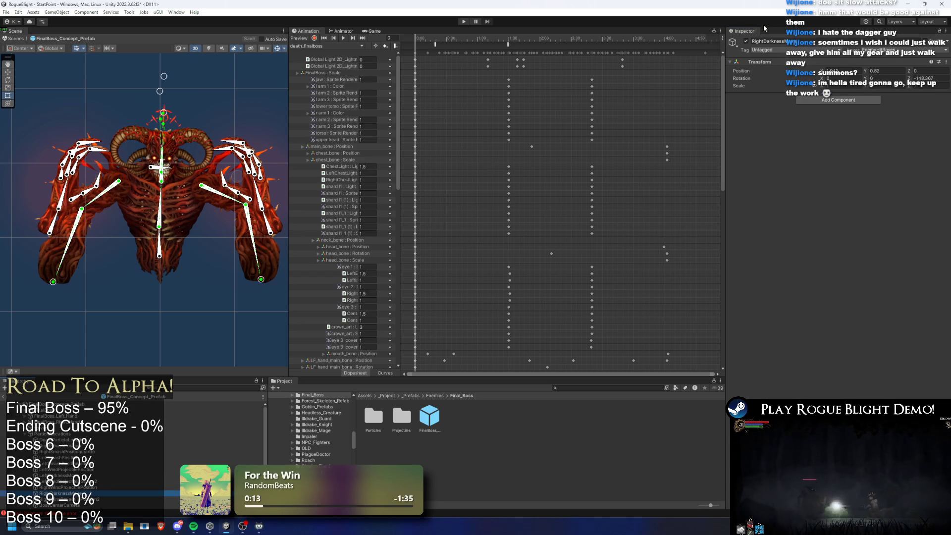
{"action": "type", "text": "2.828"}
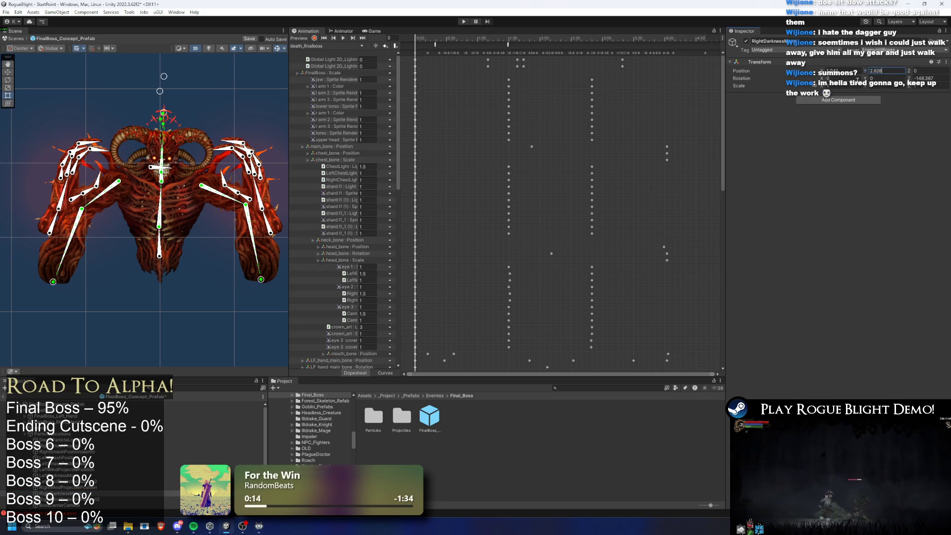
{"action": "scroll", "coordinate": [242, 207], "scroll_direction": "down", "scroll_amount": 2}
{"action": "key", "text": "Return"}
{"action": "scroll", "coordinate": [242, 207], "scroll_direction": "down", "scroll_amount": 3}
{"action": "scroll", "coordinate": [230, 204], "scroll_direction": "down", "scroll_amount": 1}
{"action": "key", "text": "w"}
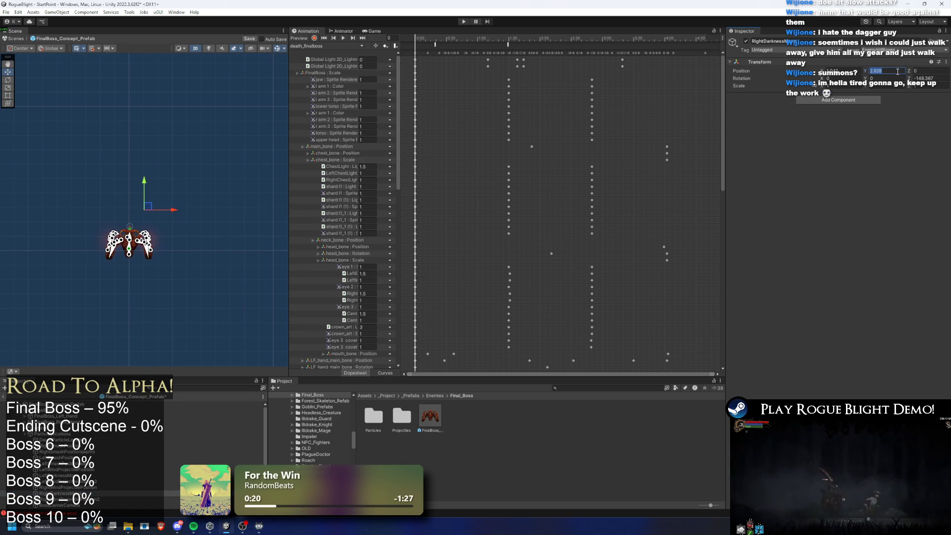
{"action": "left_click_drag", "start_coordinate": [144, 185], "coordinate": [145, 179]}
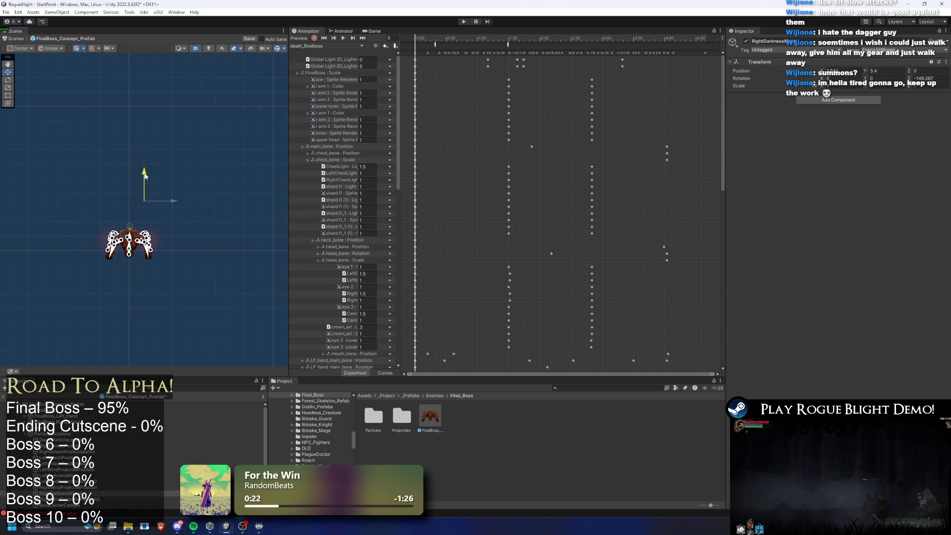
- Set 48 - Light Ray's Position Override Y to 3.45 and start playtesting
{"action": "type", "text": "0.82"}
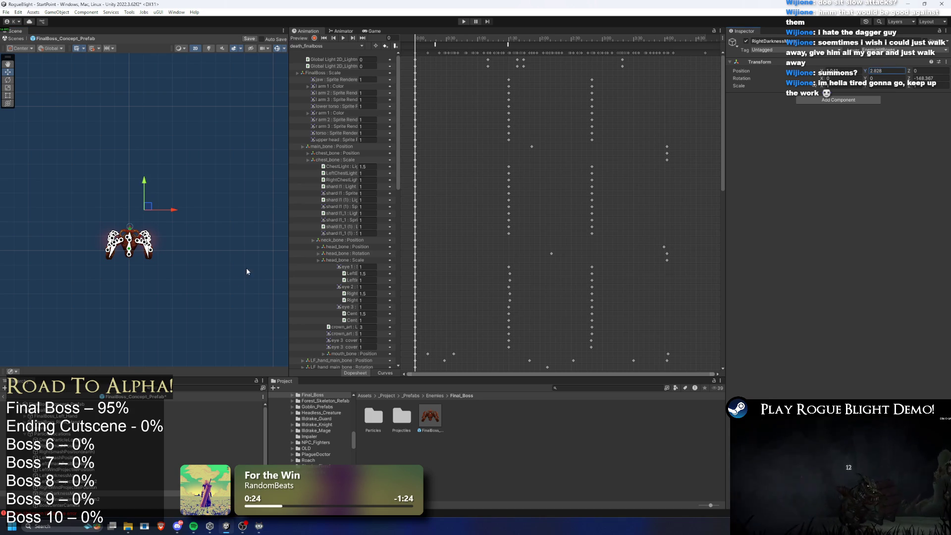
{"action": "left_click", "coordinate": [85, 404]}
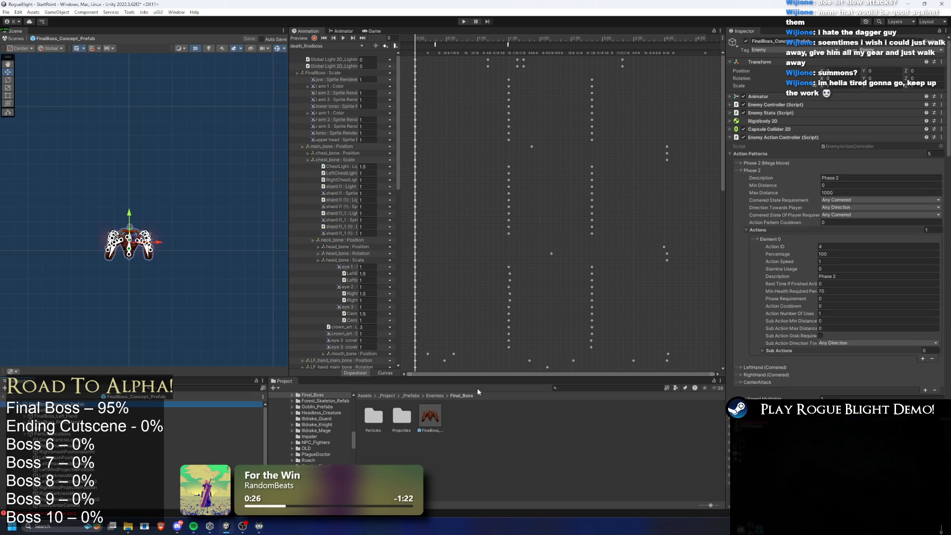
{"action": "scroll", "coordinate": [823, 251], "scroll_direction": "down", "scroll_amount": 5}
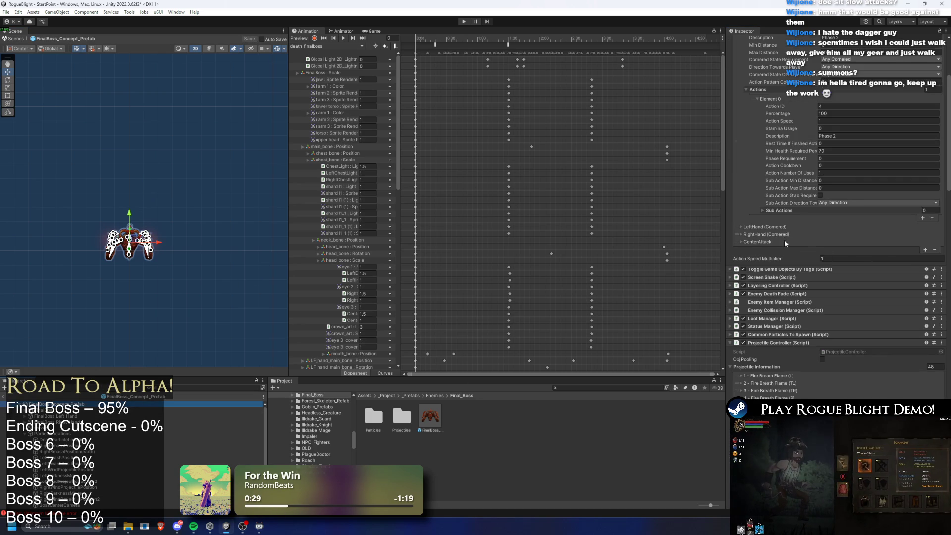
{"action": "scroll", "coordinate": [818, 324], "scroll_direction": "down", "scroll_amount": 15}
{"action": "left_click", "coordinate": [850, 348]}
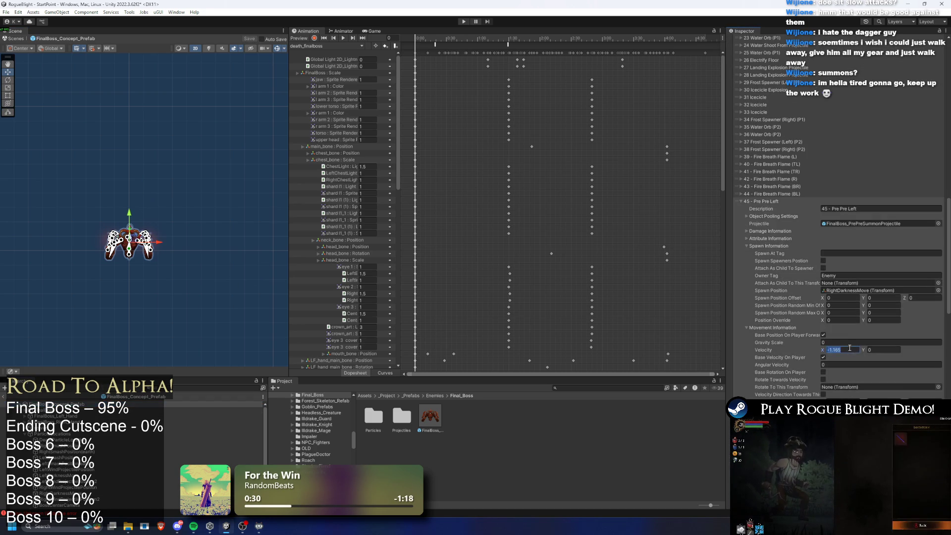
{"action": "scroll", "coordinate": [858, 353], "scroll_direction": "down", "scroll_amount": 10}
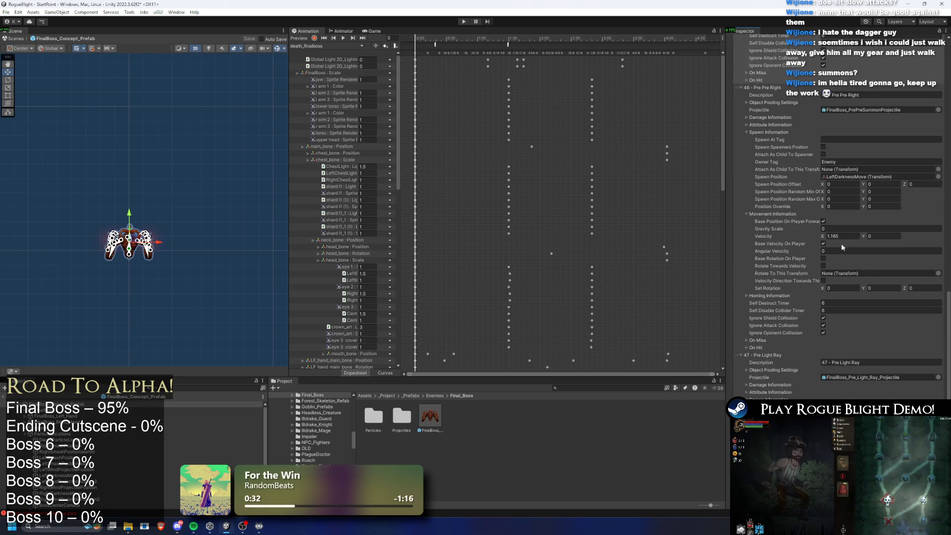
{"action": "scroll", "coordinate": [847, 236], "scroll_direction": "down", "scroll_amount": 10}
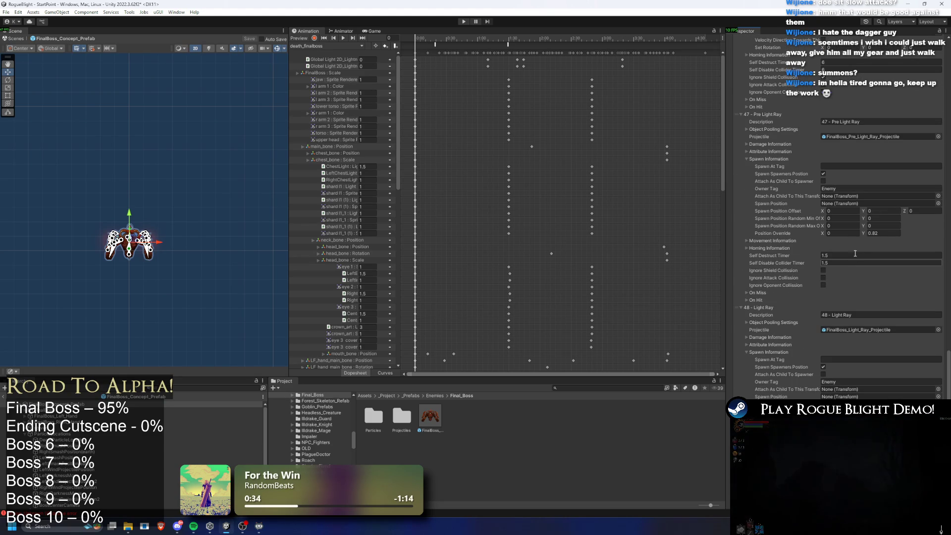
{"action": "scroll", "coordinate": [920, 239], "scroll_direction": "down", "scroll_amount": 5}
{"action": "left_click", "coordinate": [884, 278]}
{"action": "left_click", "coordinate": [463, 21]}
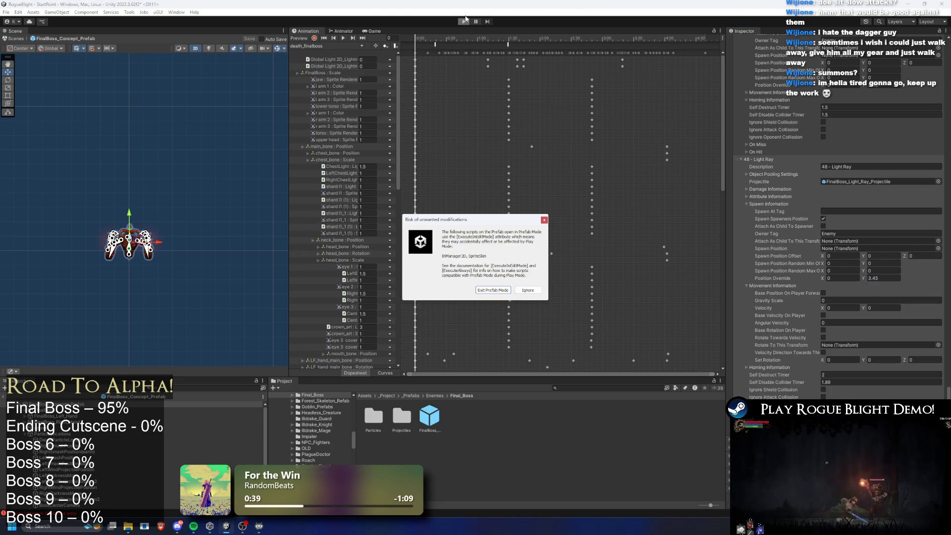
- Ignore the unwanted-modifications warning and continue playtesting the boss fight
{"action": "key", "text": "Return"}
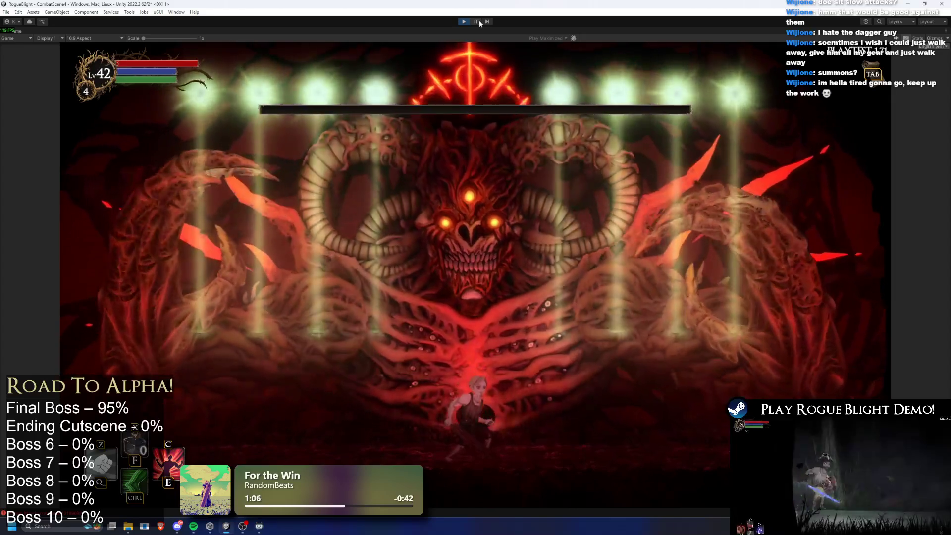
- Pause, filter the Hierarchy by 'light', and inspect a Pre Light Ray projectile clone
{"action": "left_click", "coordinate": [480, 21]}
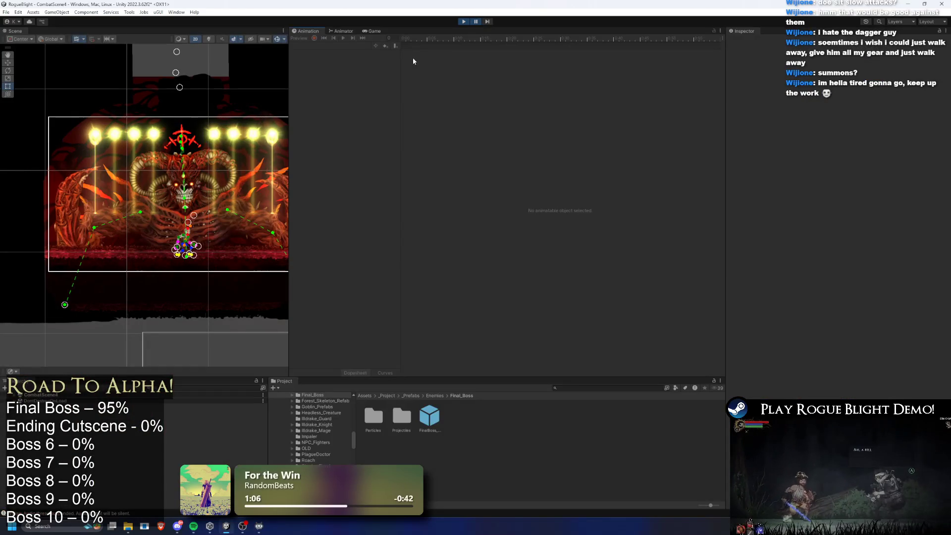
{"action": "left_click", "coordinate": [150, 386]}
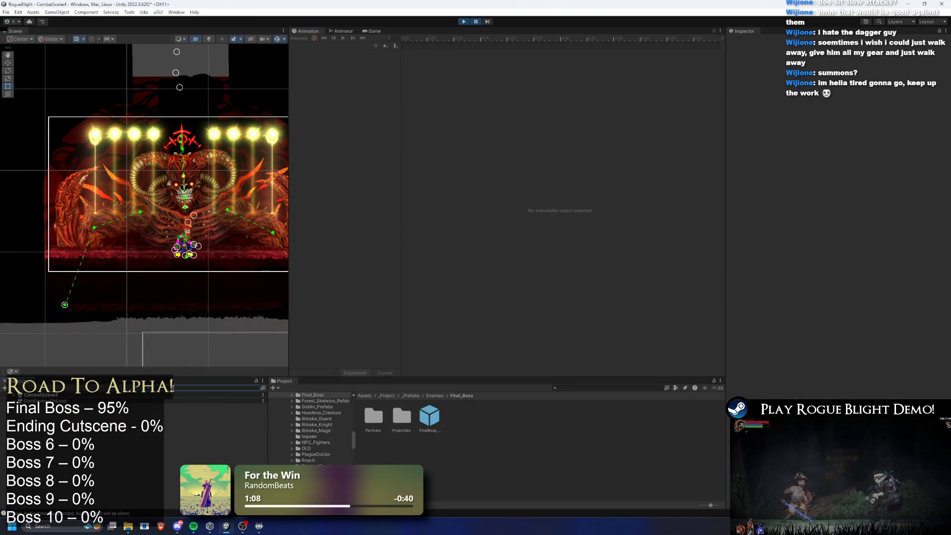
{"action": "type", "text": "light"}
{"action": "scroll", "coordinate": [119, 443], "scroll_direction": "down", "scroll_amount": 4}
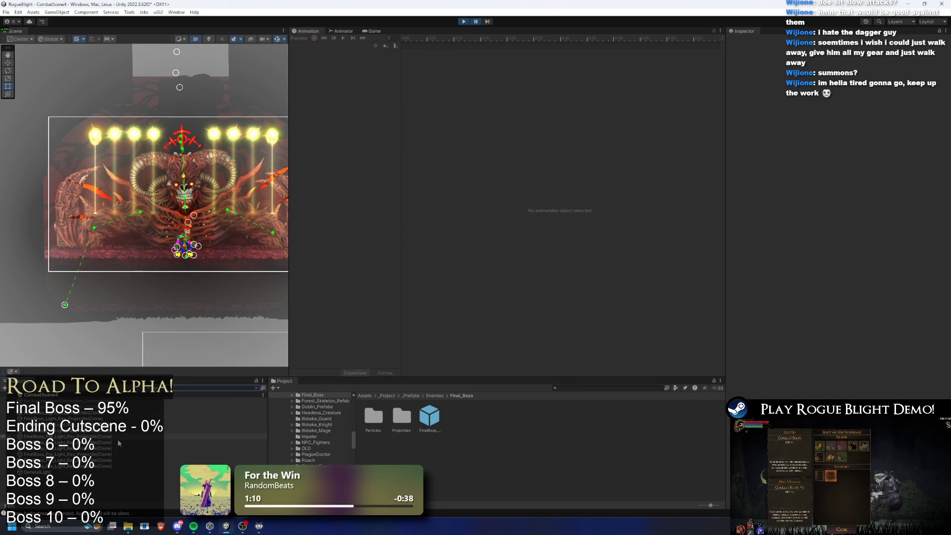
{"action": "left_click", "coordinate": [272, 134]}
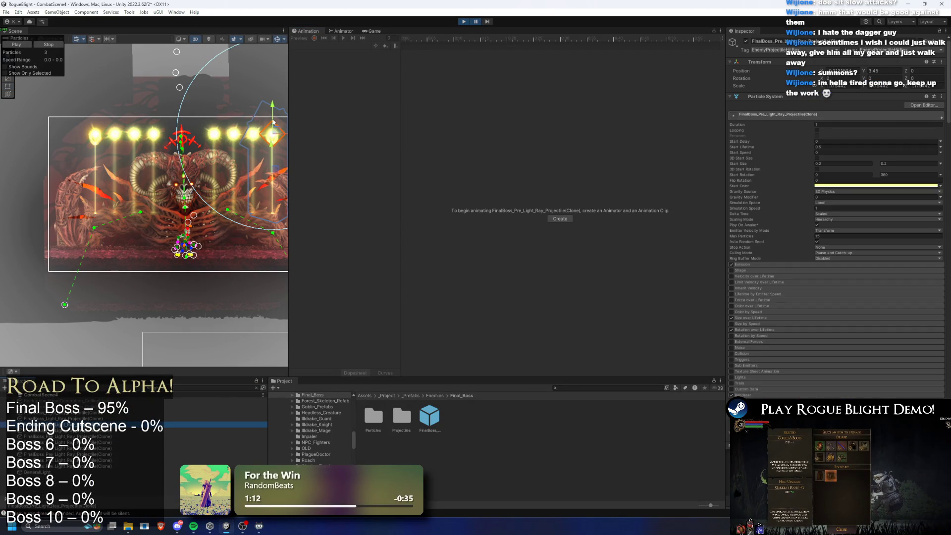
{"action": "left_click_drag", "start_coordinate": [247, 122], "coordinate": [175, 132]}
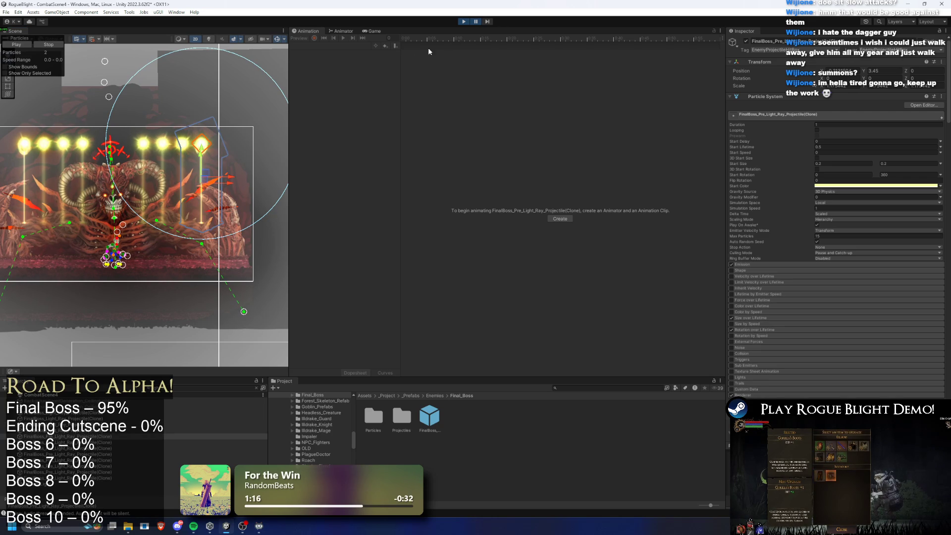
{"action": "scroll", "coordinate": [202, 154], "scroll_direction": "up", "scroll_amount": 2}
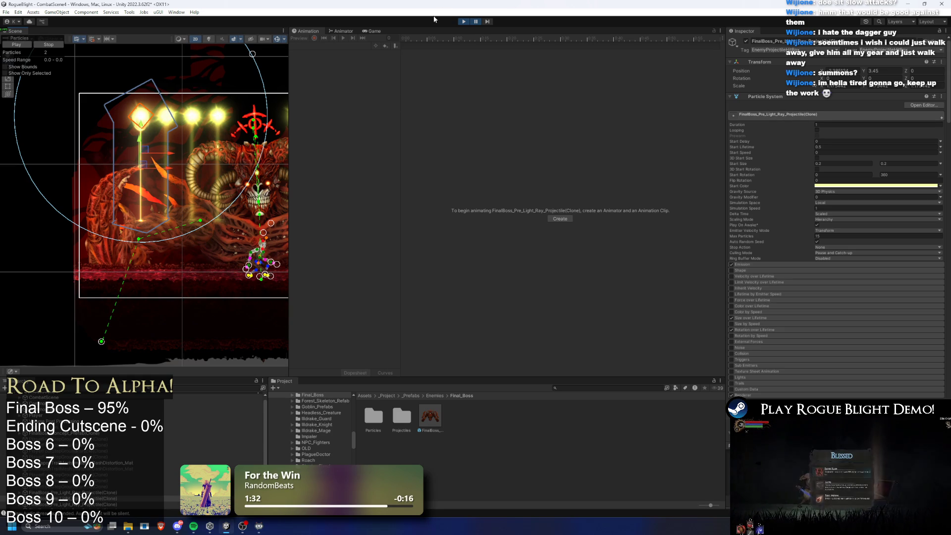
{"action": "left_click", "coordinate": [488, 22]}
- Advance the paused game three frames, move the mangci object down-left, then resume and re-pause
{"action": "left_click", "coordinate": [487, 21]}
{"action": "left_click", "coordinate": [487, 22]}
{"action": "left_click", "coordinate": [487, 21]}
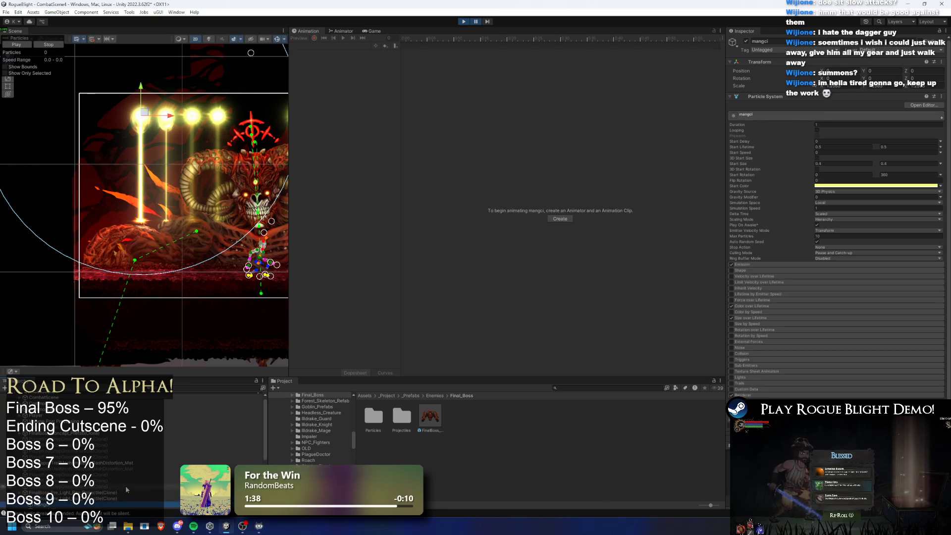
{"action": "left_click", "coordinate": [178, 192]}
{"action": "left_click_drag", "start_coordinate": [179, 192], "coordinate": [145, 206]}
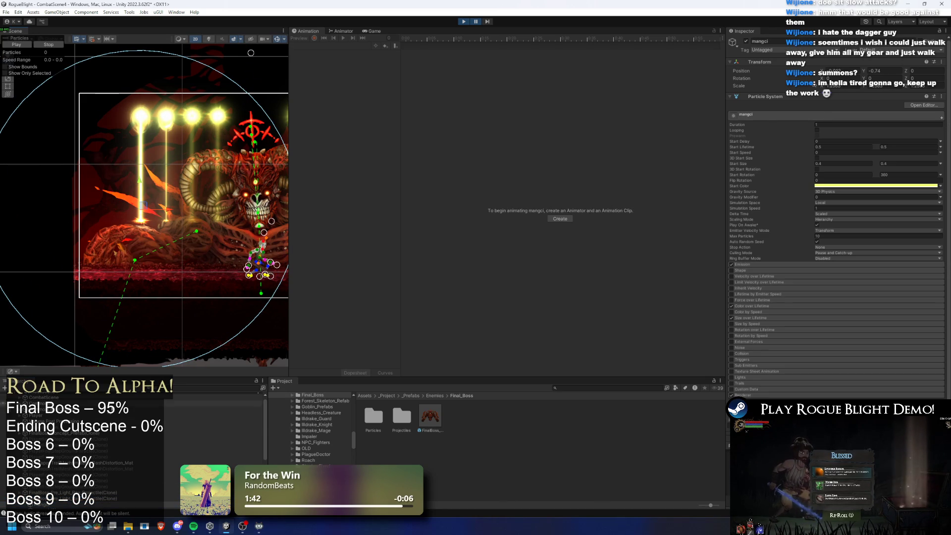
{"action": "left_click", "coordinate": [151, 155]}
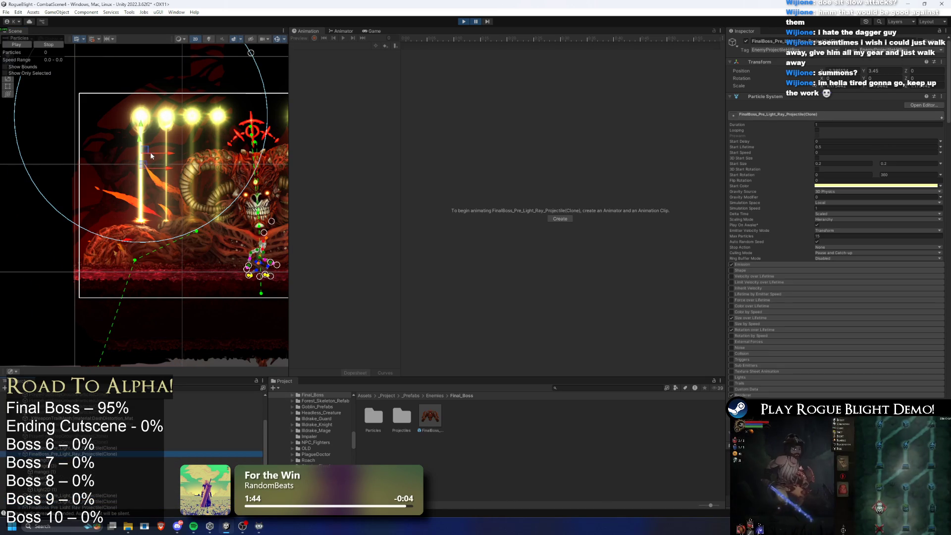
{"action": "left_click", "coordinate": [476, 22]}
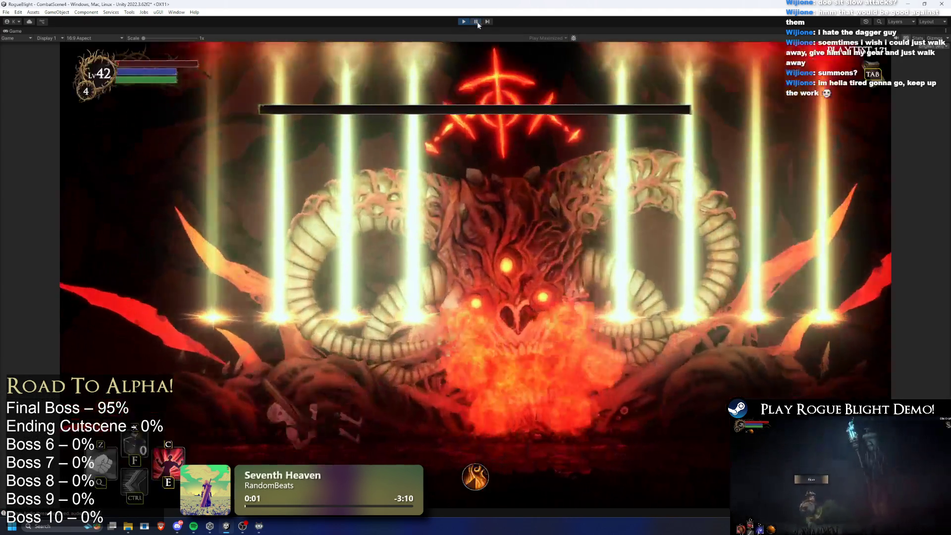
{"action": "left_click", "coordinate": [476, 22]}
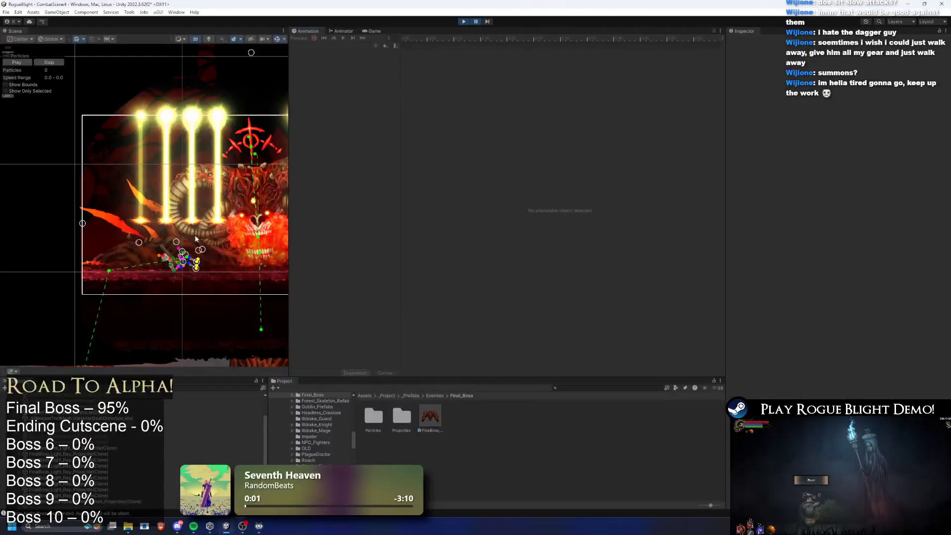
- Frame a Light Ray projectile clone and lower its Position Y from 3.1 to 2.95
{"action": "left_click", "coordinate": [84, 453]}
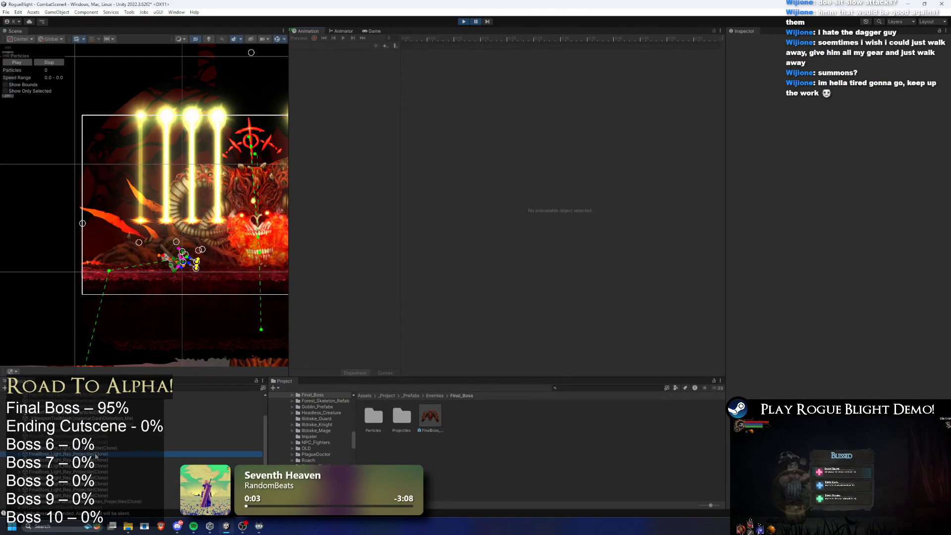
{"action": "key", "text": "f"}
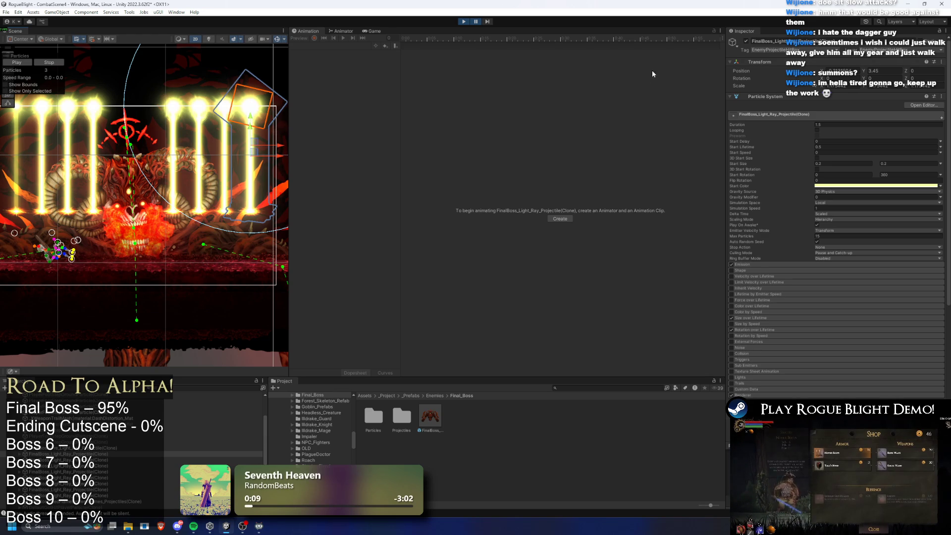
{"action": "left_click", "coordinate": [870, 71]}
{"action": "type", "text": "3"}
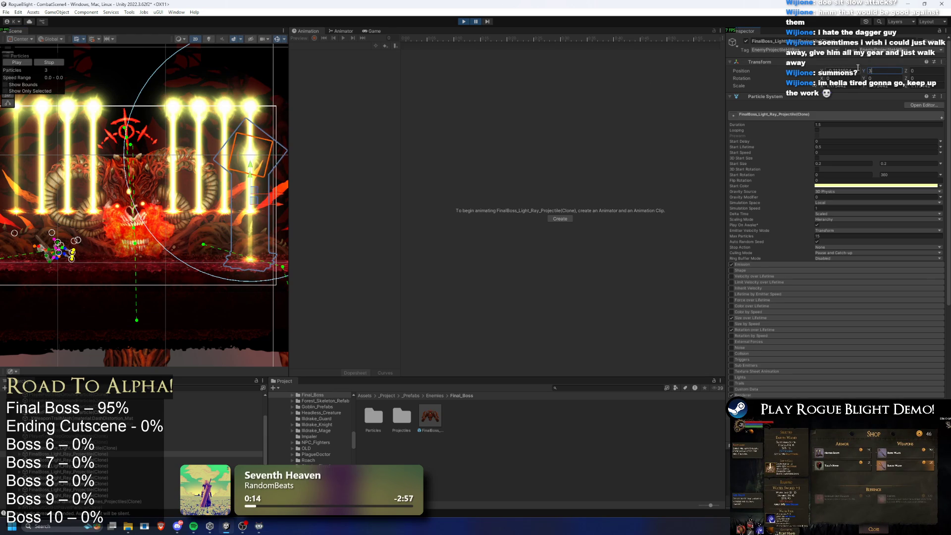
{"action": "type", "text": ".1"}
{"action": "key", "text": "BackSpace"}
{"action": "key", "text": "BackSpace"}
{"action": "key", "text": "BackSpace"}
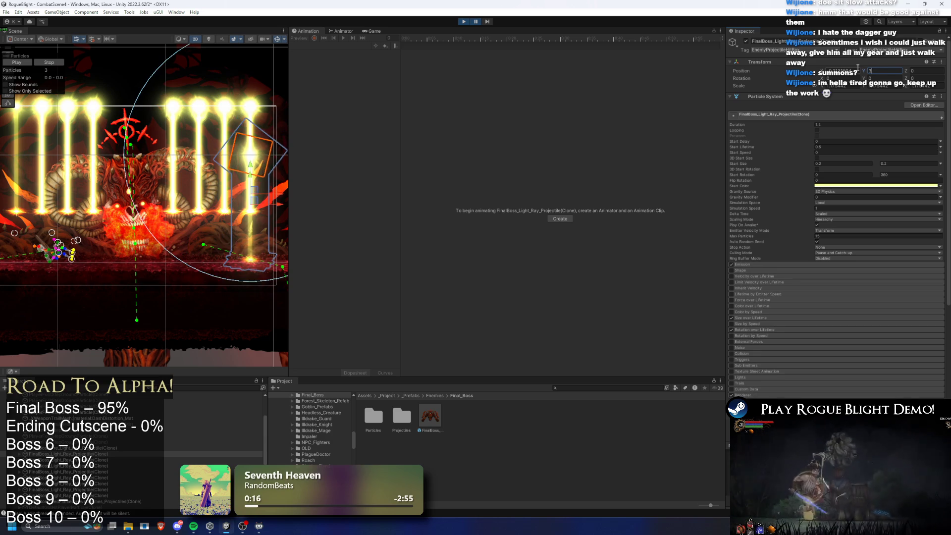
{"action": "type", "text": "2.9"}
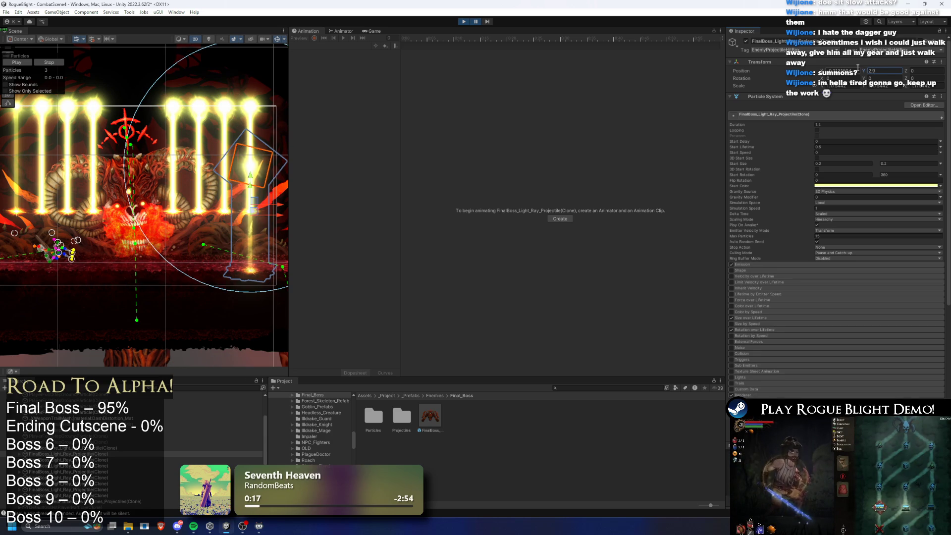
{"action": "type", "text": "5"}
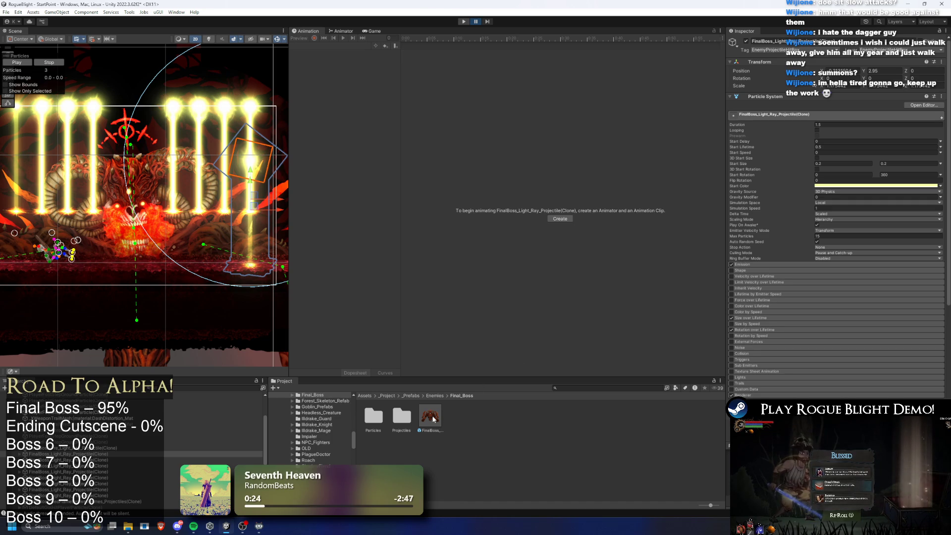
- In the FinalBoss prefab, change entry 48 Light Ray's Position Override Y from 3.45 to 2.95
{"action": "double_click", "coordinate": [429, 416]}
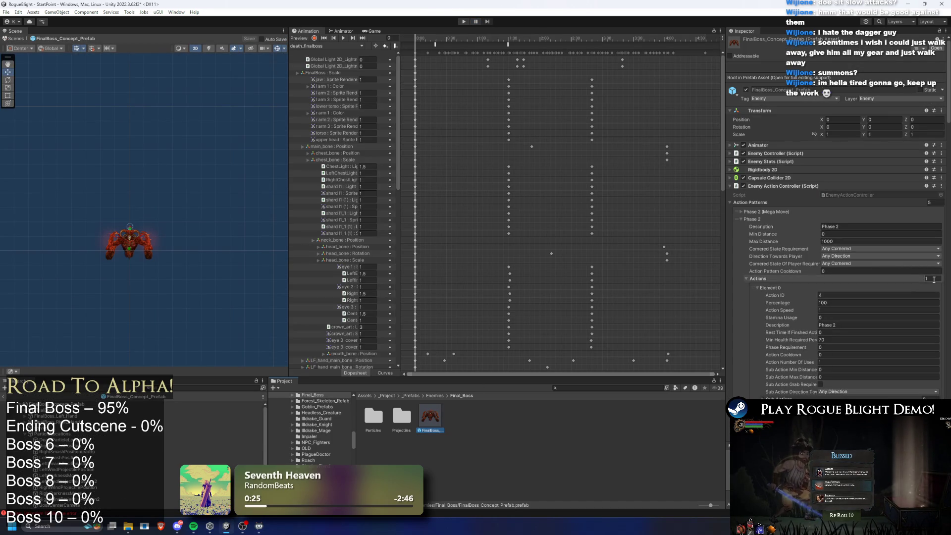
{"action": "scroll", "coordinate": [845, 246], "scroll_direction": "down", "scroll_amount": 20}
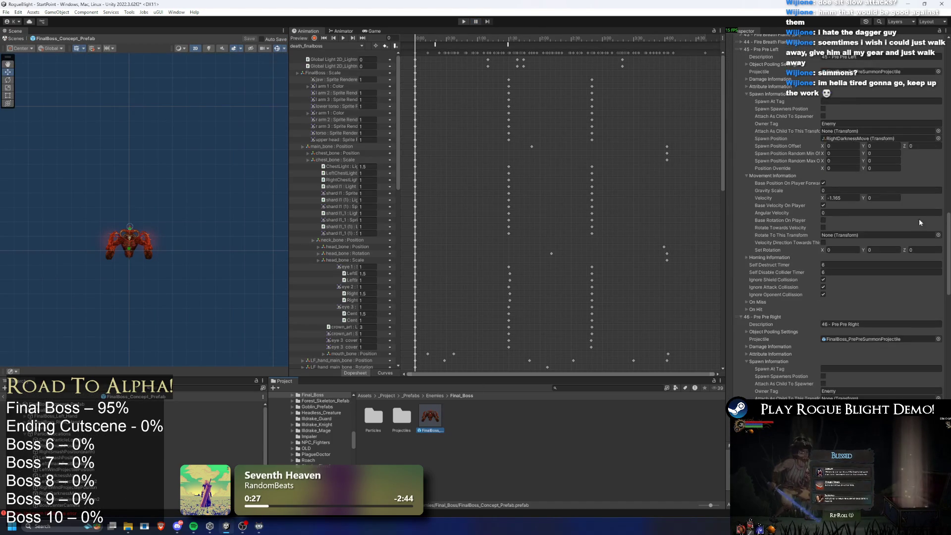
{"action": "scroll", "coordinate": [868, 201], "scroll_direction": "down", "scroll_amount": 20}
{"action": "left_click", "coordinate": [886, 221]}
{"action": "scroll", "coordinate": [887, 224], "scroll_direction": "down", "scroll_amount": 10}
{"action": "left_click", "coordinate": [891, 255]}
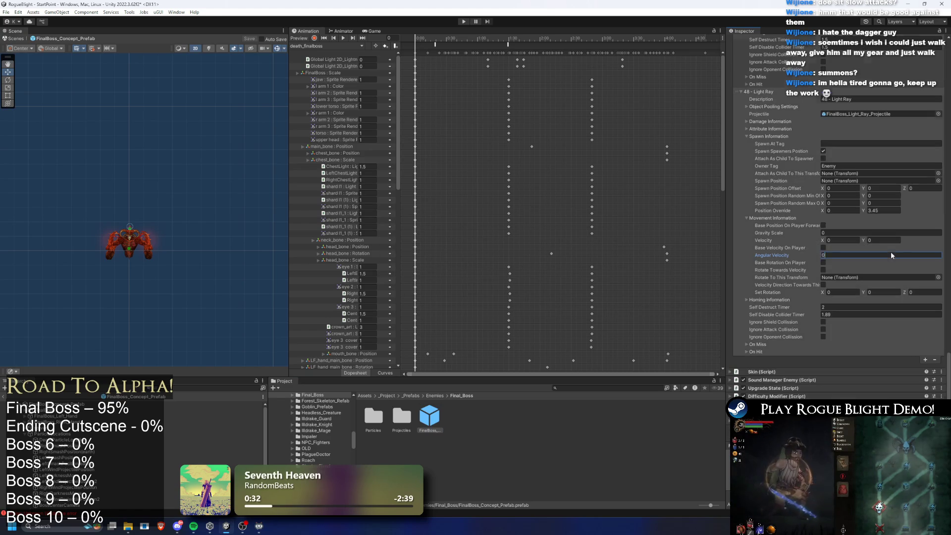
{"action": "left_click", "coordinate": [894, 211]}
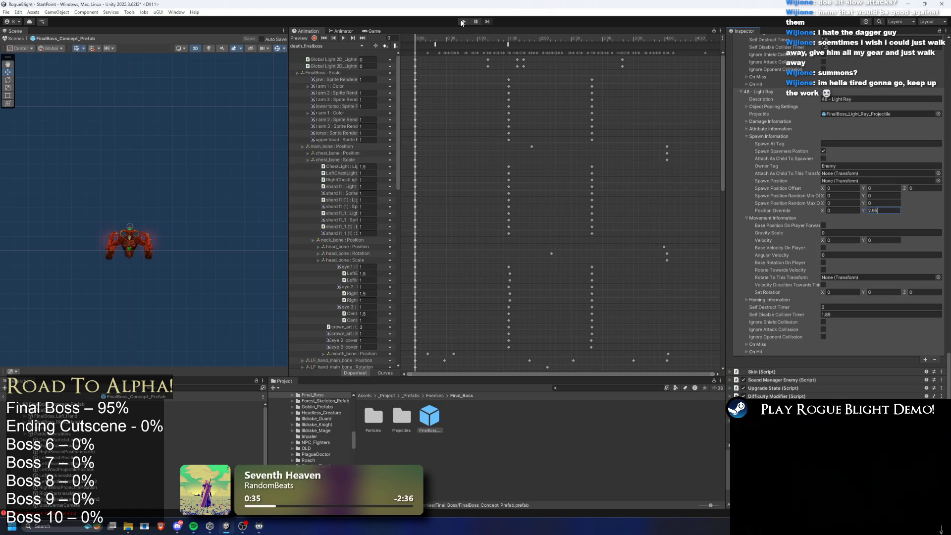
- Save the prefab changes, confirm the dialog, and start a new game from the title menu
{"action": "key", "text": "ctrl+s"}
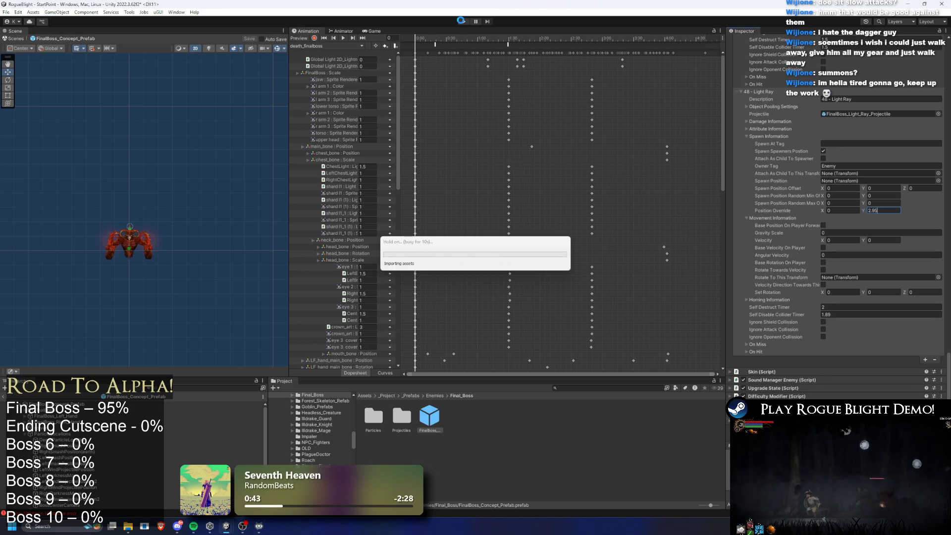
{"action": "key", "text": "Return"}
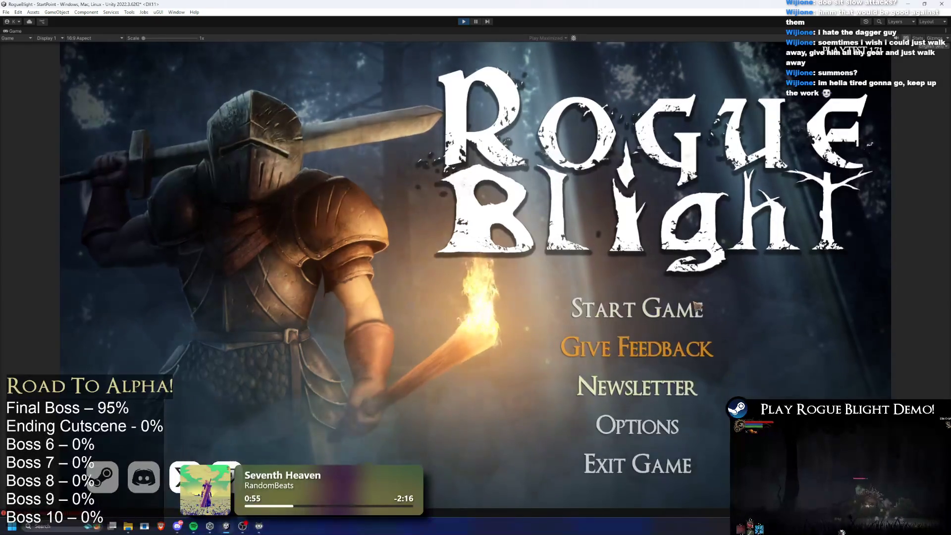
{"action": "left_click", "coordinate": [697, 305]}
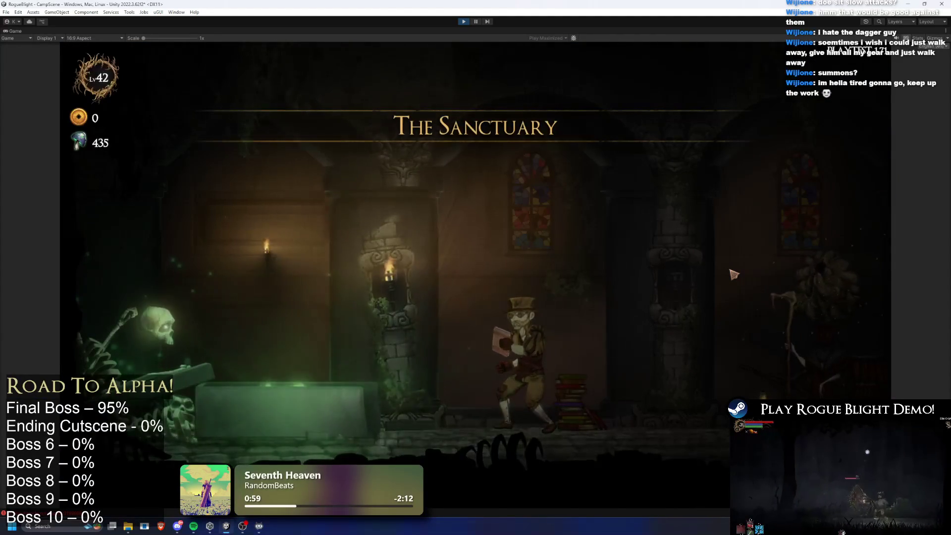
- Walk to the map NPC and start a Story Mode run at difficulty 4 with the Wooden Sword core
{"action": "key", "text": "d"}
{"action": "key", "text": "a"}
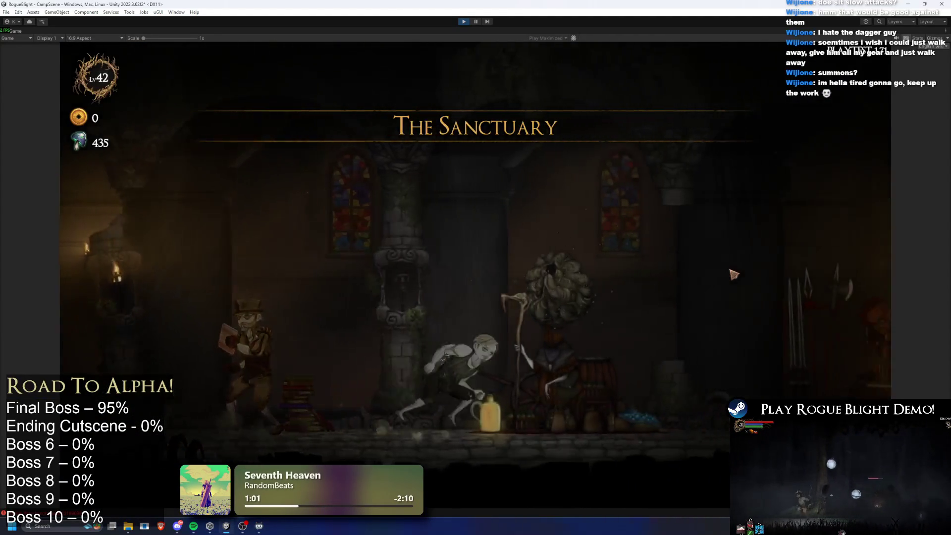
{"action": "key", "text": "d"}
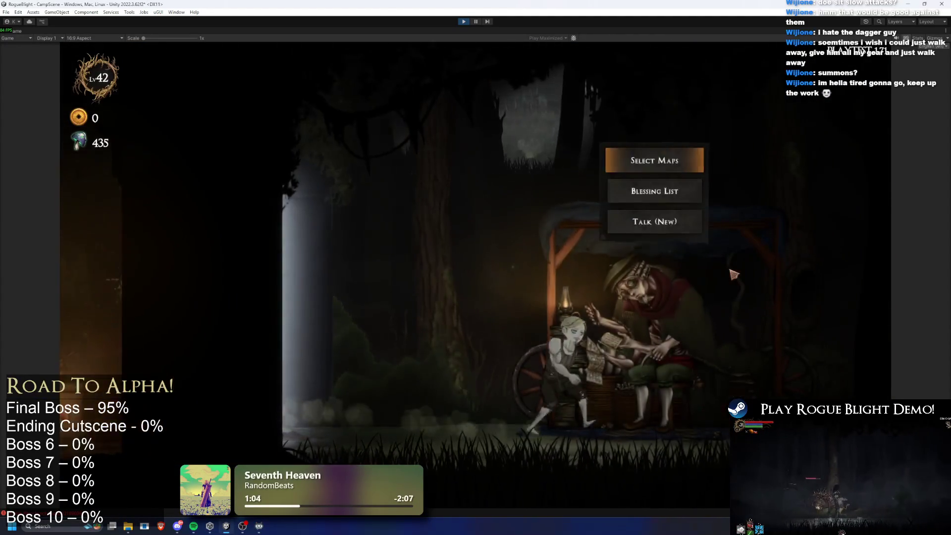
{"action": "key", "text": "e"}
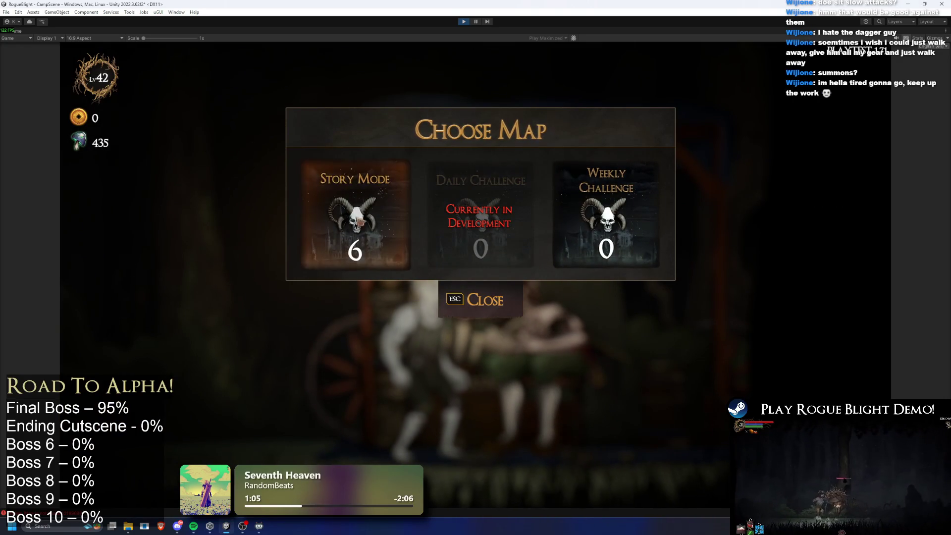
{"action": "left_click", "coordinate": [355, 213]}
{"action": "left_click", "coordinate": [509, 199]}
{"action": "left_click", "coordinate": [510, 199]}
{"action": "left_click", "coordinate": [572, 253]}
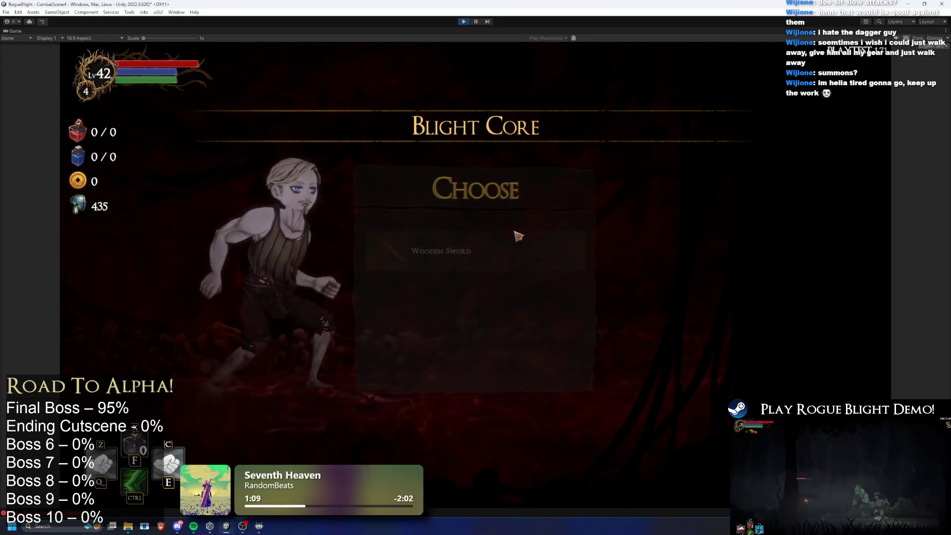
{"action": "left_click", "coordinate": [518, 240]}
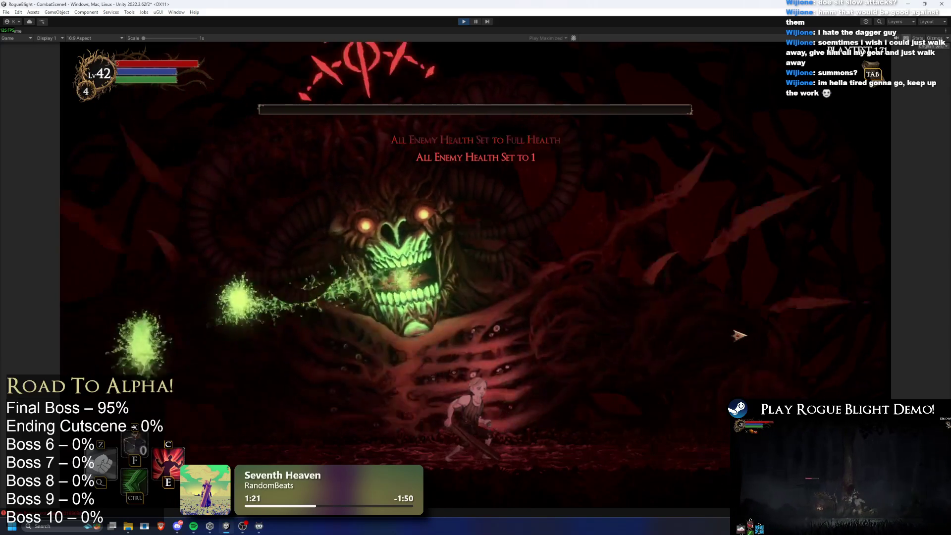
- Turn on invincibility, restore the boss to full health, and move around until the light-ray pillars erupt
{"action": "key", "text": "i"}
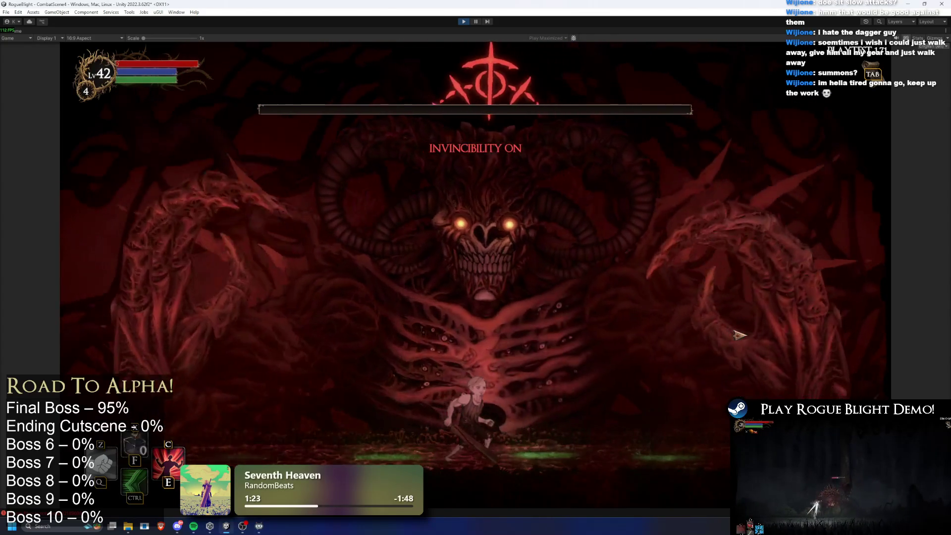
{"action": "key", "text": "h"}
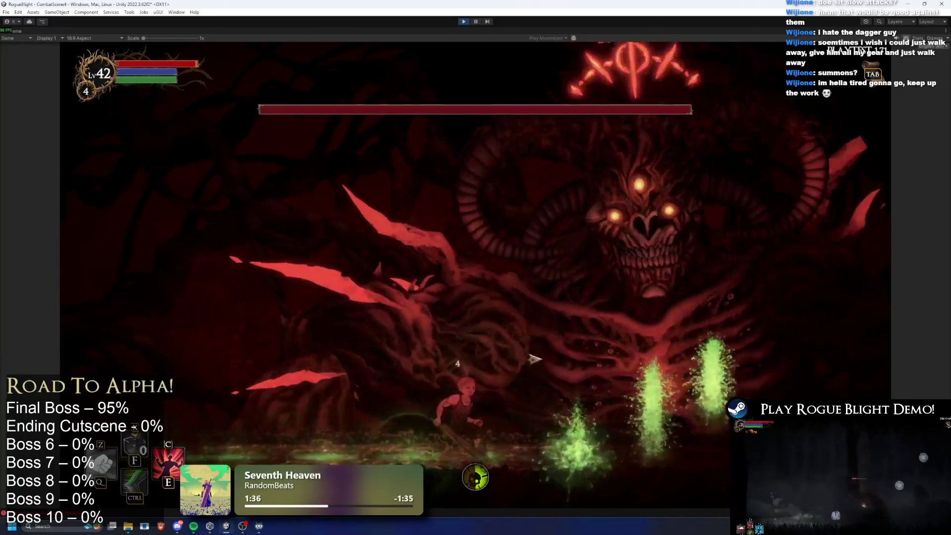
{"action": "key", "text": "ctrl"}
{"action": "key", "text": "ctrl"}
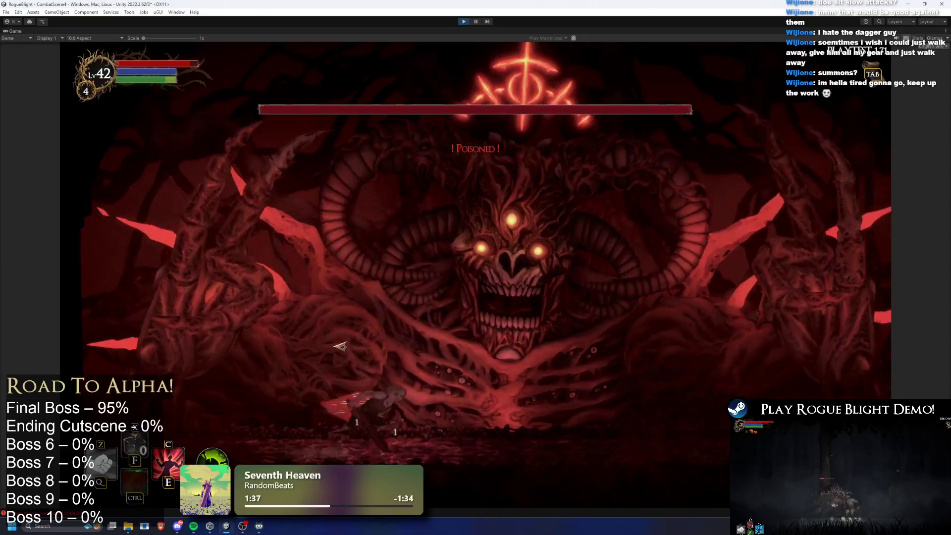
{"action": "key", "text": "d"}
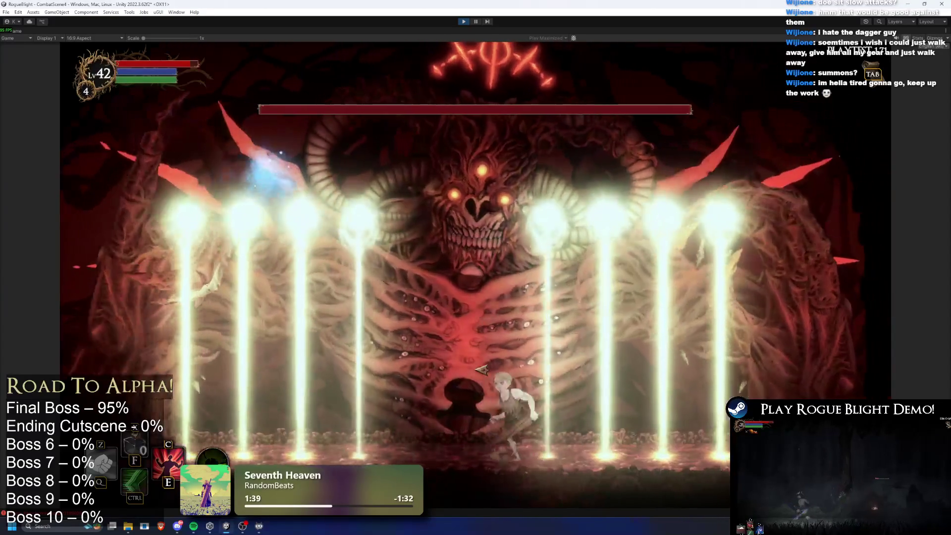
{"action": "key", "text": "d"}
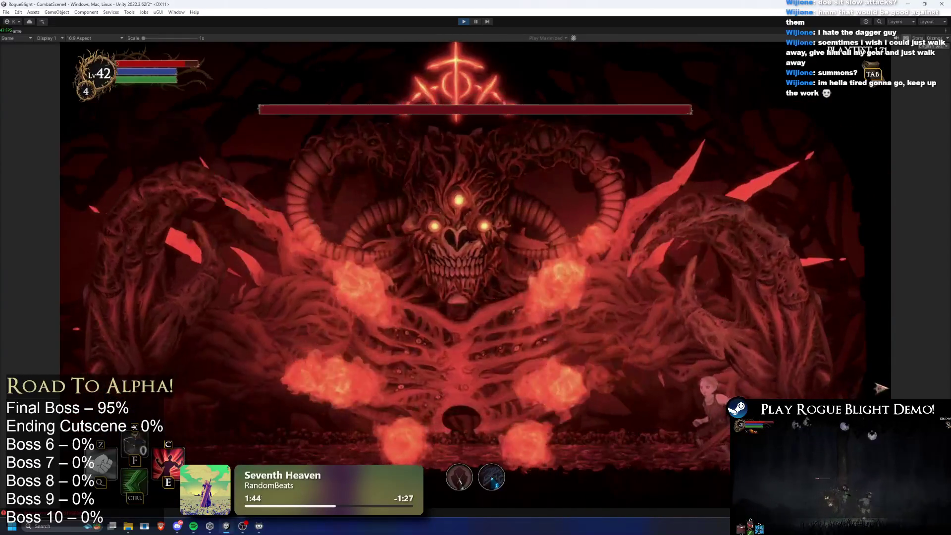
{"action": "key", "text": "a"}
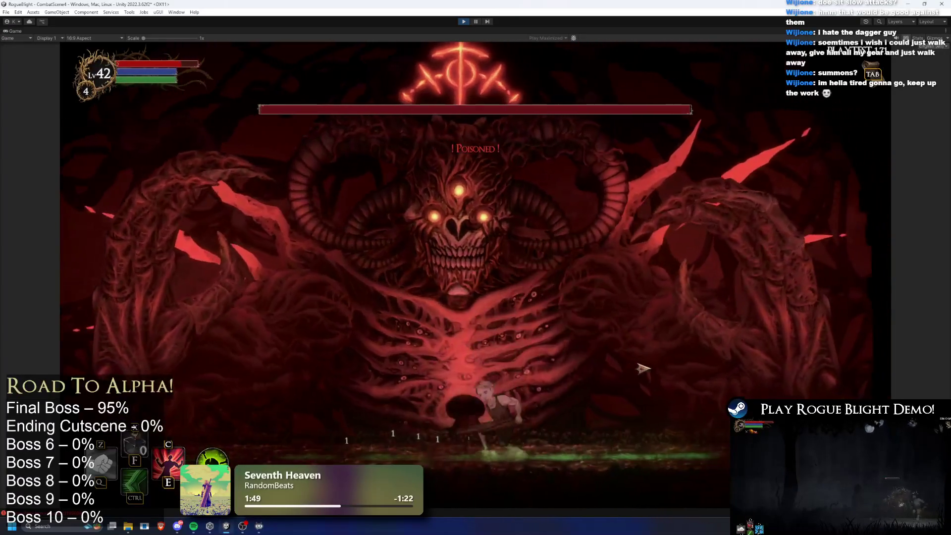
{"action": "key", "text": "a"}
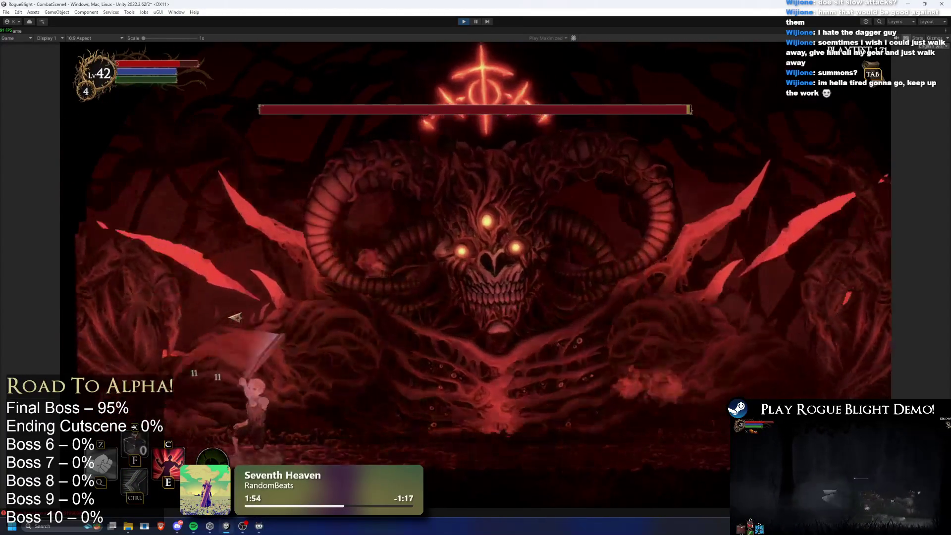
{"action": "key", "text": "d"}
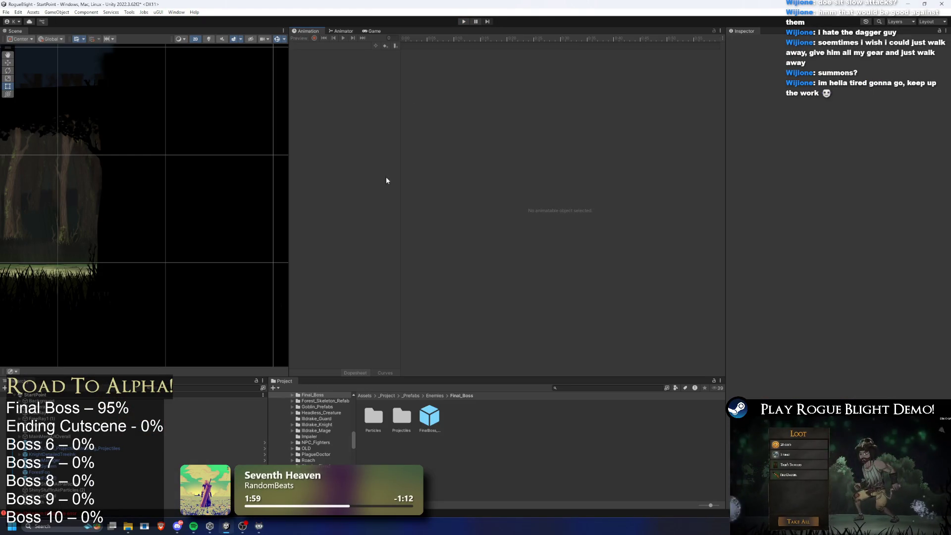
- In the FinalBoss prefab, go to entry 45 Pre Pre Left and select its FinalBoss_PrePreSummonProjectile asset
{"action": "double_click", "coordinate": [422, 409]}
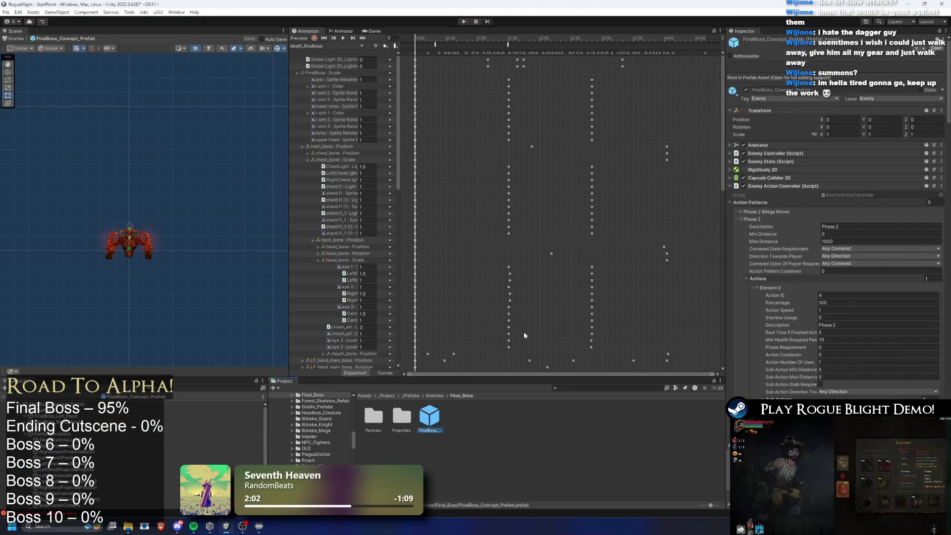
{"action": "left_click", "coordinate": [755, 220]}
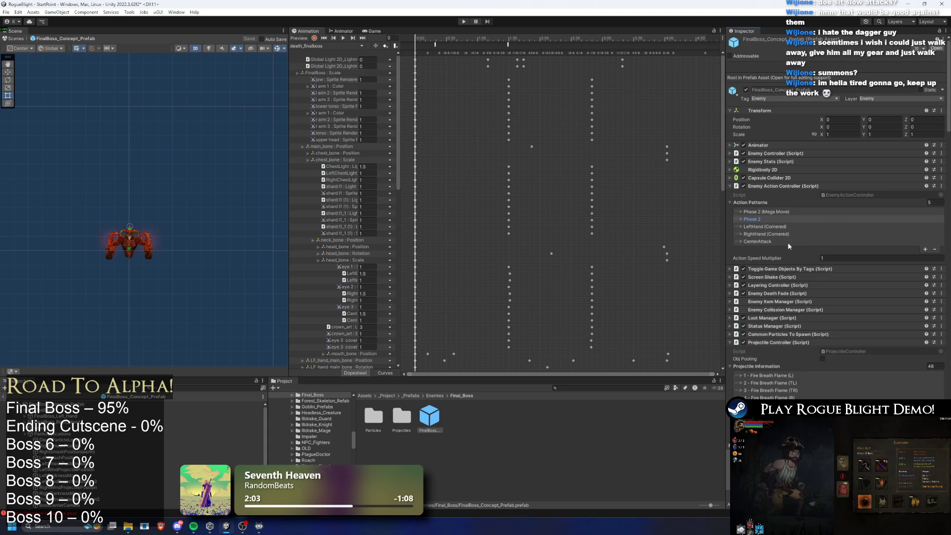
{"action": "scroll", "coordinate": [807, 233], "scroll_direction": "down", "scroll_amount": 15}
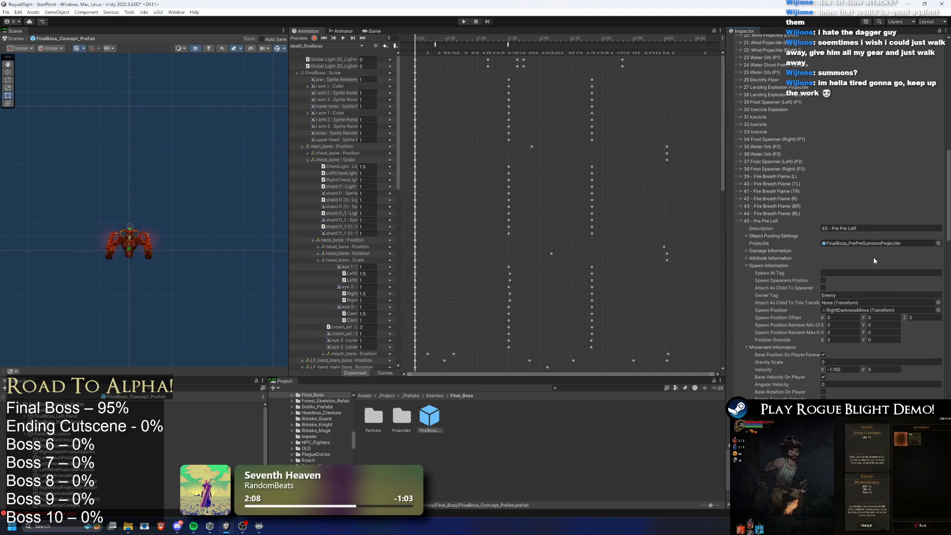
{"action": "scroll", "coordinate": [873, 260], "scroll_direction": "down", "scroll_amount": 3}
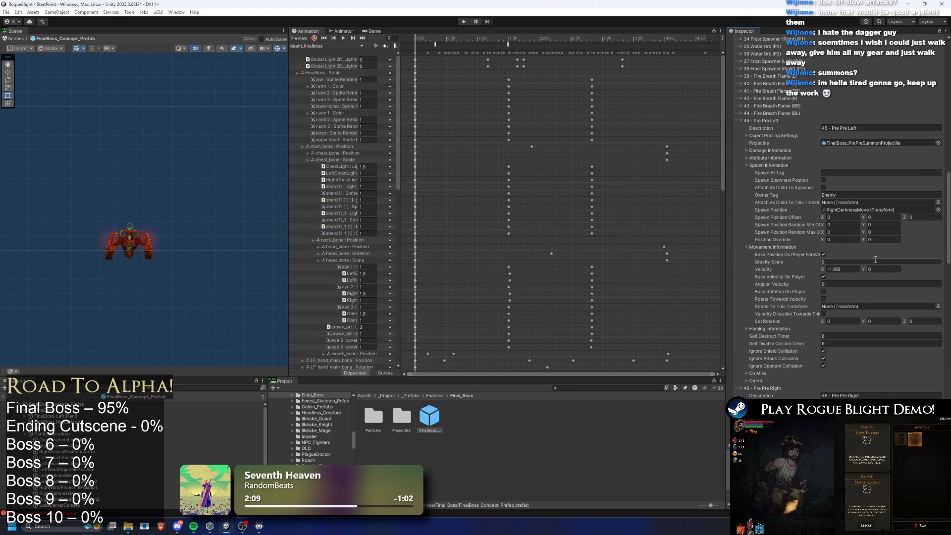
{"action": "left_click", "coordinate": [847, 336]}
{"action": "left_click", "coordinate": [871, 143]}
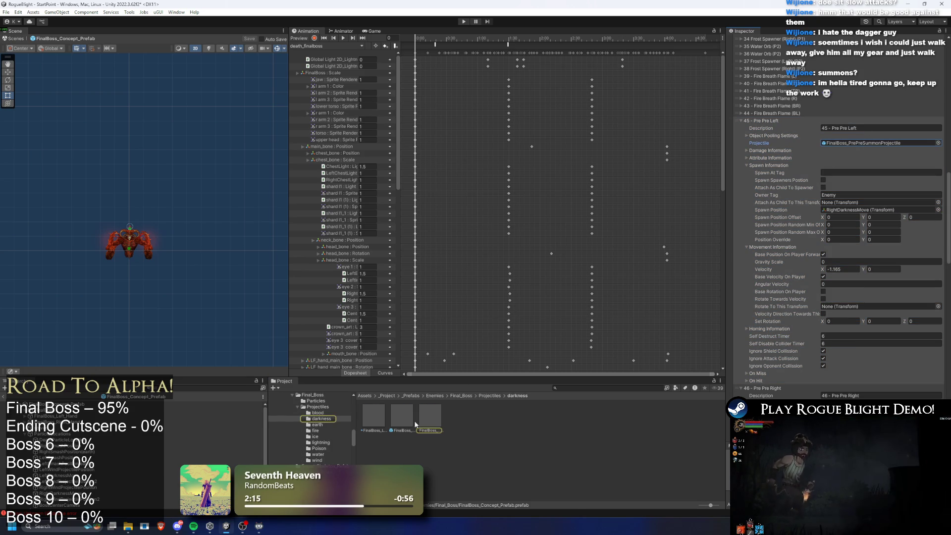
{"action": "left_click", "coordinate": [430, 416]}
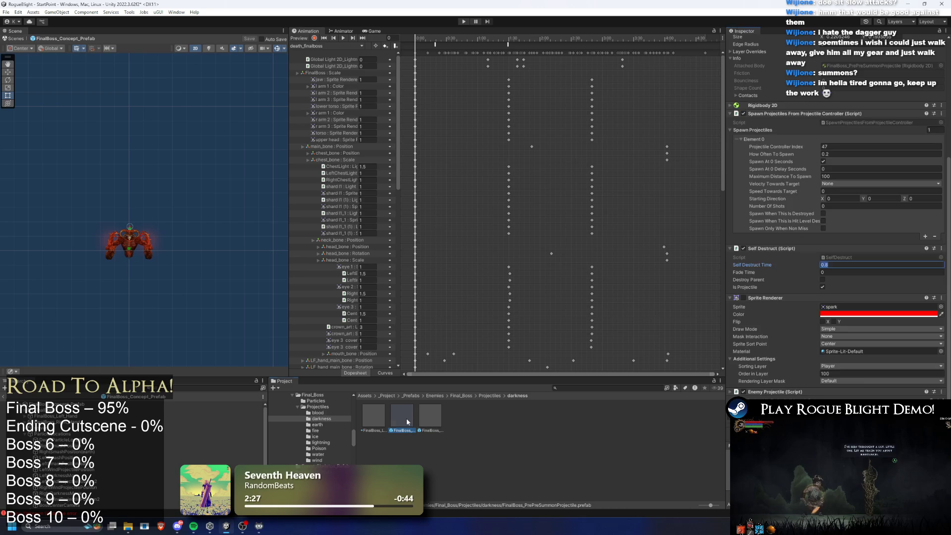
- Inspect the light ray projectile prefab, then return to the boss's Pre Pre Left self-destruct timer
{"action": "left_click", "coordinate": [367, 418]}
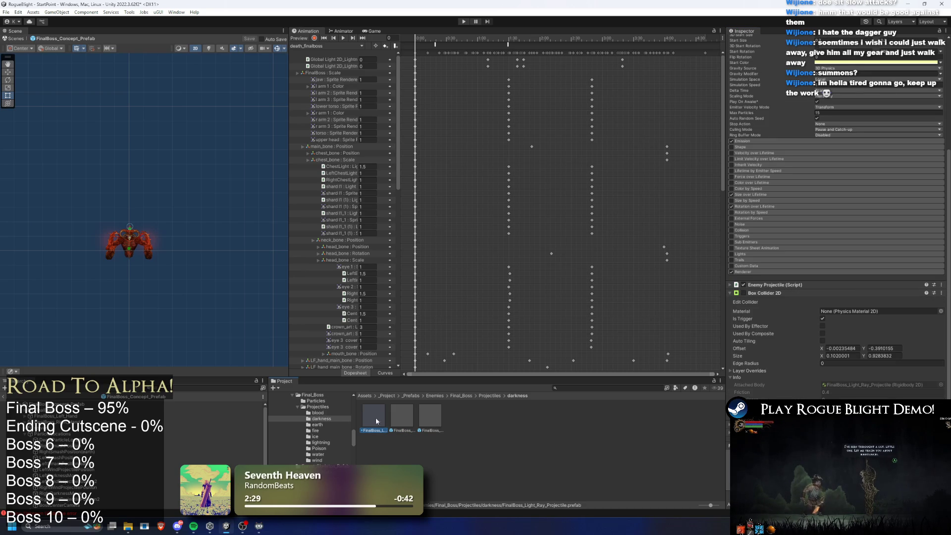
{"action": "left_click", "coordinate": [213, 404]}
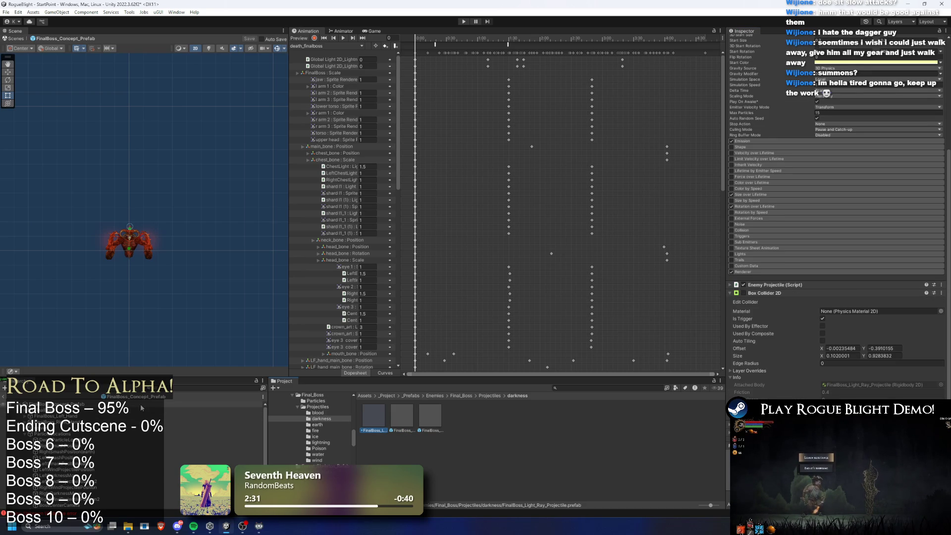
{"action": "scroll", "coordinate": [876, 264], "scroll_direction": "down", "scroll_amount": 5}
{"action": "scroll", "coordinate": [884, 256], "scroll_direction": "down", "scroll_amount": 3}
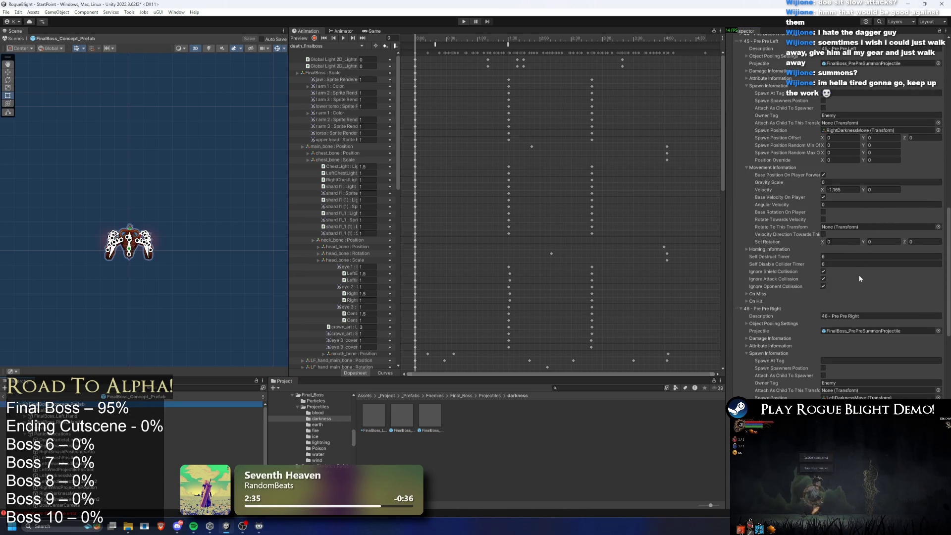
{"action": "scroll", "coordinate": [812, 280], "scroll_direction": "up", "scroll_amount": 6}
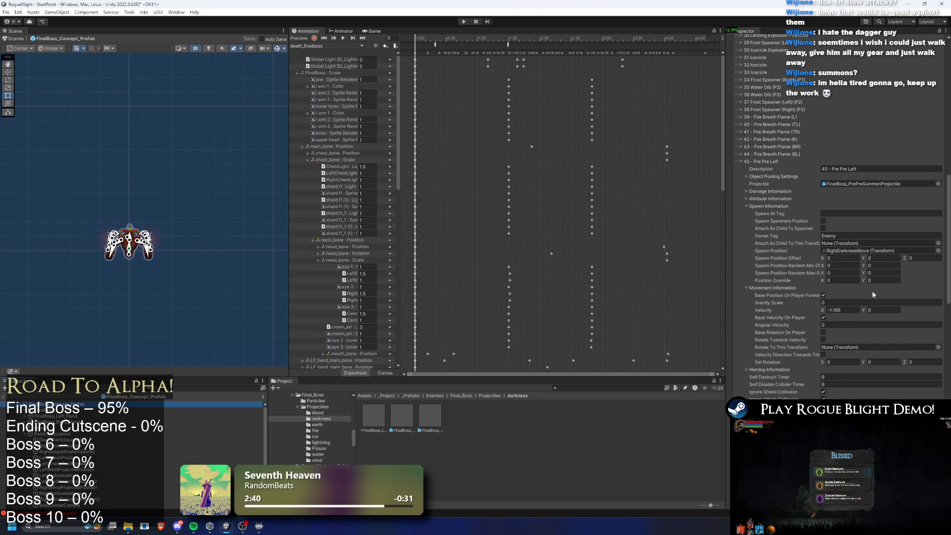
{"action": "left_click", "coordinate": [837, 376]}
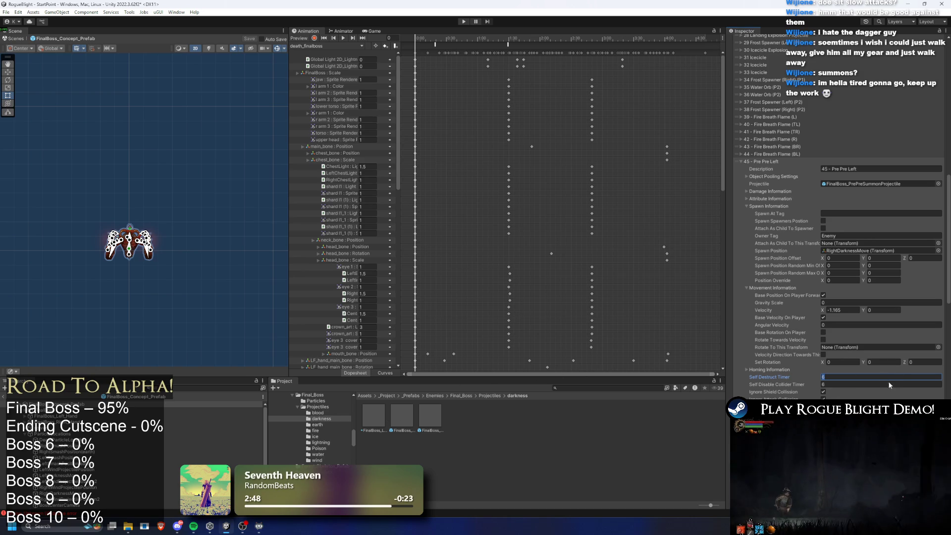
- Review the light ray, pre light ray and pre-pre summon projectile assets, then return to the boss's projectile list
{"action": "left_click", "coordinate": [402, 414]}
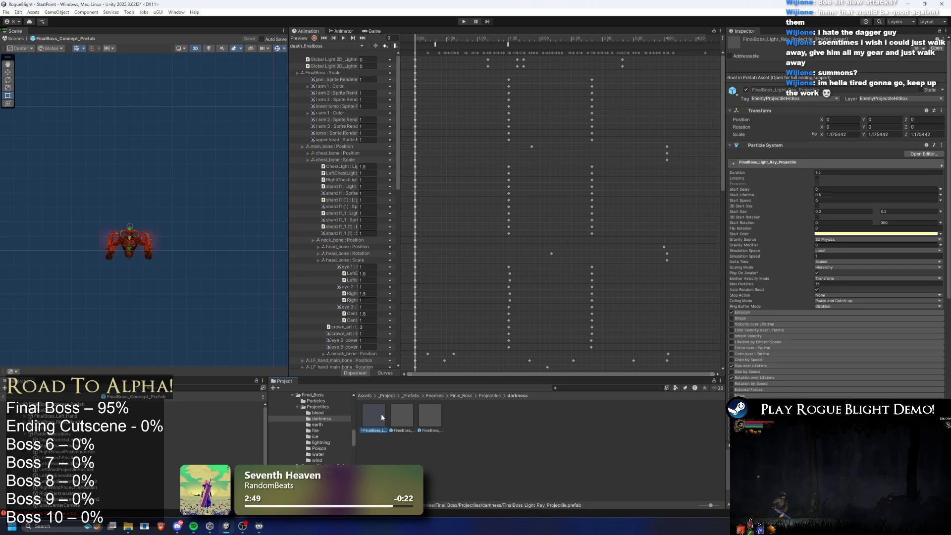
{"action": "left_click", "coordinate": [454, 424]}
{"action": "left_click", "coordinate": [134, 404]}
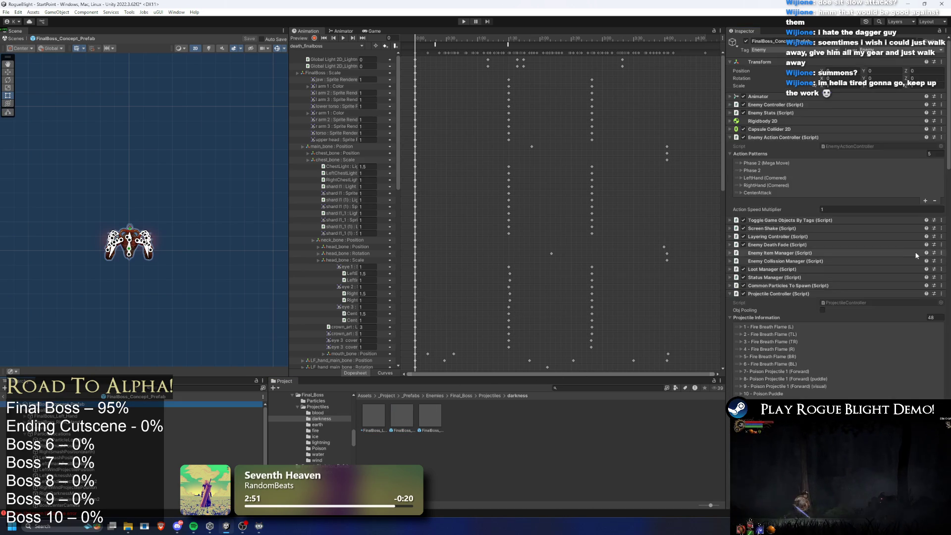
{"action": "left_click", "coordinate": [385, 425]}
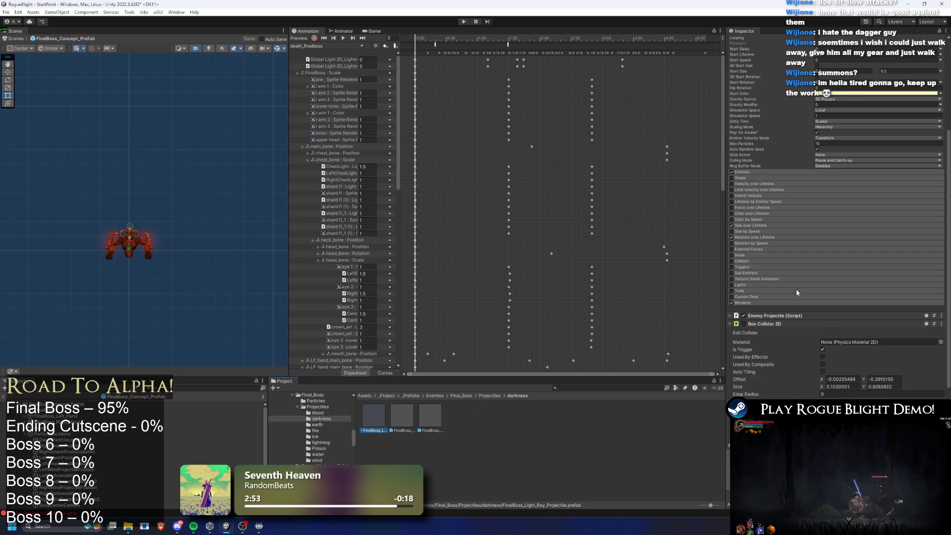
{"action": "scroll", "coordinate": [797, 292], "scroll_direction": "down", "scroll_amount": 2}
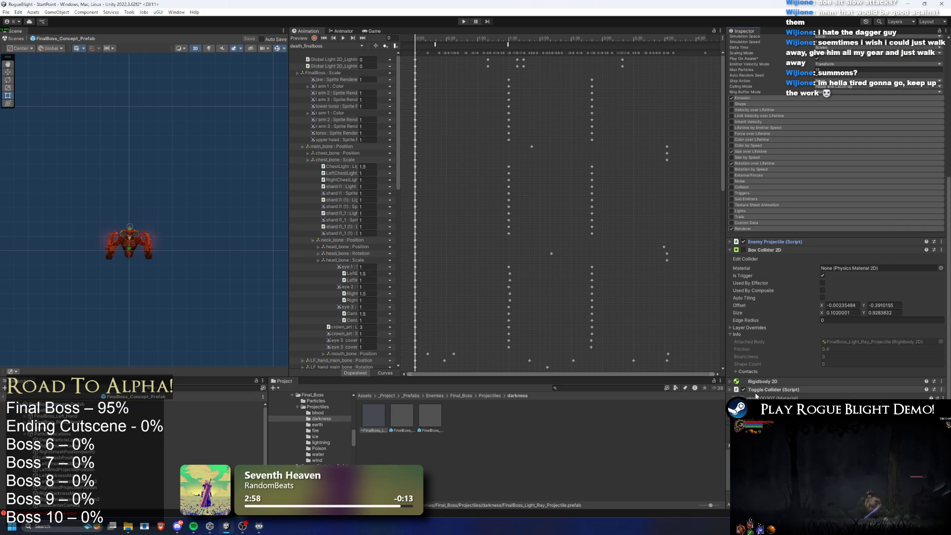
{"action": "left_click", "coordinate": [409, 419]}
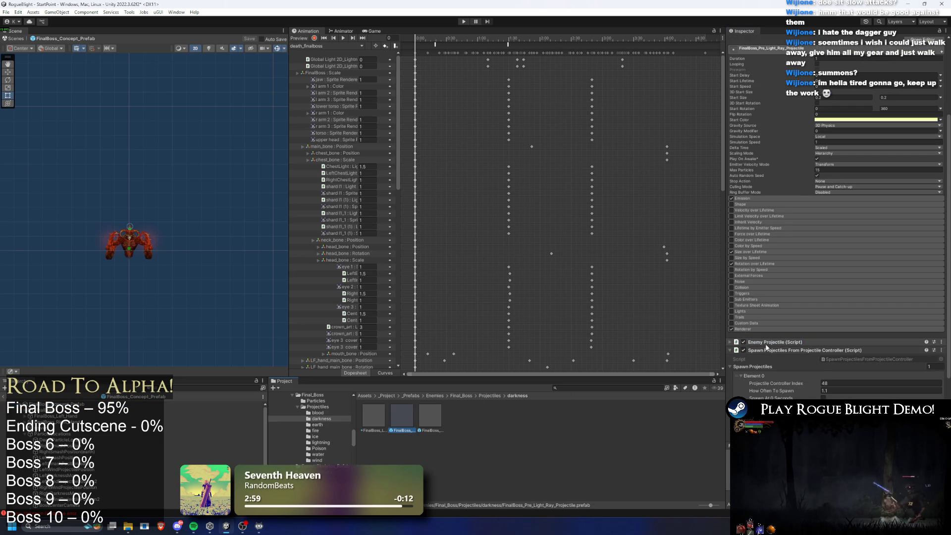
{"action": "scroll", "coordinate": [864, 335], "scroll_direction": "down", "scroll_amount": 3}
{"action": "left_click", "coordinate": [436, 419]}
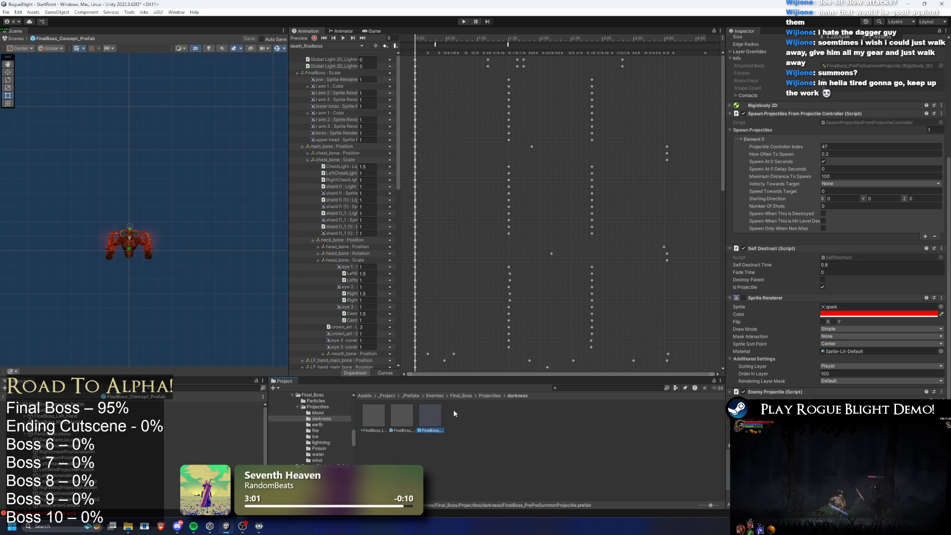
{"action": "left_click", "coordinate": [743, 248]}
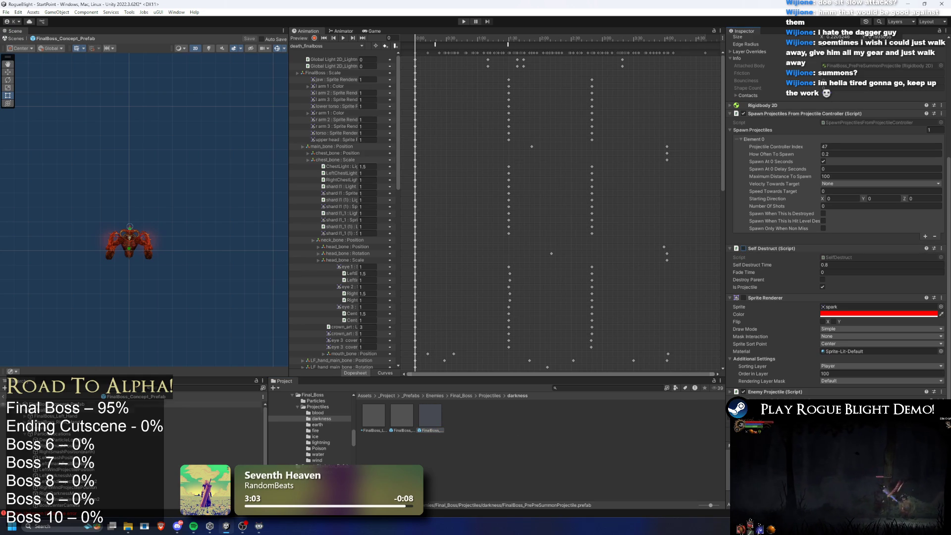
{"action": "left_click", "coordinate": [148, 404]}
{"action": "scroll", "coordinate": [816, 272], "scroll_direction": "down", "scroll_amount": 10}
{"action": "scroll", "coordinate": [863, 299], "scroll_direction": "down", "scroll_amount": 5}
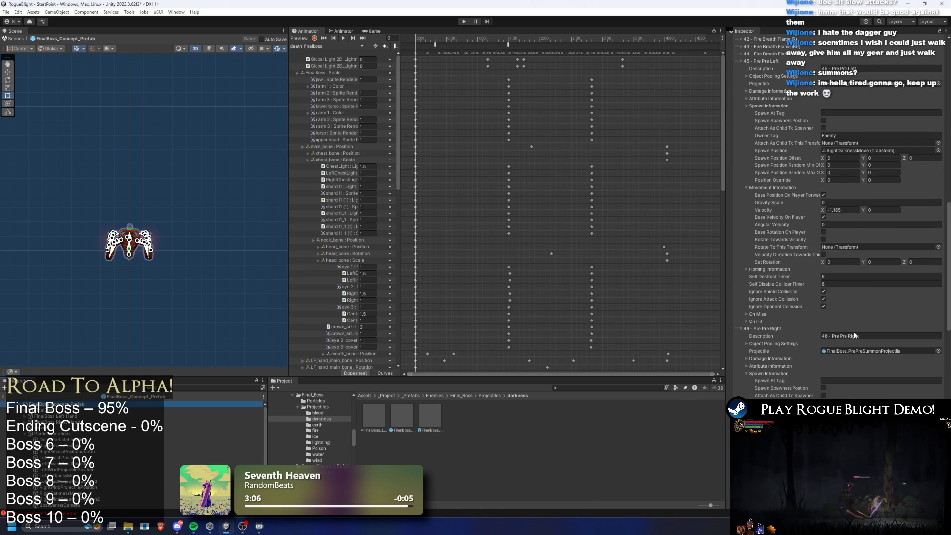
- Set Pre Pre Left and Pre Pre Right self-destruct and collider timers to 0.8, then press Play
{"action": "left_click", "coordinate": [833, 276]}
{"action": "type", "text": "0.8"}
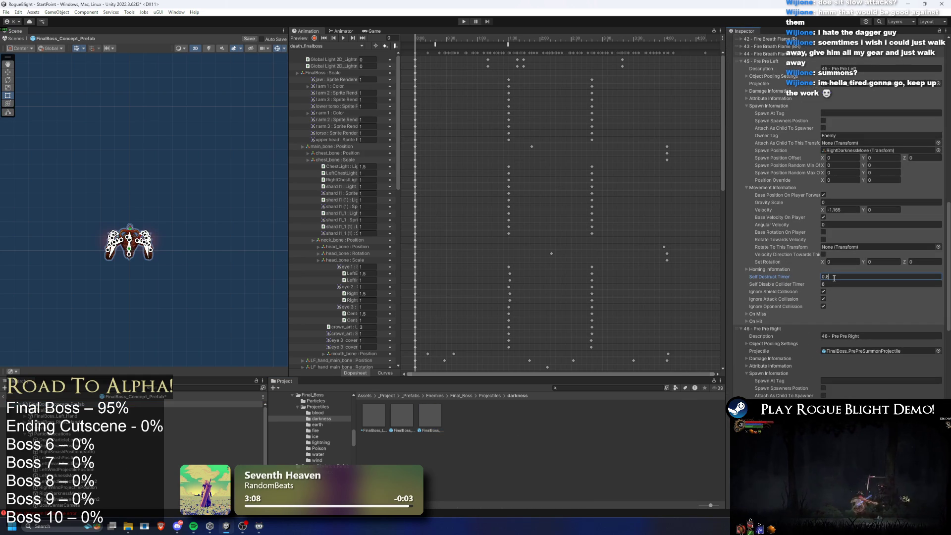
{"action": "scroll", "coordinate": [842, 292], "scroll_direction": "down", "scroll_amount": 12}
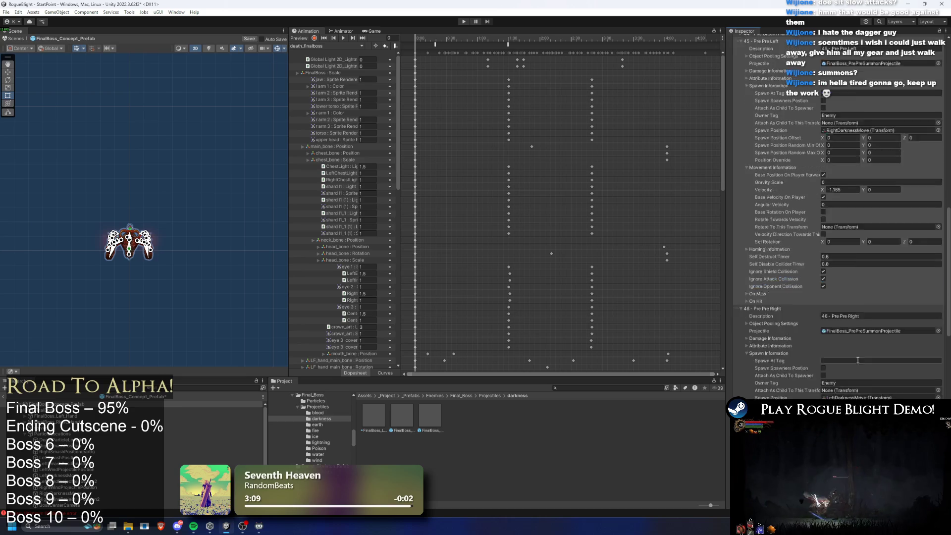
{"action": "left_click", "coordinate": [831, 303]}
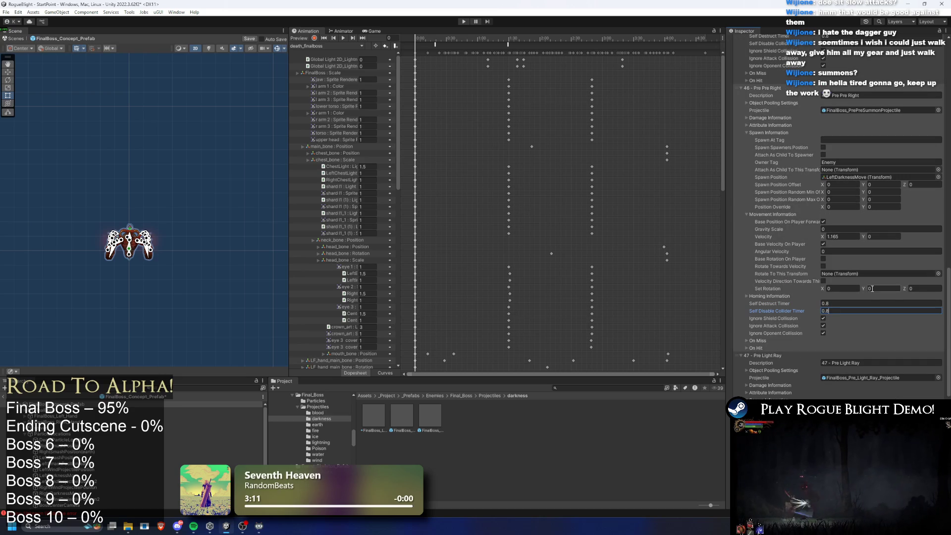
{"action": "left_click", "coordinate": [463, 21]}
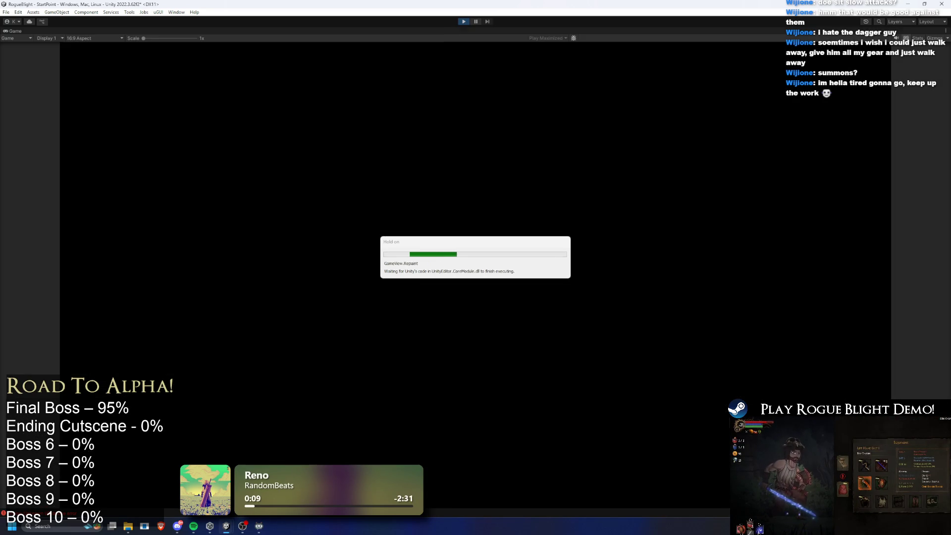
- Load a save slot, enable cheats for 1 enemy health, fight the boss, then exit Play mode
{"action": "key", "text": "Return"}
{"action": "key", "text": "Return"}
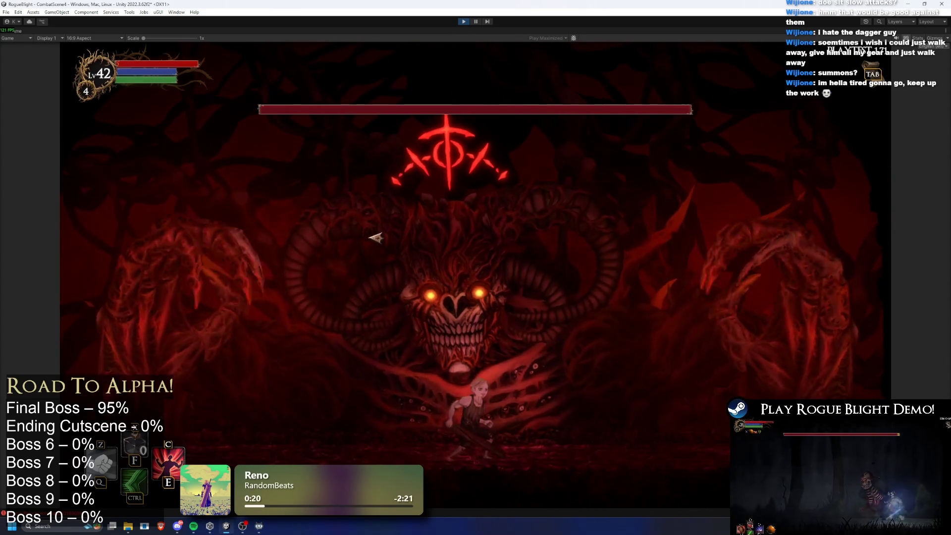
{"action": "key", "text": "F1"}
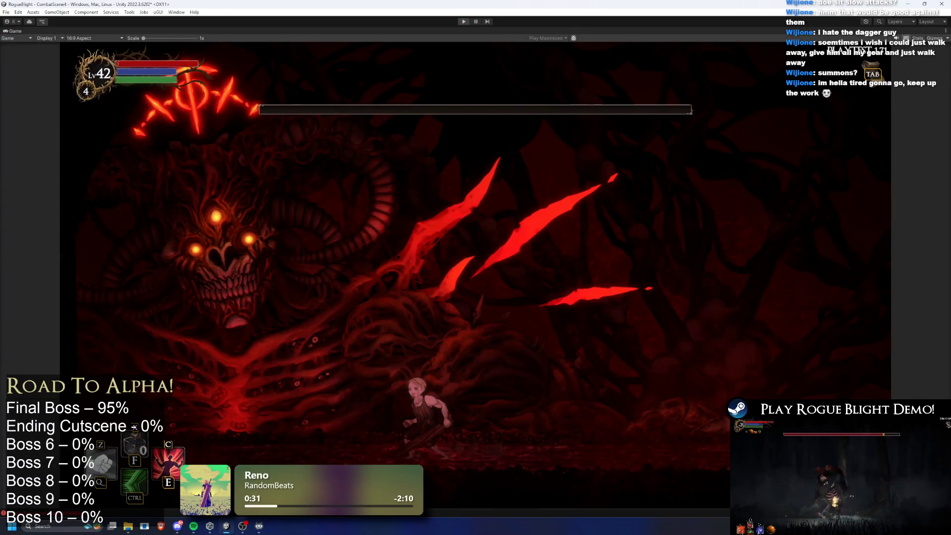
{"action": "key", "text": "ctrl+p"}
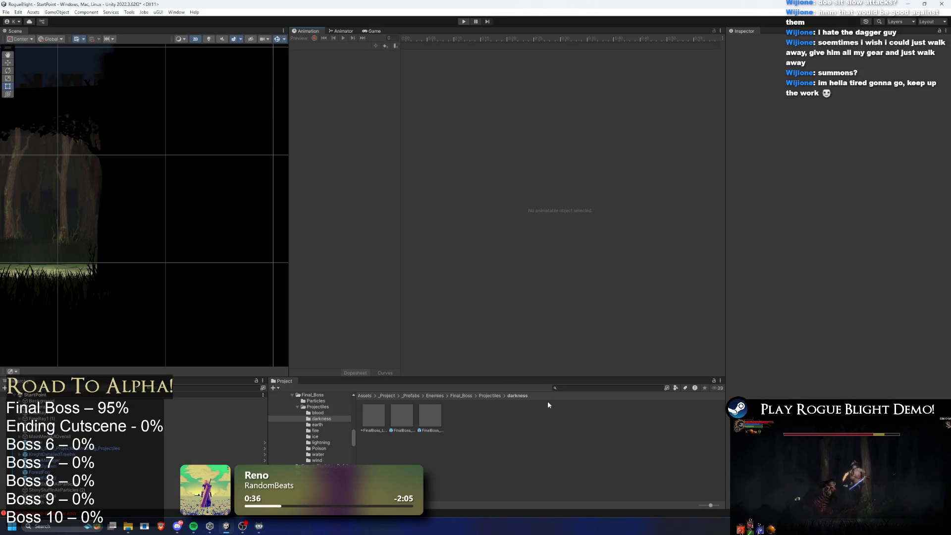
- Find and select the FinalBoss_Concept prefab, collapsing its Pre Pre Right, Pre Light Ray and Light Ray entries
{"action": "type", "text": "inal boss prefab"}
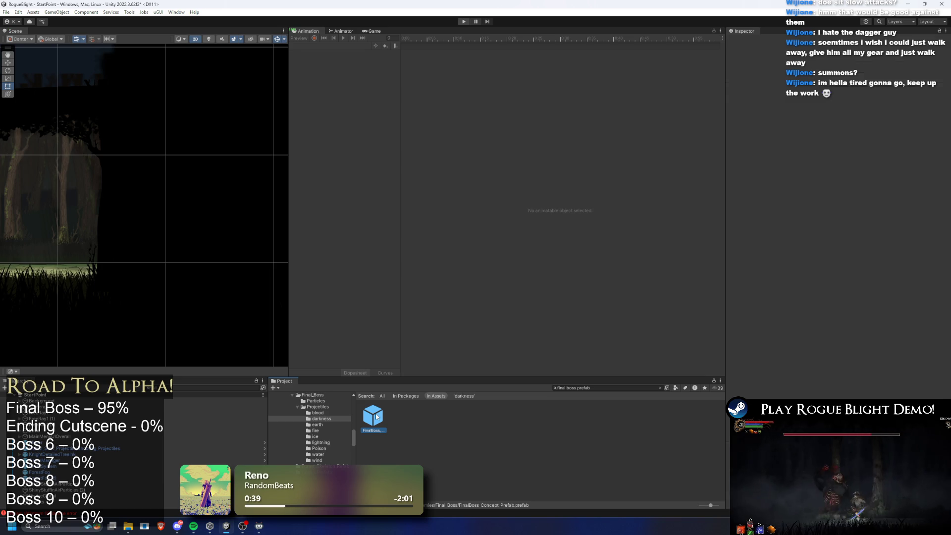
{"action": "left_click", "coordinate": [372, 416]}
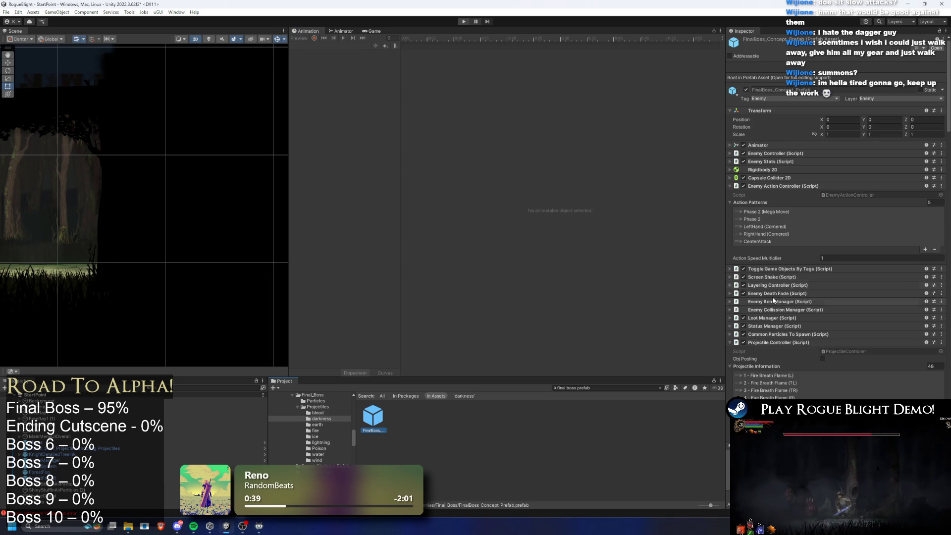
{"action": "scroll", "coordinate": [815, 224], "scroll_direction": "down", "scroll_amount": 5}
{"action": "left_click", "coordinate": [772, 229]}
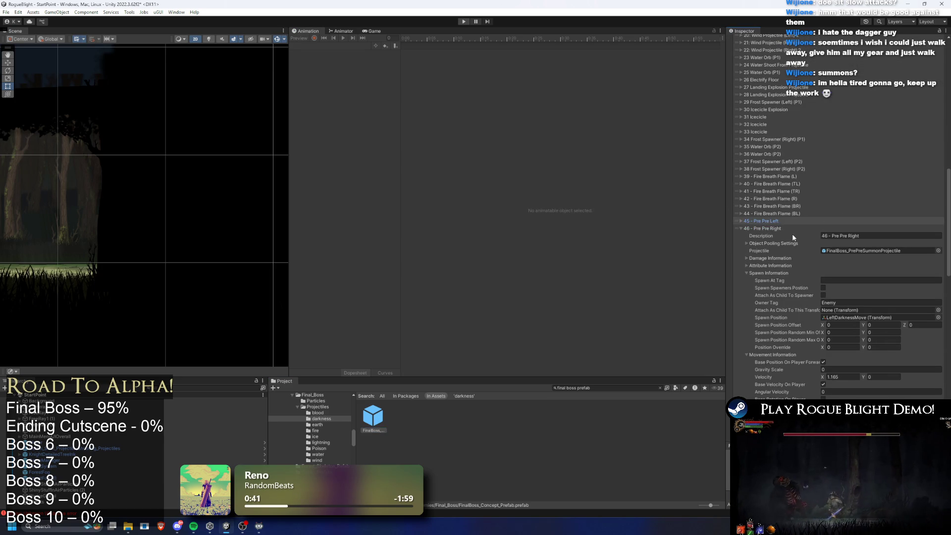
{"action": "left_click", "coordinate": [776, 235]}
{"action": "left_click", "coordinate": [779, 242]}
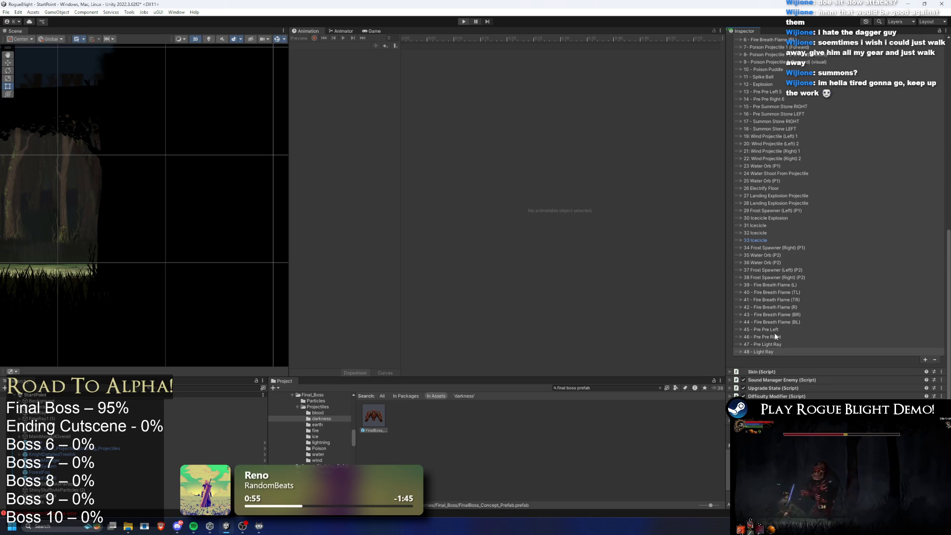
- Set Pre Pre Left's self-destruct and collider timers to 1
{"action": "left_click", "coordinate": [775, 329]}
{"action": "scroll", "coordinate": [842, 323], "scroll_direction": "down", "scroll_amount": 5}
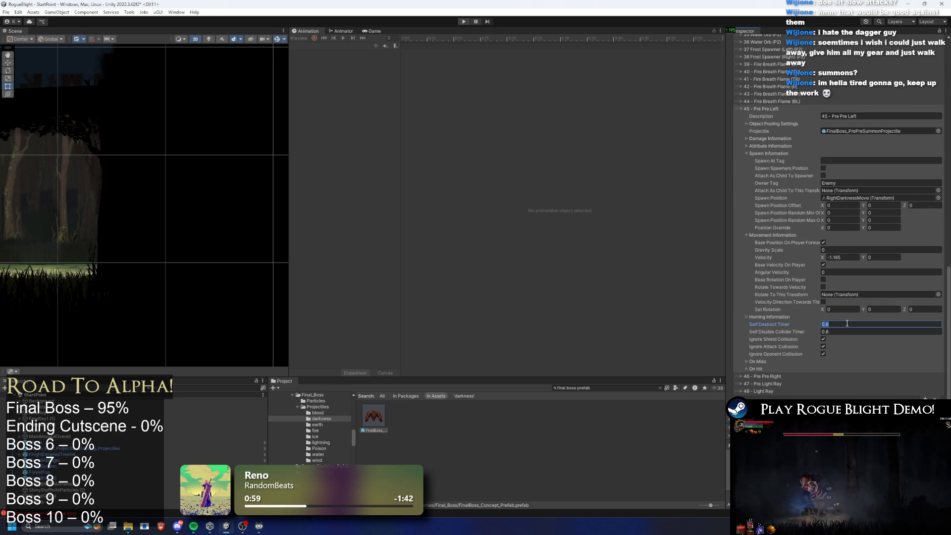
{"action": "type", "text": "1"}
{"action": "key", "text": "Tab"}
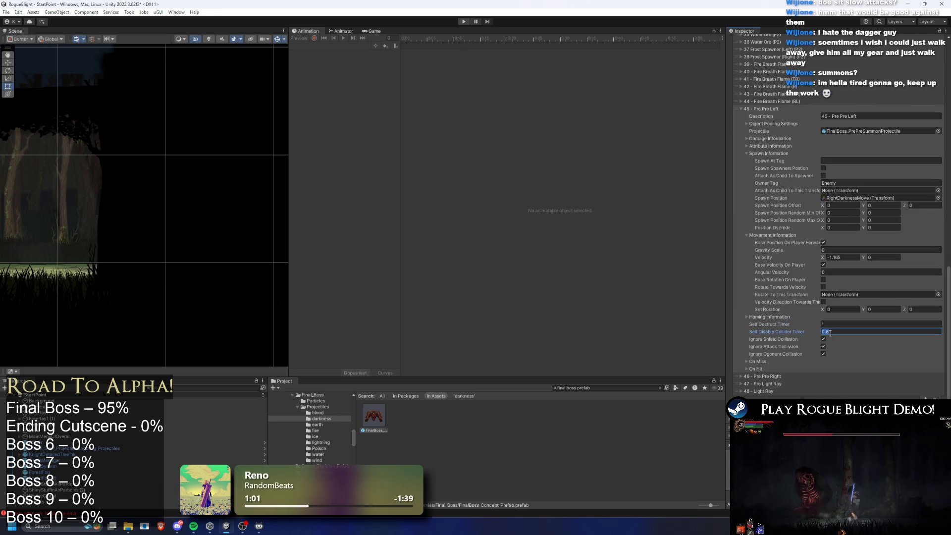
{"action": "type", "text": "1"}
- Set Pre Pre Right's self-destruct and collider timers to 0.6 and save the project
{"action": "left_click", "coordinate": [777, 376]}
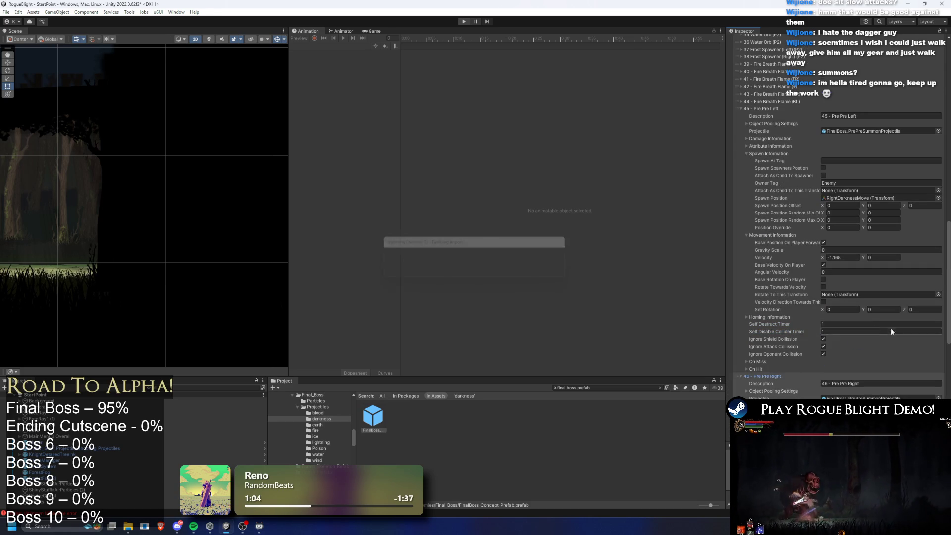
{"action": "scroll", "coordinate": [891, 328], "scroll_direction": "down", "scroll_amount": 6}
{"action": "left_click", "coordinate": [843, 292]}
{"action": "type", "text": "0.6"}
{"action": "key", "text": "Tab"}
{"action": "type", "text": "0.6"}
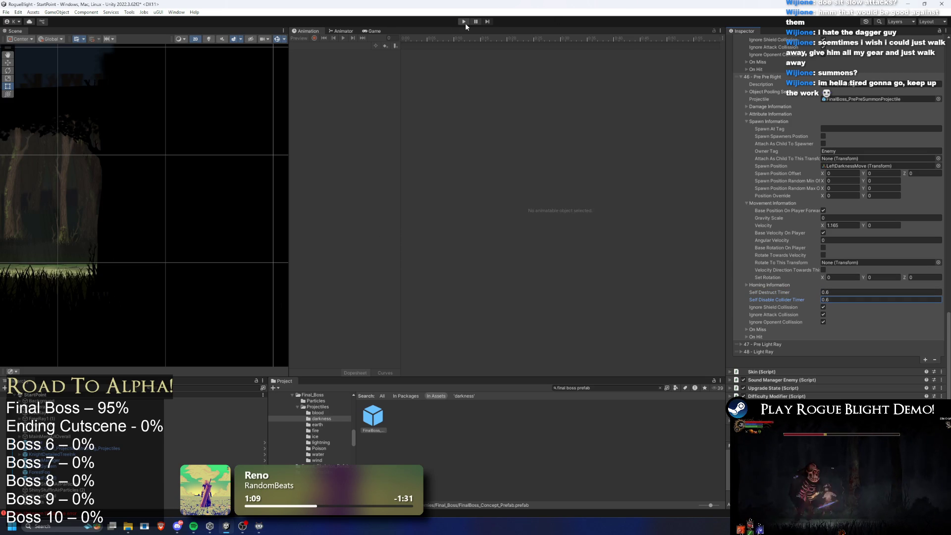
{"action": "key", "text": "ctrl+s"}
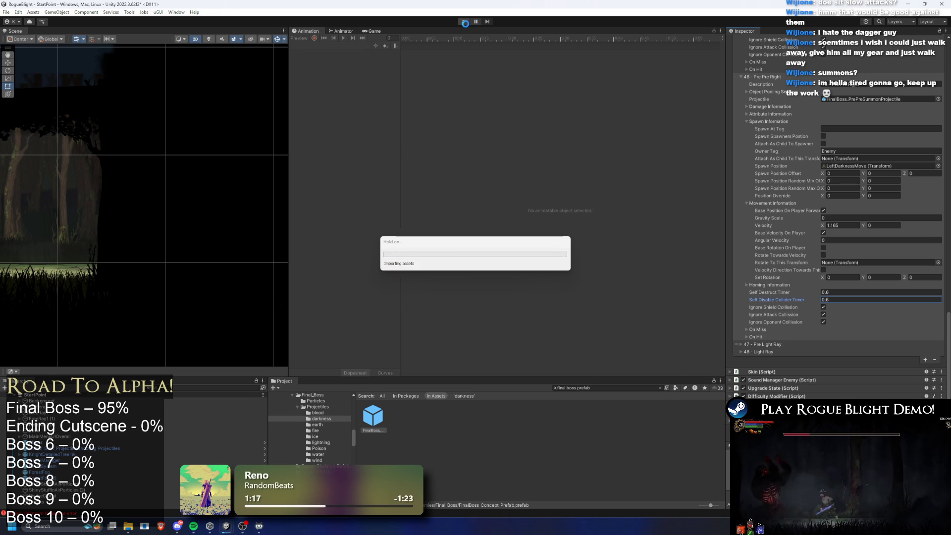
- Enter Play mode, start the game and load the first save slot
{"action": "left_click", "coordinate": [465, 22]}
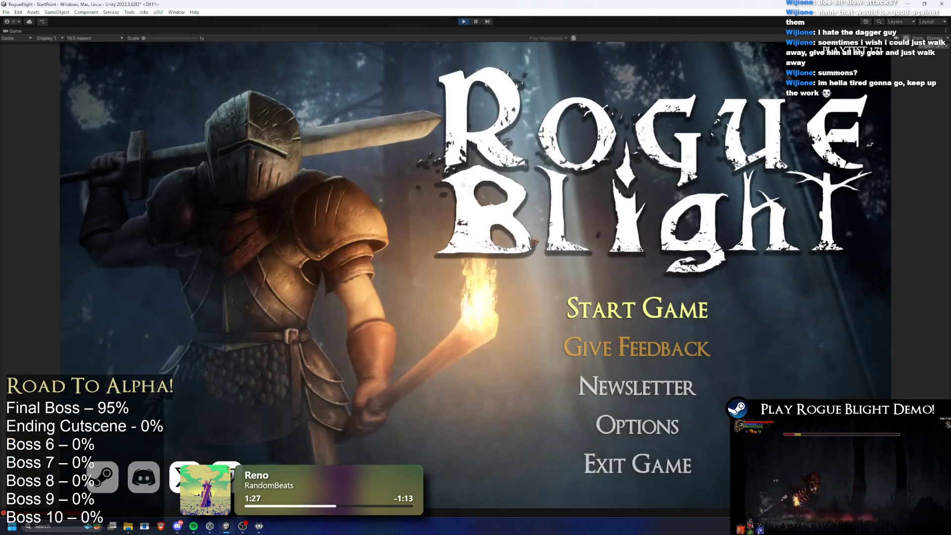
{"action": "left_click", "coordinate": [638, 308]}
{"action": "left_click", "coordinate": [640, 277]}
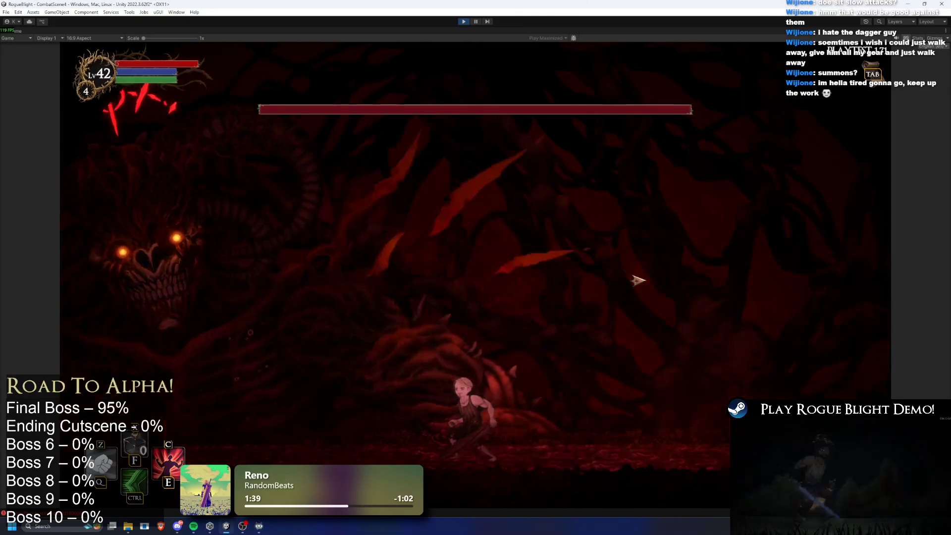
- Toggle cheats and invincibility, dodge the boss's light-ray attack, then stop Play mode
{"action": "key", "text": "F1"}
{"action": "key", "text": "F2"}
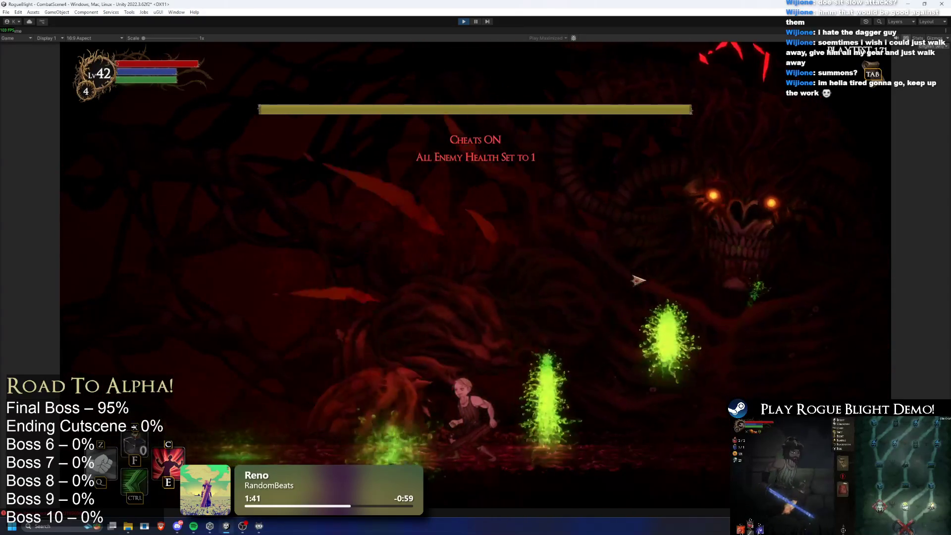
{"action": "key", "text": "F3"}
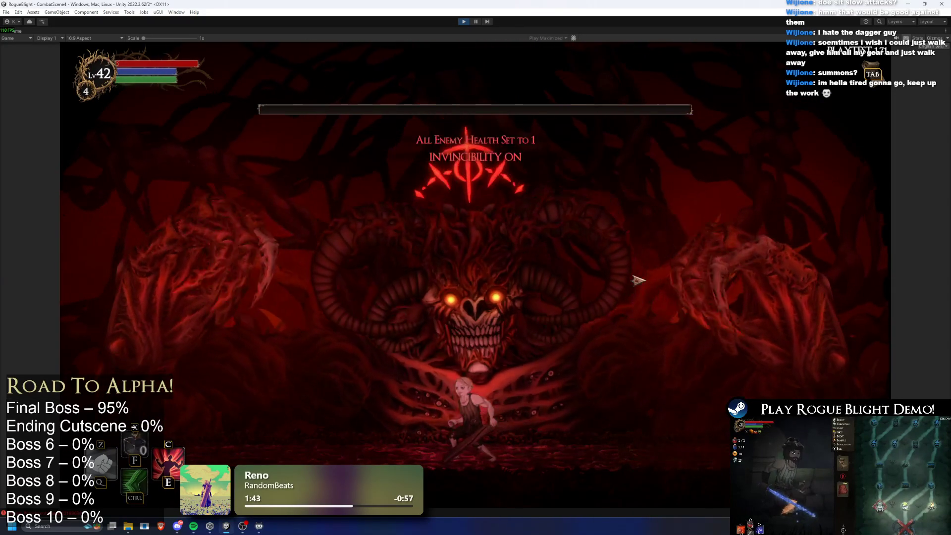
{"action": "key", "text": "F4"}
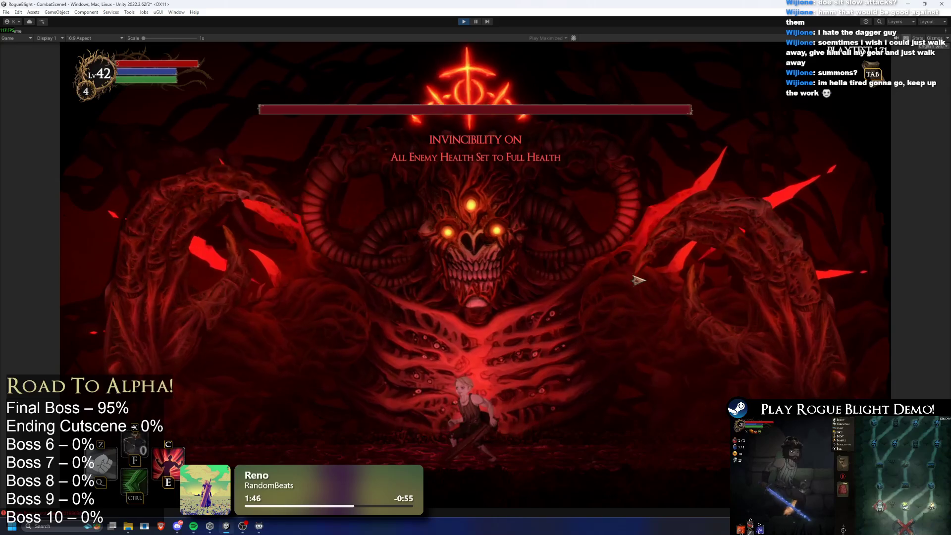
{"action": "key", "text": "a"}
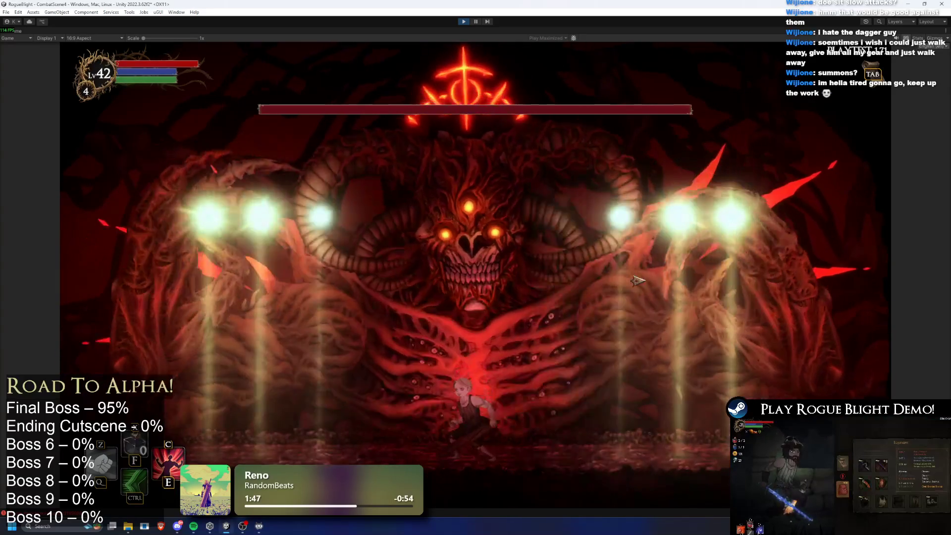
{"action": "key", "text": "d"}
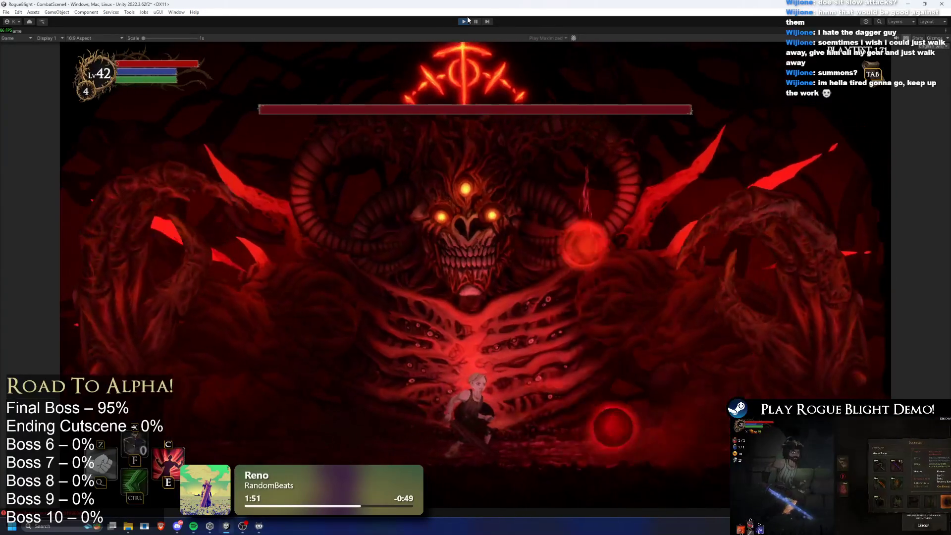
{"action": "key", "text": "ctrl+p"}
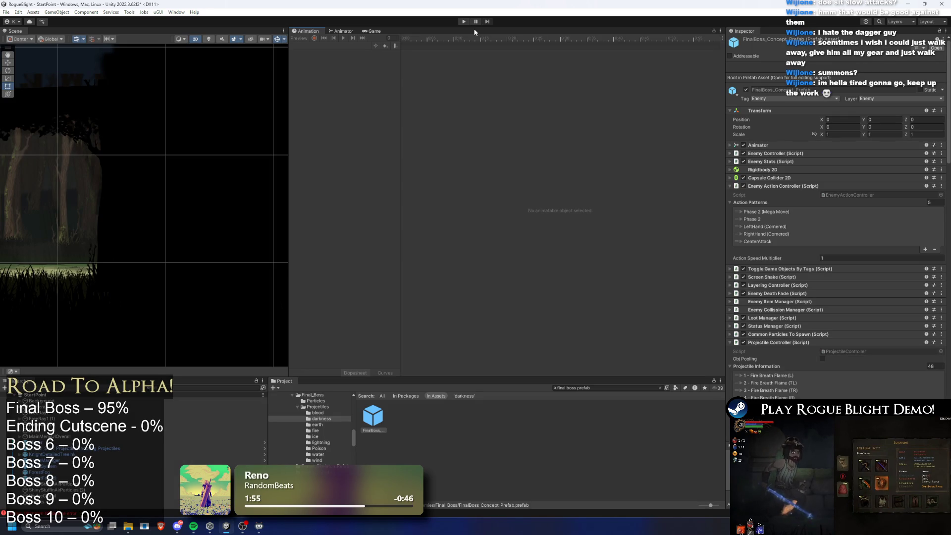
- Move Pre Light Ray and Light Ray above Pre Pre Left in the Projectile Controller list
{"action": "scroll", "coordinate": [841, 217], "scroll_direction": "down", "scroll_amount": 10}
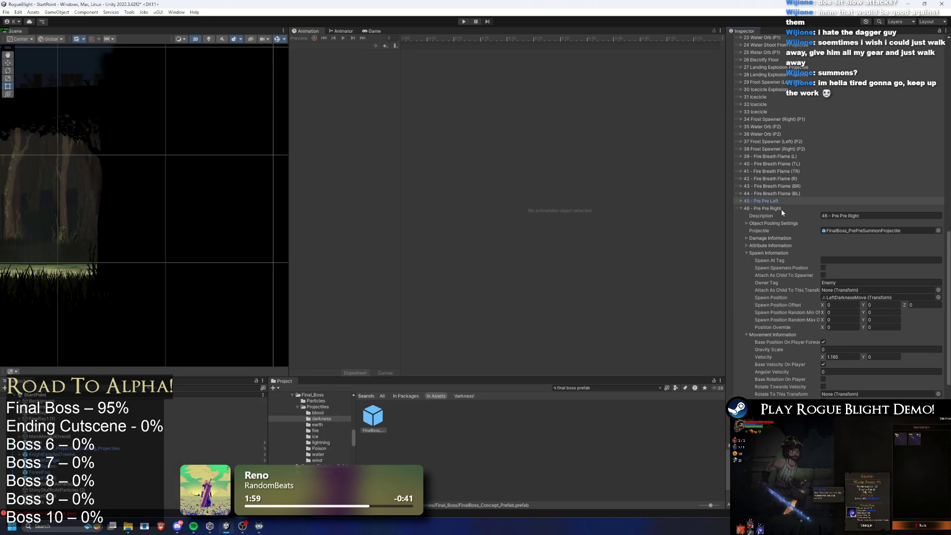
{"action": "left_click", "coordinate": [780, 207]}
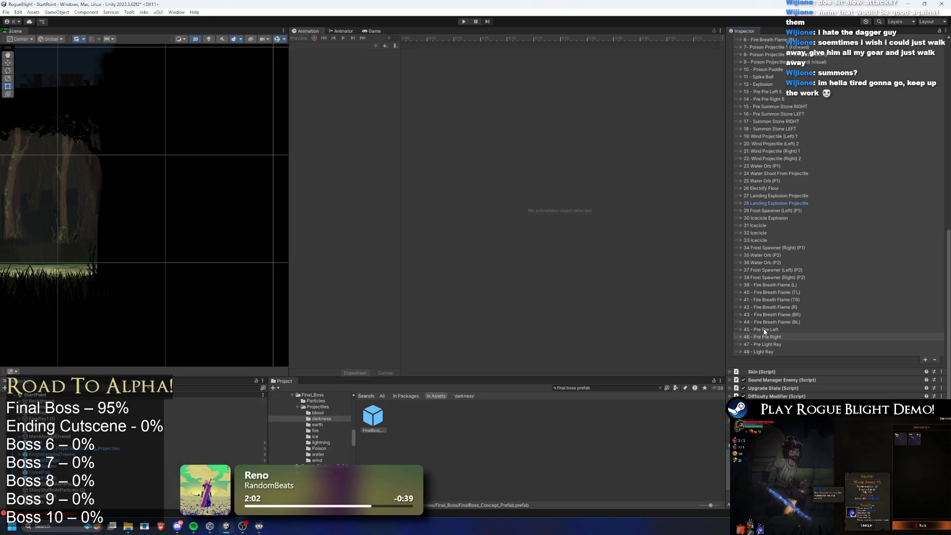
{"action": "left_click", "coordinate": [767, 347]}
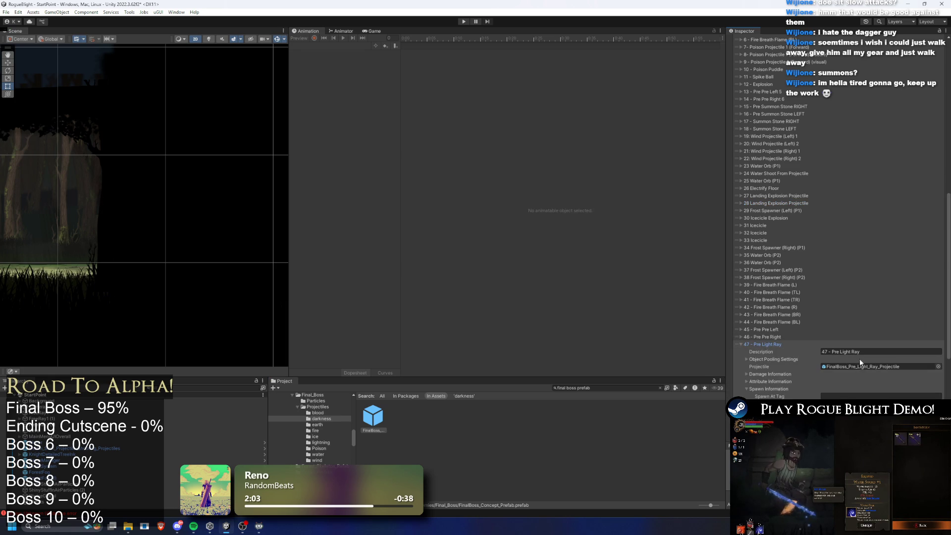
{"action": "left_click", "coordinate": [851, 366]}
{"action": "left_click", "coordinate": [762, 343]}
{"action": "left_click_drag", "start_coordinate": [737, 346], "coordinate": [737, 338]}
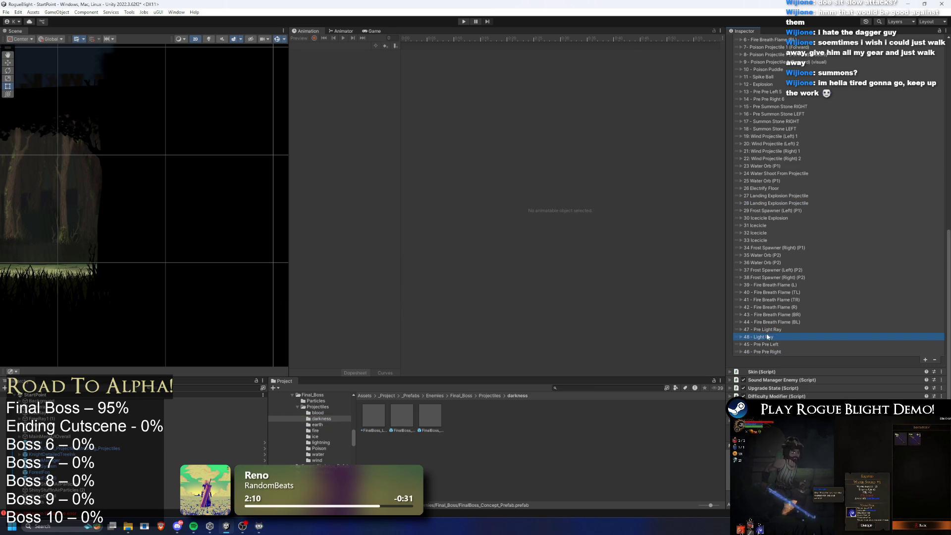
{"action": "left_click", "coordinate": [765, 331]}
- Renumber the descriptions to '45 - Pre Light Ray' and '46- Light Ray'
{"action": "key", "text": "BackSpace"}
{"action": "type", "text": "5"}
{"action": "key", "text": "Return"}
{"action": "left_click", "coordinate": [762, 330]}
{"action": "left_click", "coordinate": [763, 338]}
{"action": "left_click", "coordinate": [764, 345]}
{"action": "key", "text": "BackSpace"}
{"action": "key", "text": "BackSpace"}
{"action": "type", "text": "6- Light Ray"}
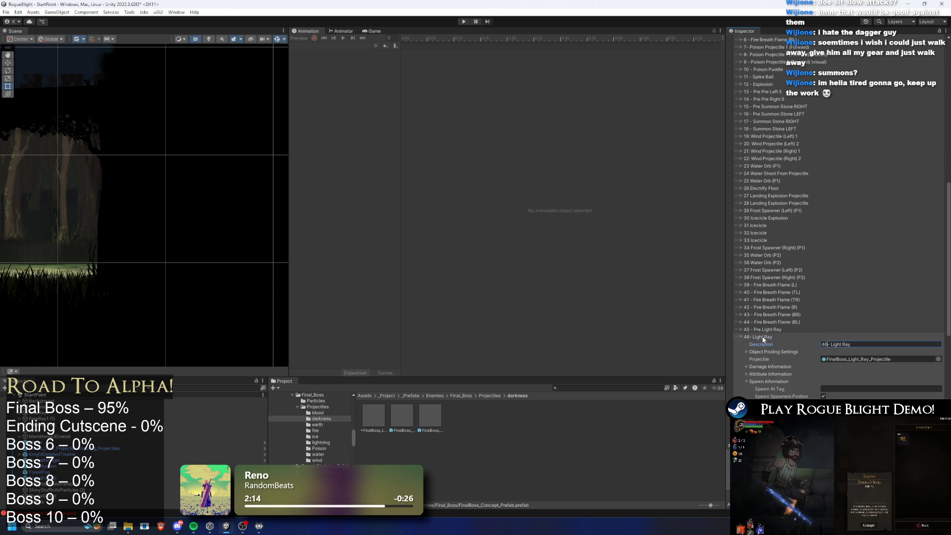
{"action": "key", "text": "Return"}
- Renumber Pre Pre Left and Pre Pre Right descriptions to 47 and 48
{"action": "left_click", "coordinate": [764, 345]}
{"action": "left_click", "coordinate": [826, 352]}
{"action": "type", "text": "47 - Pre Pre Left"}
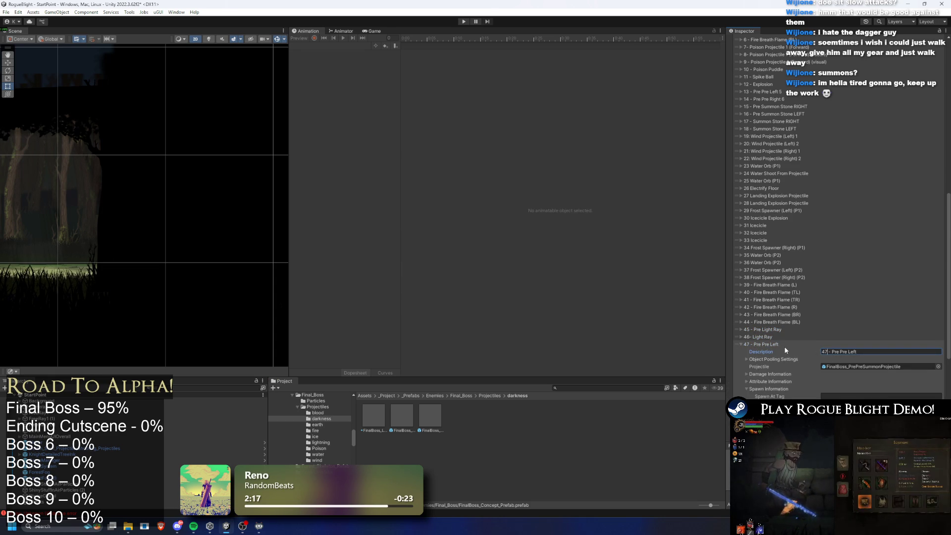
{"action": "key", "text": "Return"}
{"action": "left_click", "coordinate": [766, 352]}
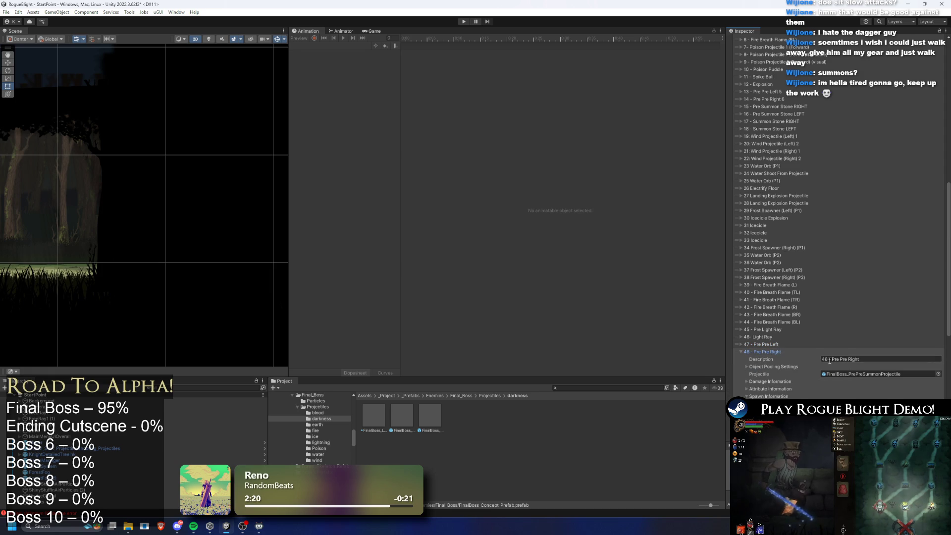
{"action": "type", "text": "48"}
{"action": "left_click", "coordinate": [767, 350]}
- Set the Pre Pre summon prefab's Projectile Controller Index to 45, save, and search 'final boss prefab'
{"action": "left_click", "coordinate": [864, 373]}
{"action": "left_click", "coordinate": [430, 415]}
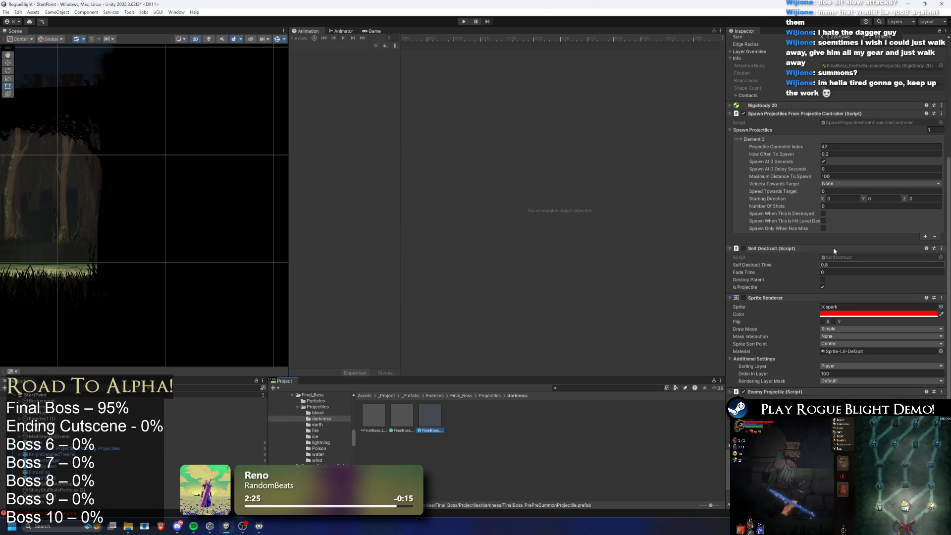
{"action": "left_click", "coordinate": [841, 146]}
{"action": "type", "text": "45"}
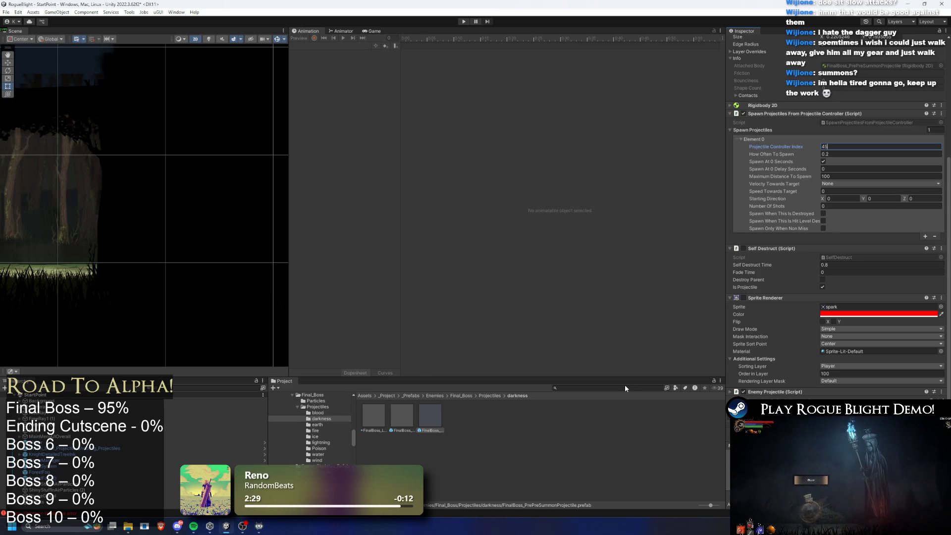
{"action": "key", "text": "ctrl+s"}
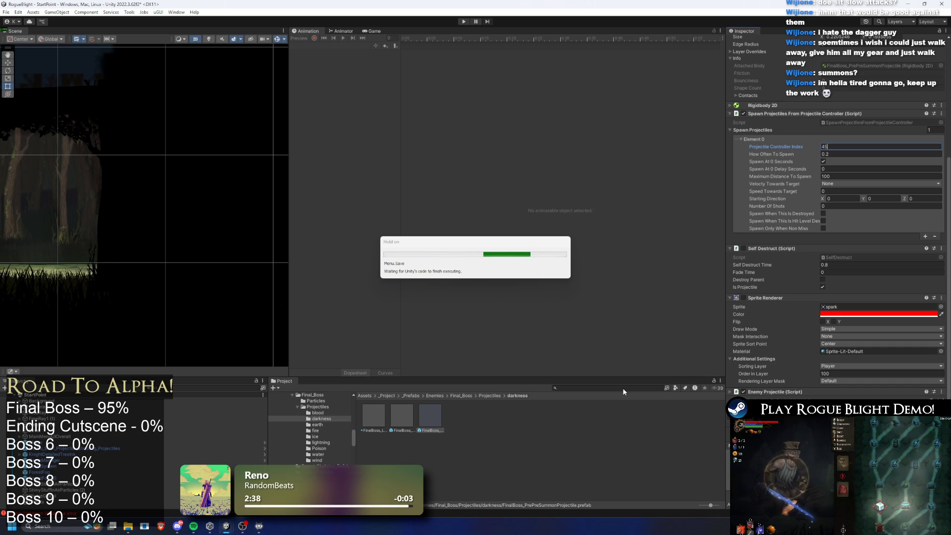
{"action": "left_click", "coordinate": [623, 388]}
{"action": "type", "text": "final boss prefab"}
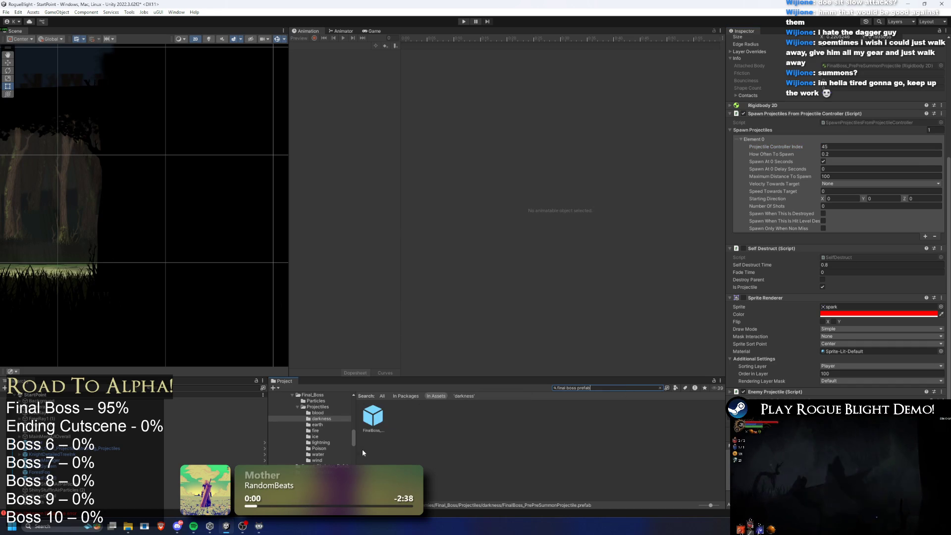
- Open the FinalBoss prefab and change the Pre Light Ray prefab's Projectile Controller Index to 46
{"action": "double_click", "coordinate": [383, 415]}
{"action": "scroll", "coordinate": [863, 228], "scroll_direction": "down", "scroll_amount": 2}
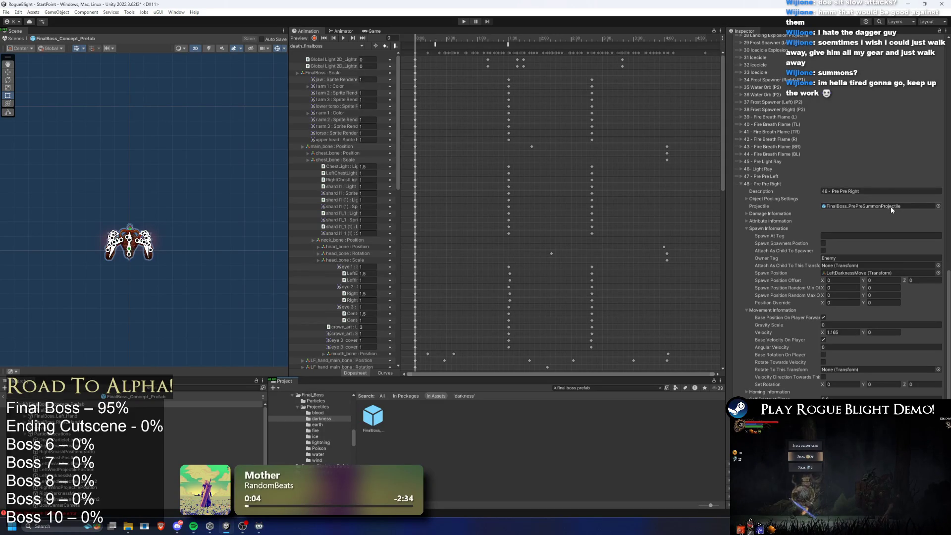
{"action": "left_click", "coordinate": [781, 185]}
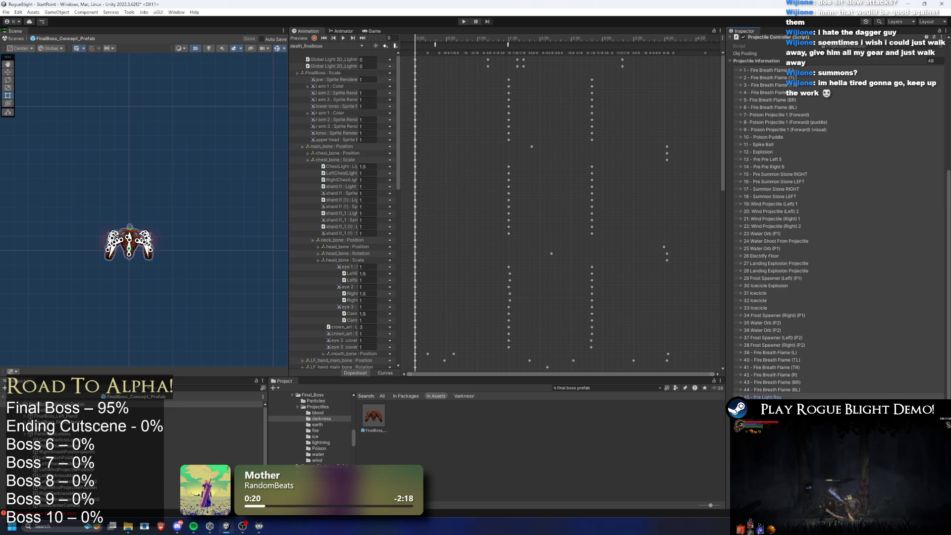
{"action": "double_click", "coordinate": [770, 396]}
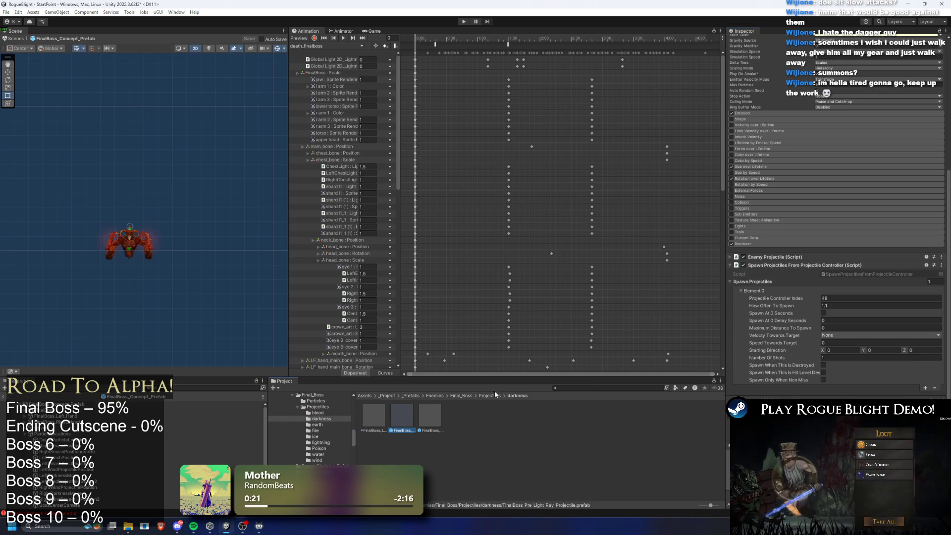
{"action": "left_click", "coordinate": [841, 297]}
{"action": "type", "text": "46"}
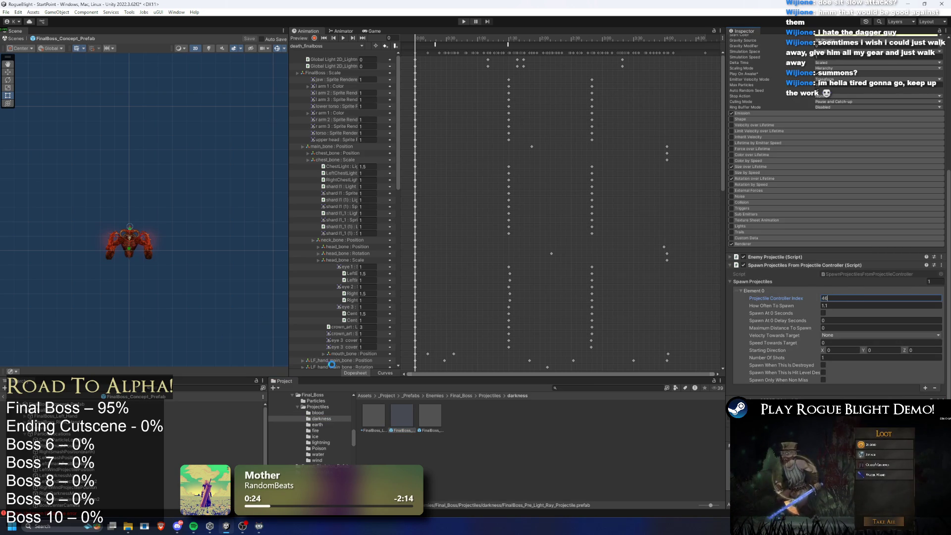
{"action": "left_click", "coordinate": [213, 404]}
{"action": "scroll", "coordinate": [860, 313], "scroll_direction": "down", "scroll_amount": 5}
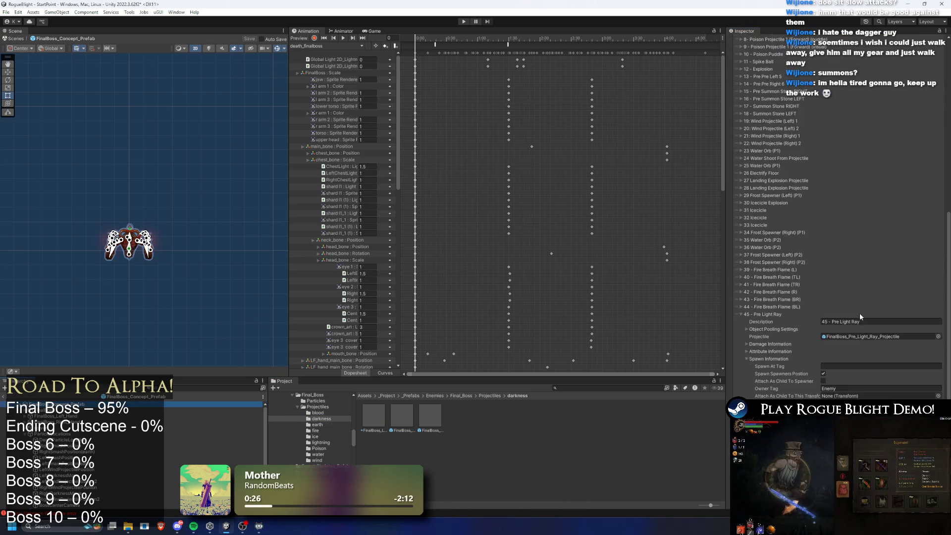
{"action": "left_click", "coordinate": [774, 213]}
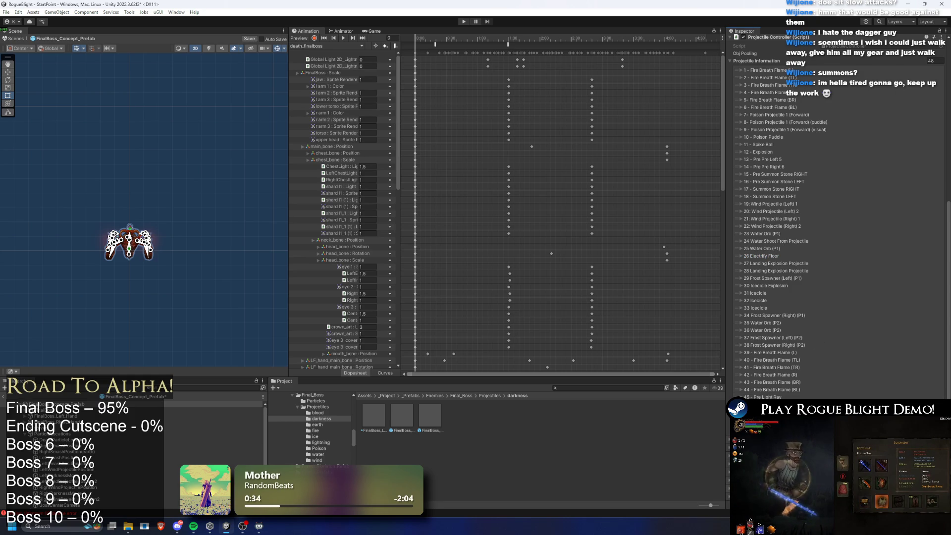
{"action": "scroll", "coordinate": [837, 213], "scroll_direction": "down", "scroll_amount": 3}
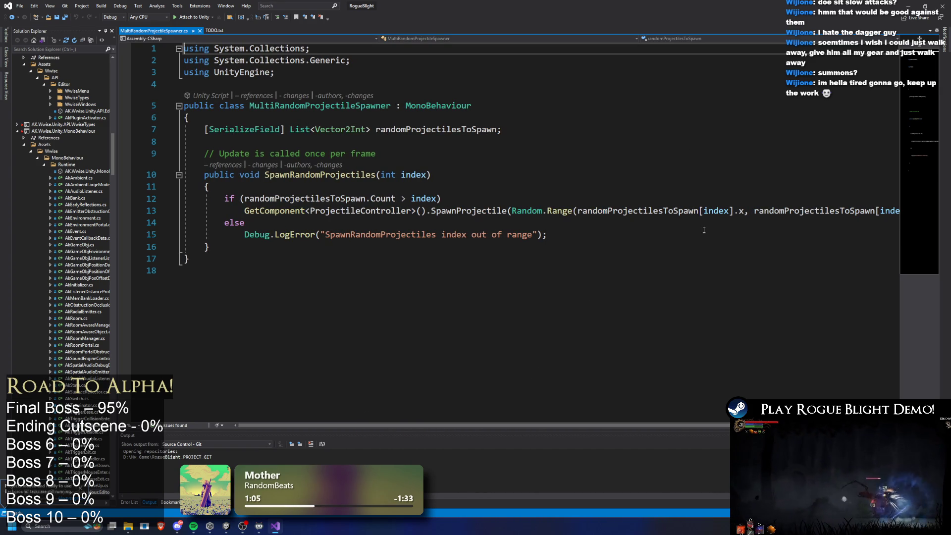
- Switch from Visual Studio back to the Unity editor
{"action": "key", "text": "alt+Tab"}
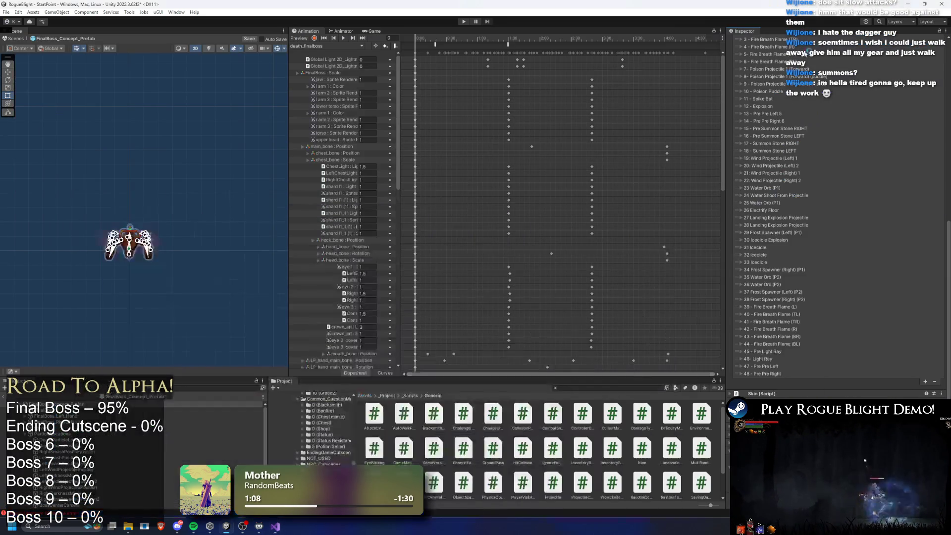